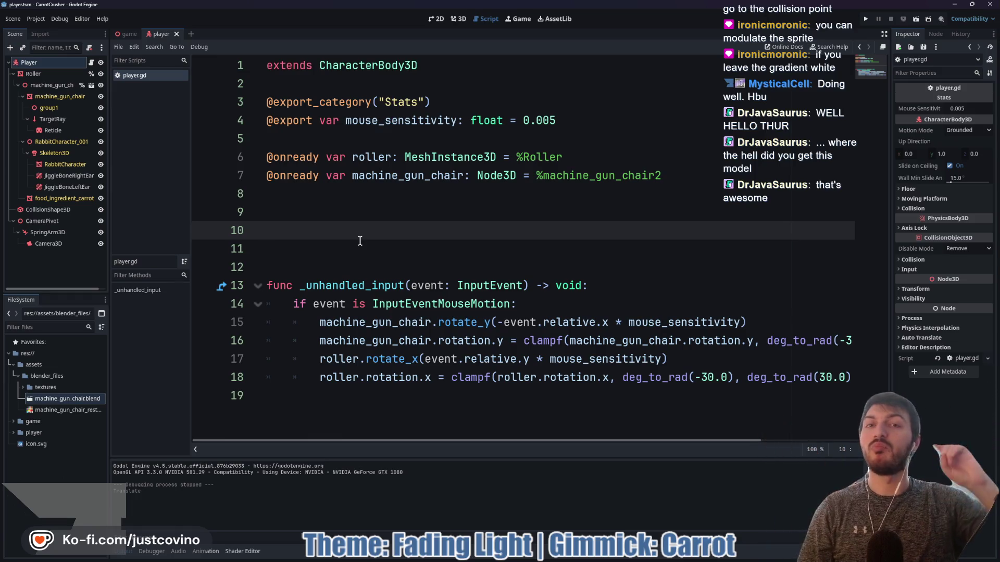
Show the itch.io Rabbit Jam page and scroll to its Fading Light theme, Carrot gimmick and rules
left_click(561, 559)
scroll(558, 301, "down", 3)
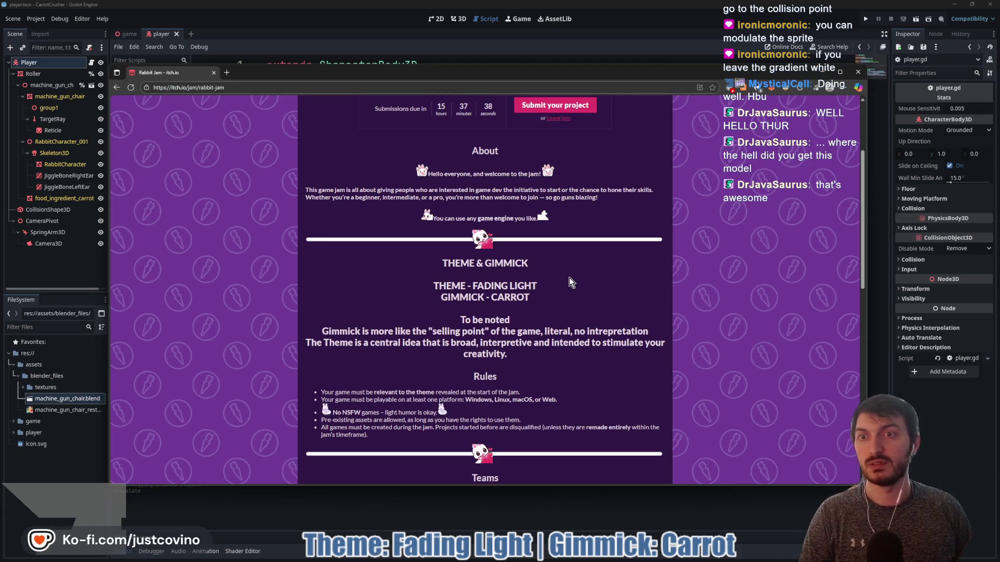
Send the browser behind Godot and switch to the game scene
left_click(672, 36)
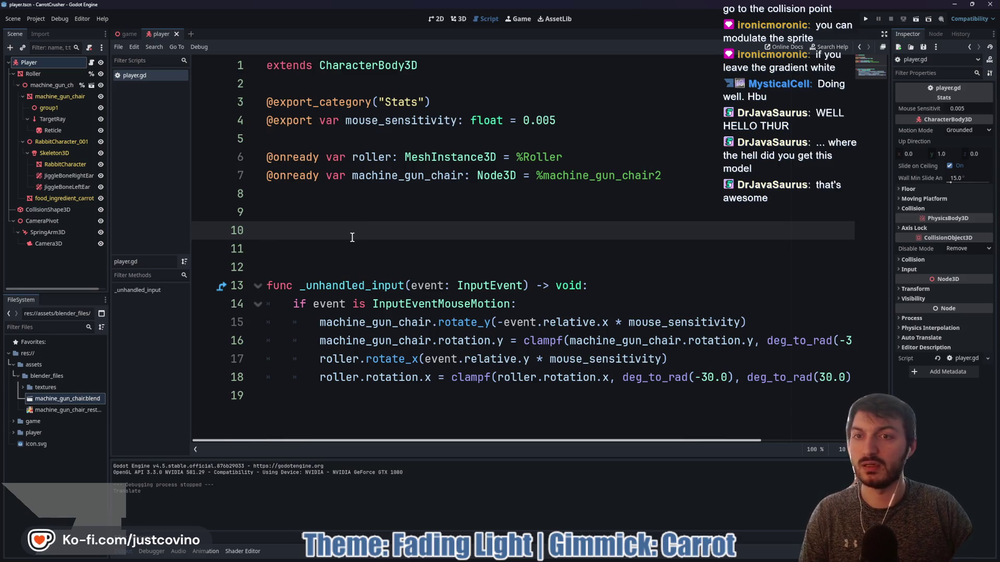
left_click(127, 35)
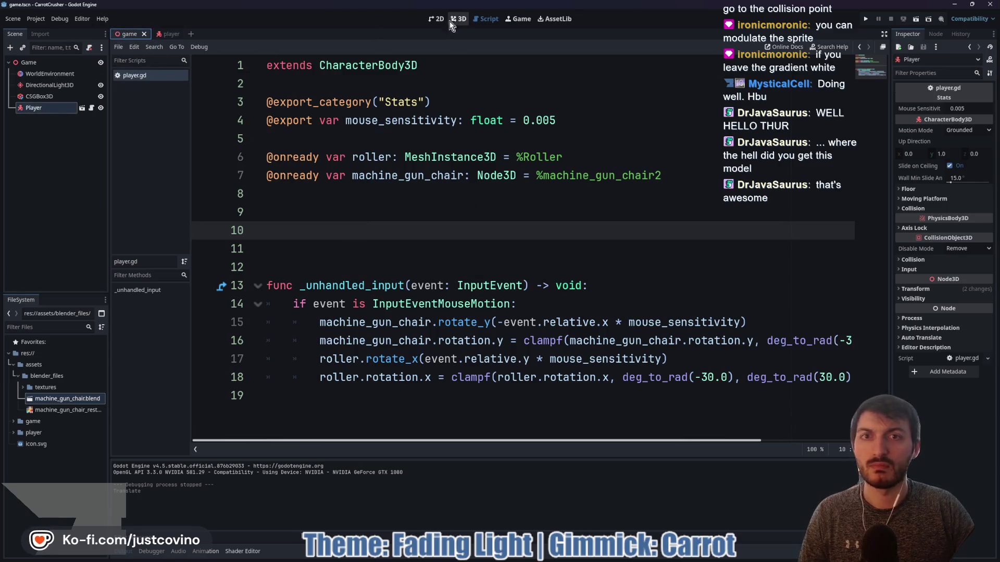
Select the CSGBox3D floor in the 3D view and set its size to 25 × 25 × 50 m
left_click(451, 21)
left_click(443, 302)
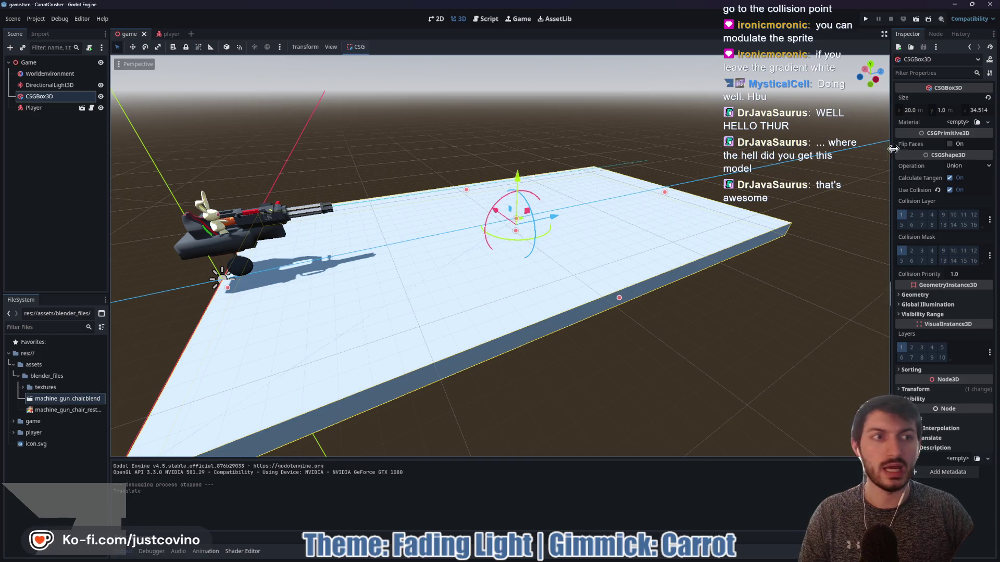
left_click(913, 111)
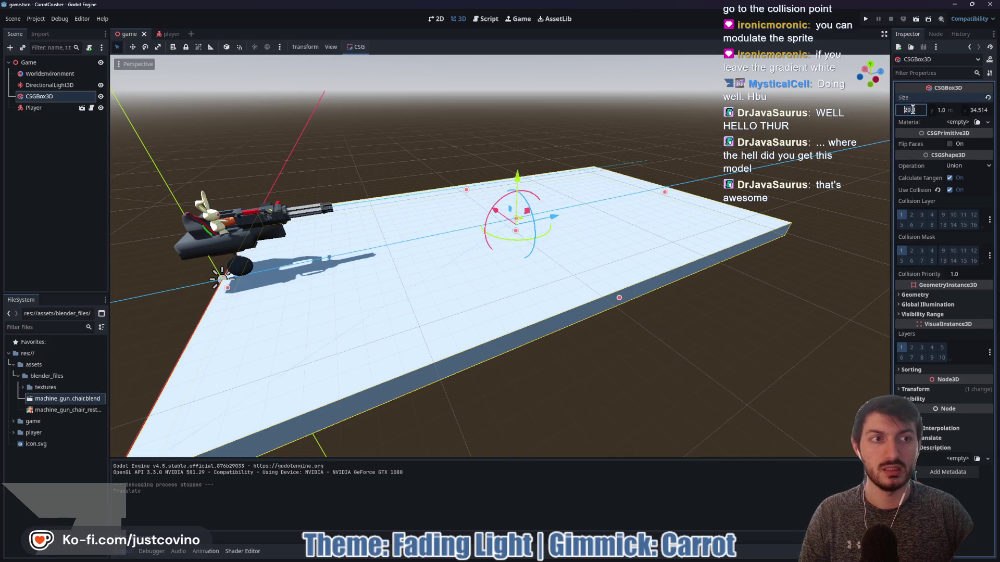
left_click(979, 110)
type("50")
key("Return")
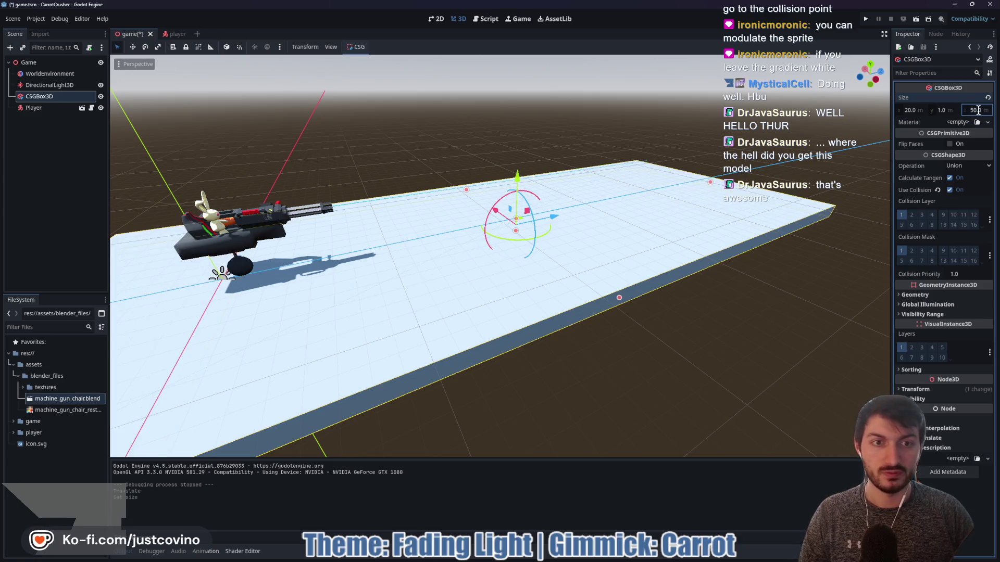
left_click(923, 109)
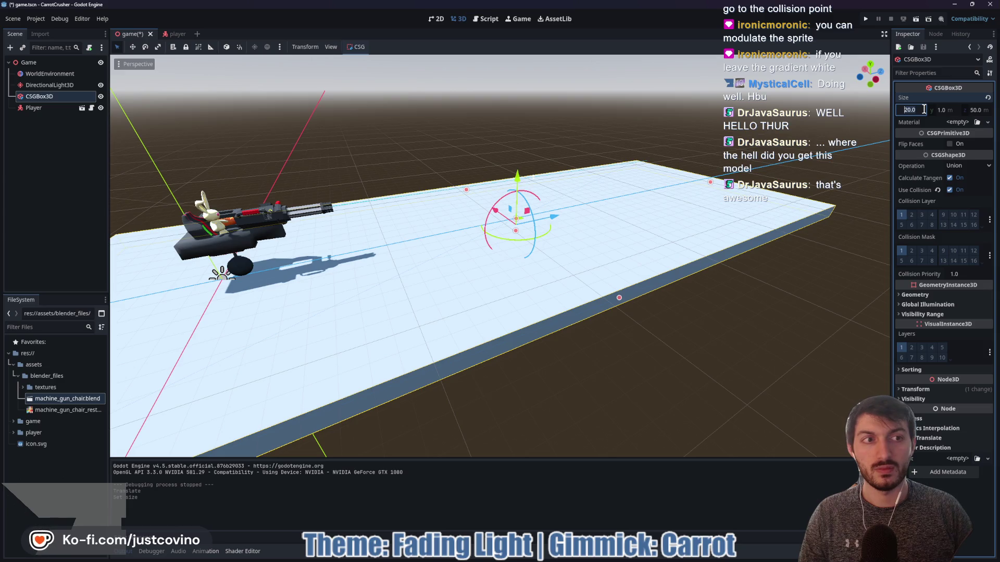
type("5")
key("Return")
left_click(952, 112)
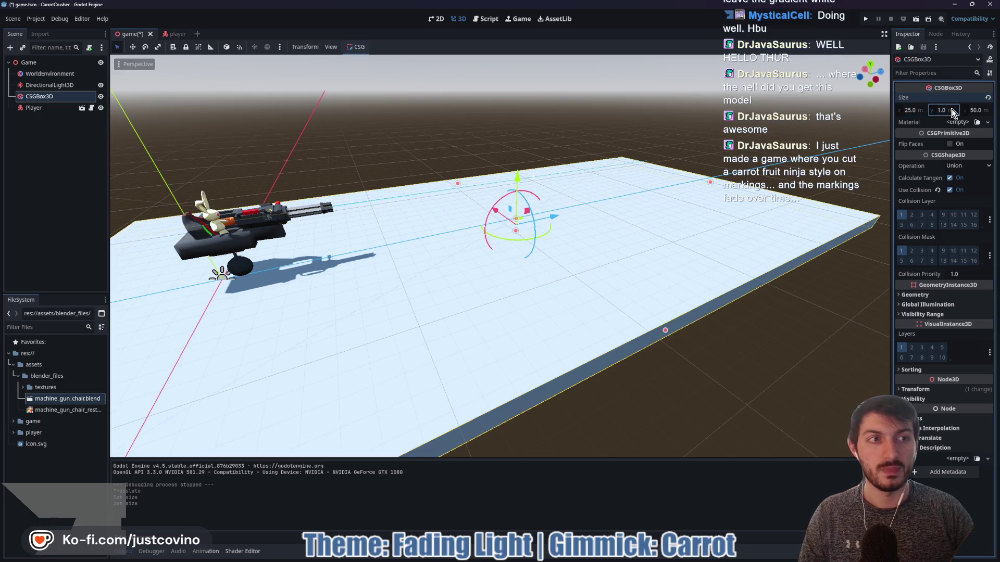
type("25")
key("Return")
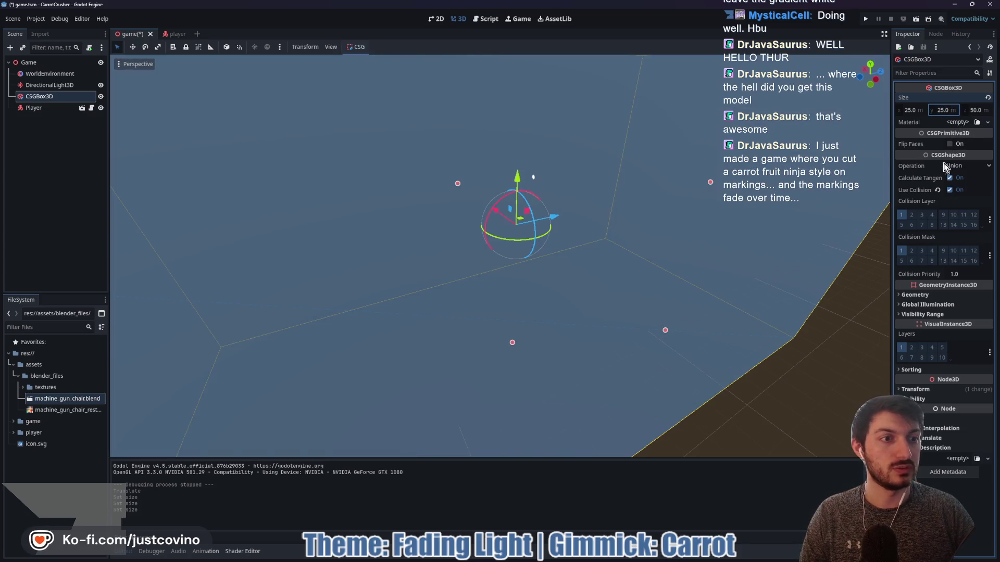
Try the Subtraction and Intersection operations, revert to Union, and enable Flip Faces on the box
left_click(964, 164)
left_click(964, 164)
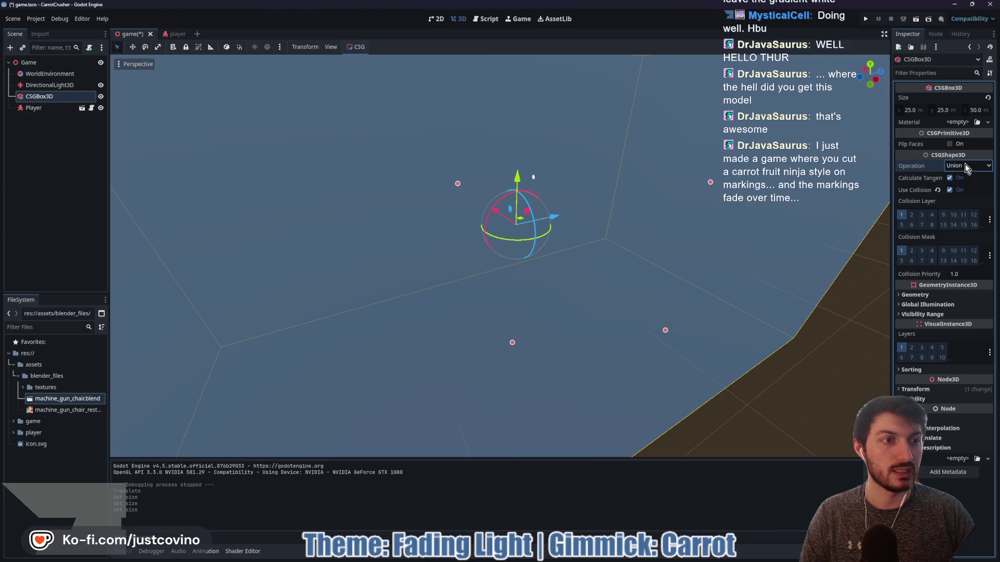
left_click(964, 165)
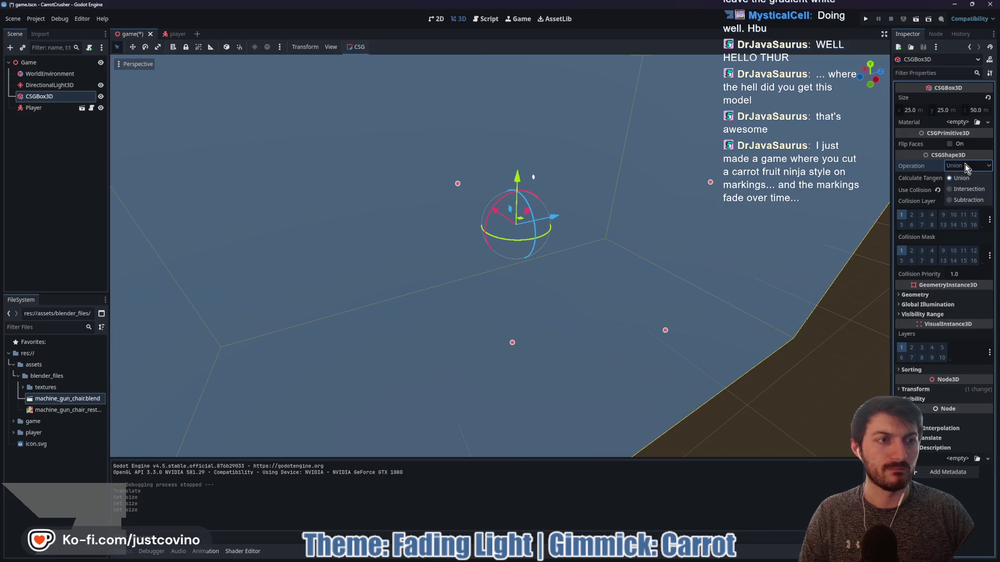
left_click(968, 200)
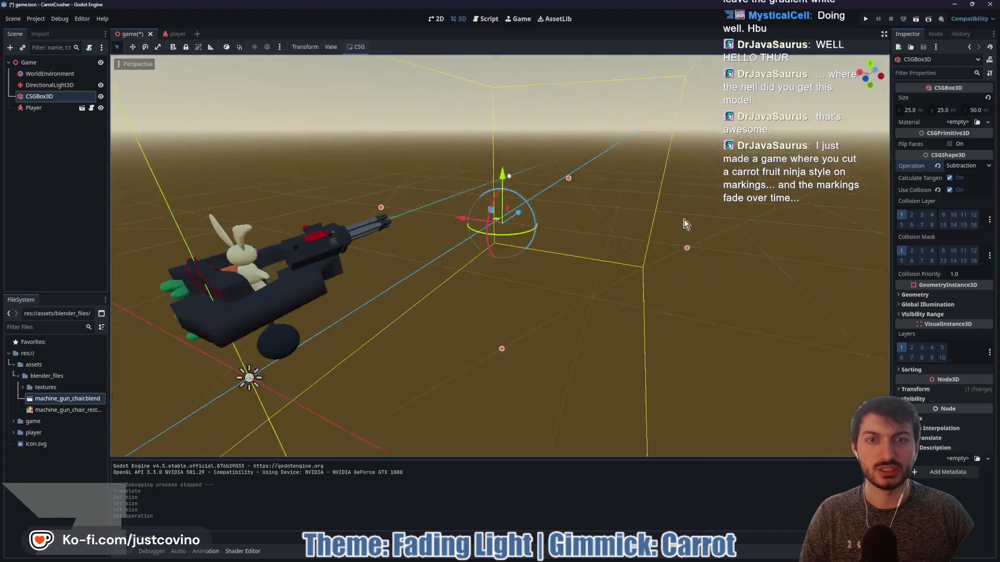
left_click(977, 166)
left_click(966, 188)
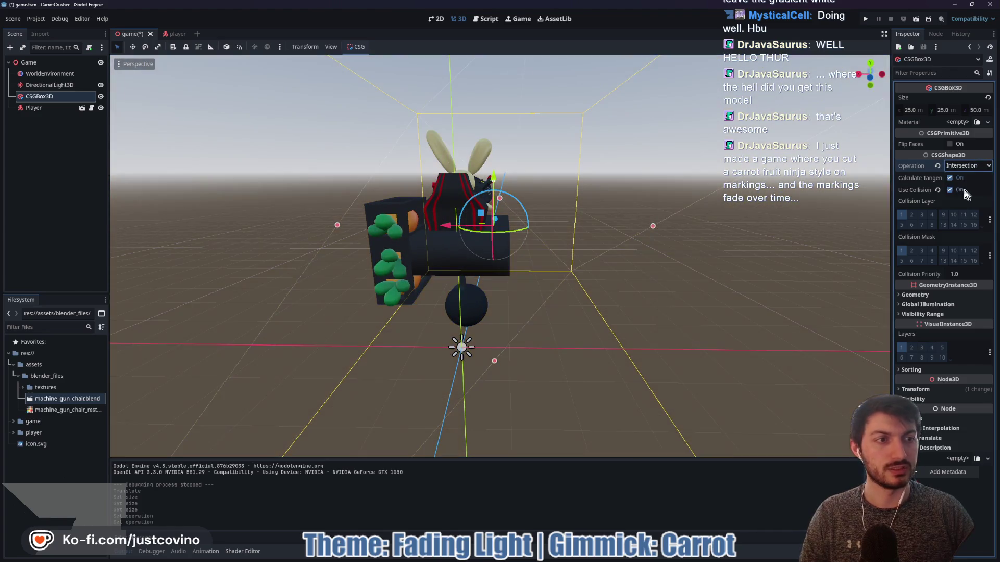
left_click(937, 166)
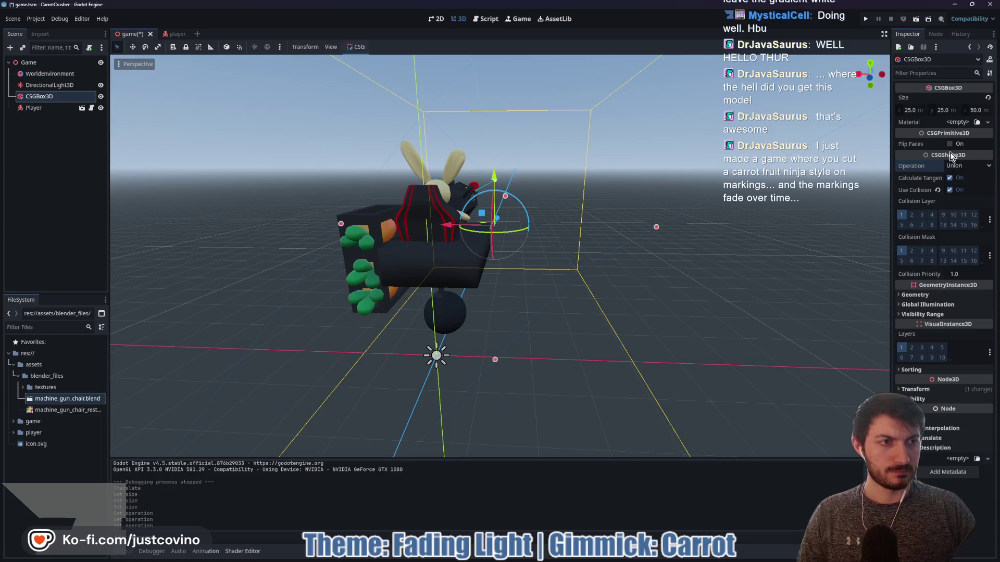
left_click(950, 143)
mouse_move(662, 211)
left_mouse_down()
mouse_move(496, 217)
mouse_move(516, 176)
mouse_move(544, 221)
left_mouse_up()
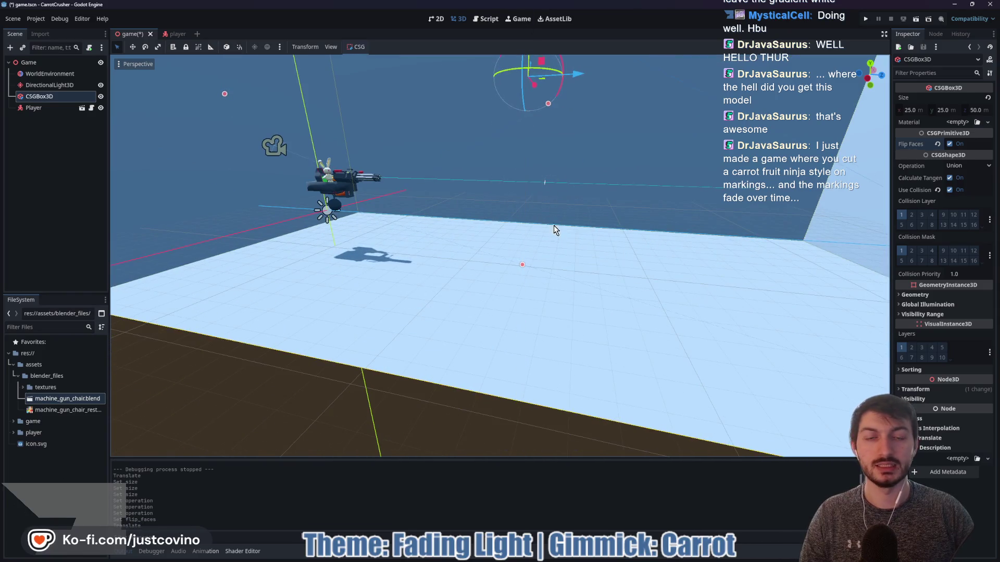
In Left orthogonal view, move the box so the player stands near its end wall, then save
scroll(544, 221, "down", 3)
key("ctrl+KP_3")
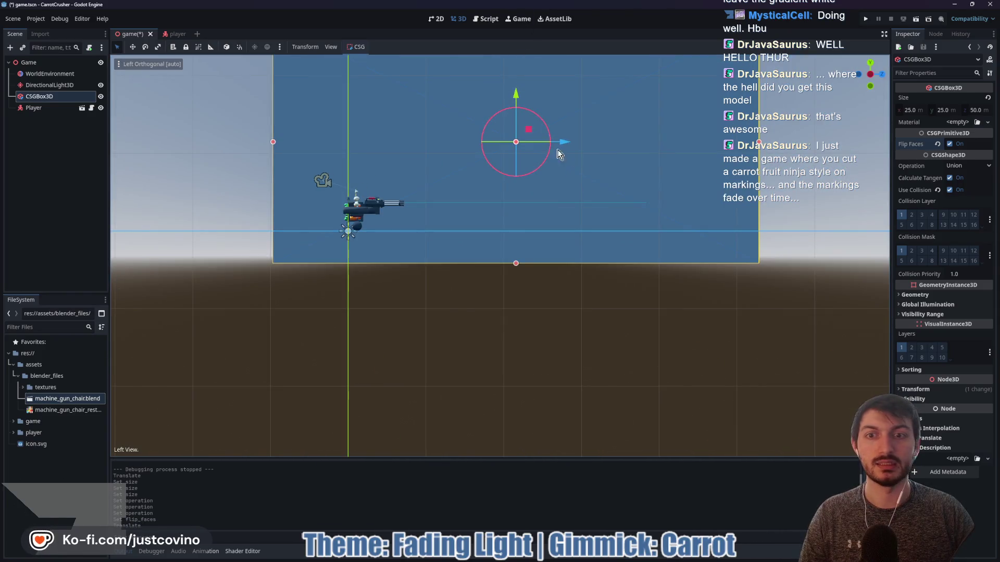
scroll(559, 123, "down", 3)
left_click_drag(580, 123, 565, 206)
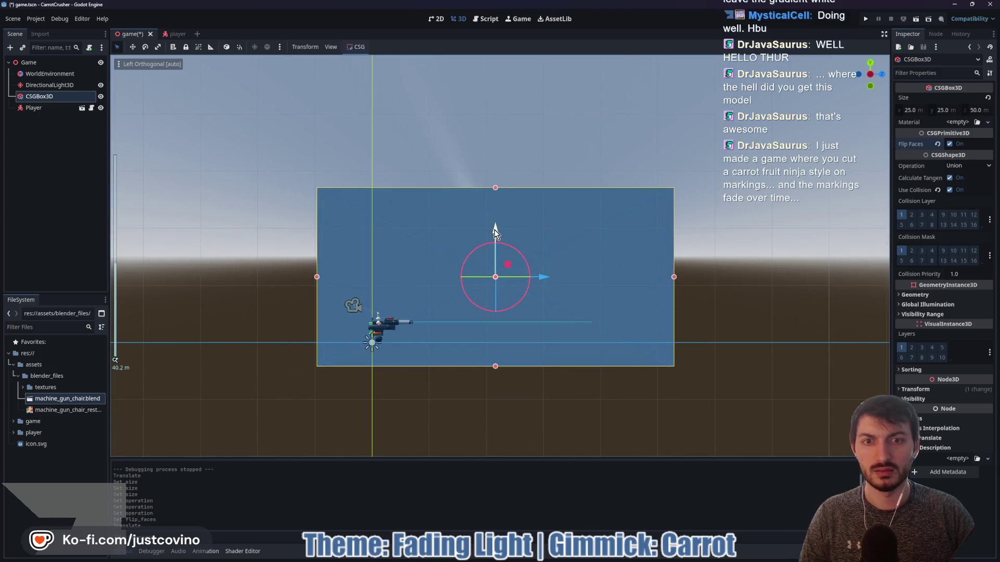
left_click_drag(497, 232, 498, 207)
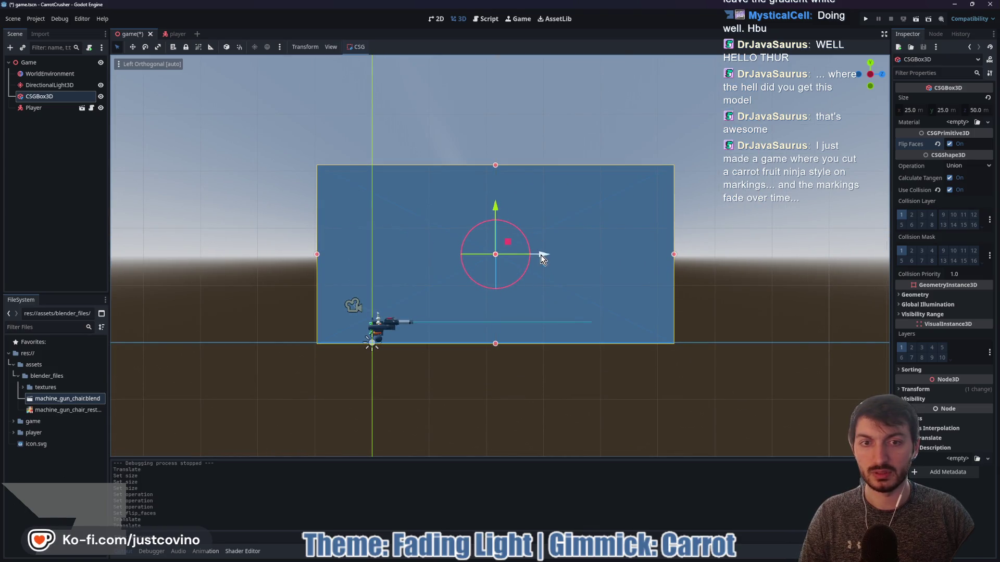
left_click_drag(542, 254, 566, 249)
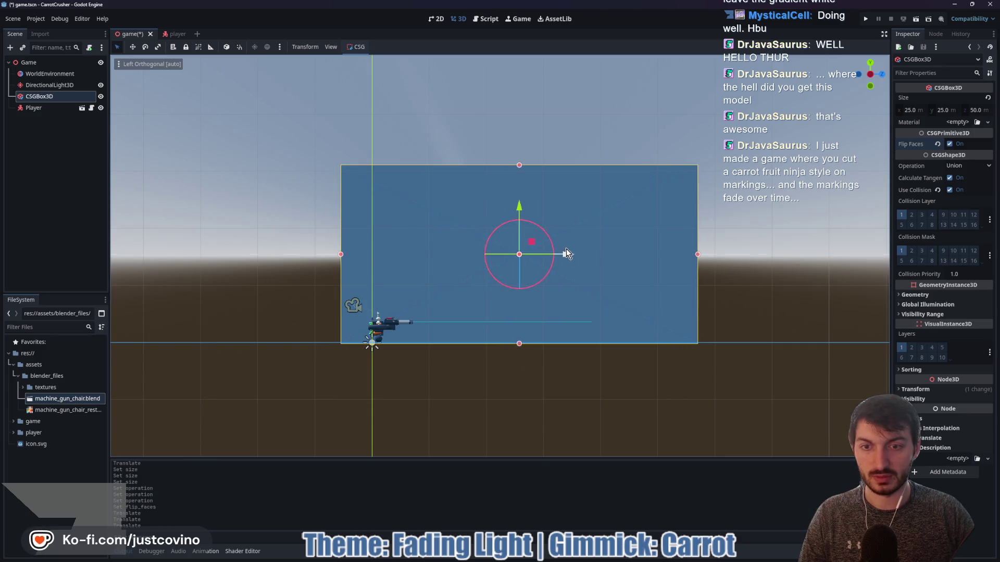
left_click_drag(523, 208, 521, 205)
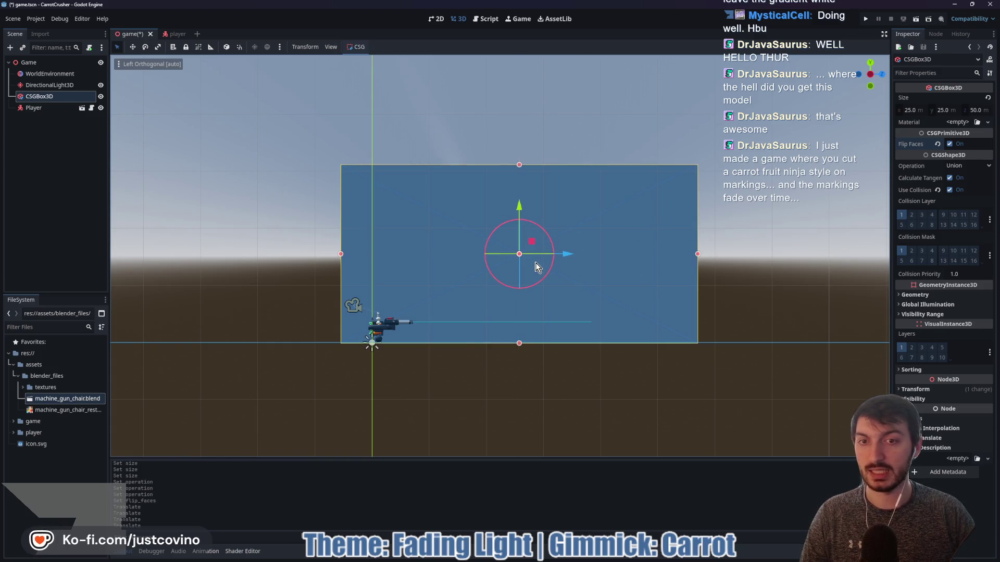
key("ctrl+s")
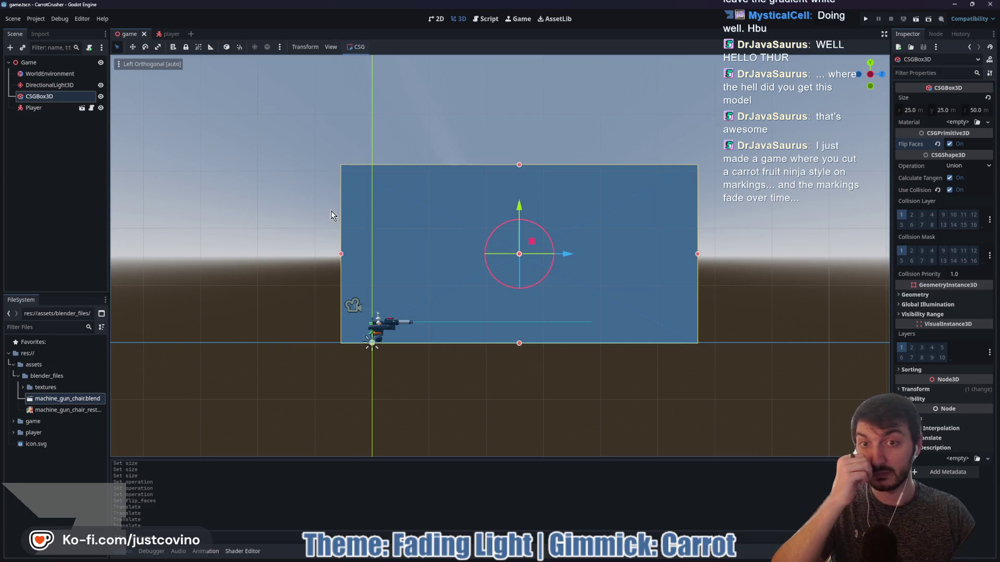
Look inside the room in perspective and run the game with F5
mouse_move(336, 214)
left_mouse_down()
mouse_move(479, 237)
mouse_move(145, 151)
left_mouse_up()
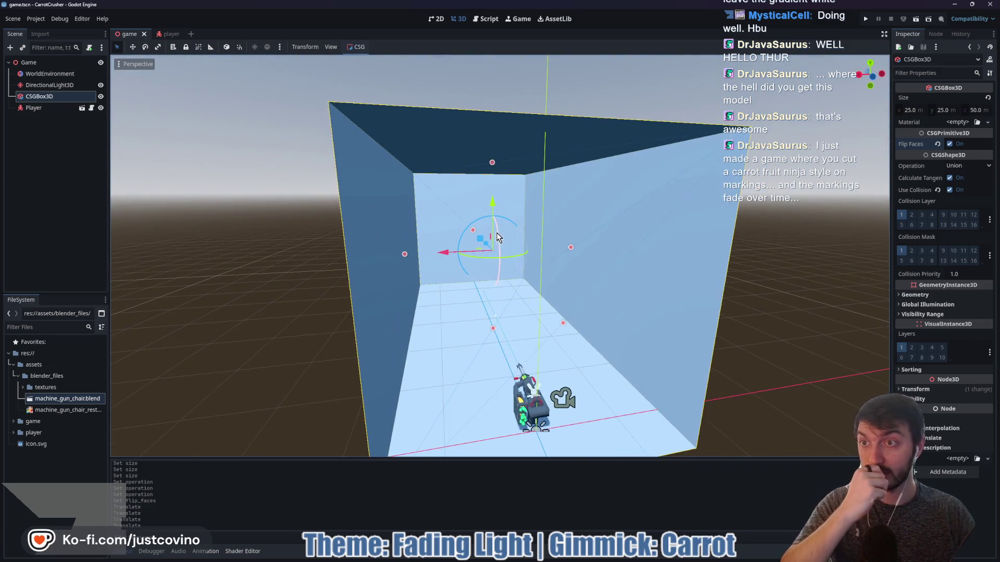
scroll(489, 202, "up", 10)
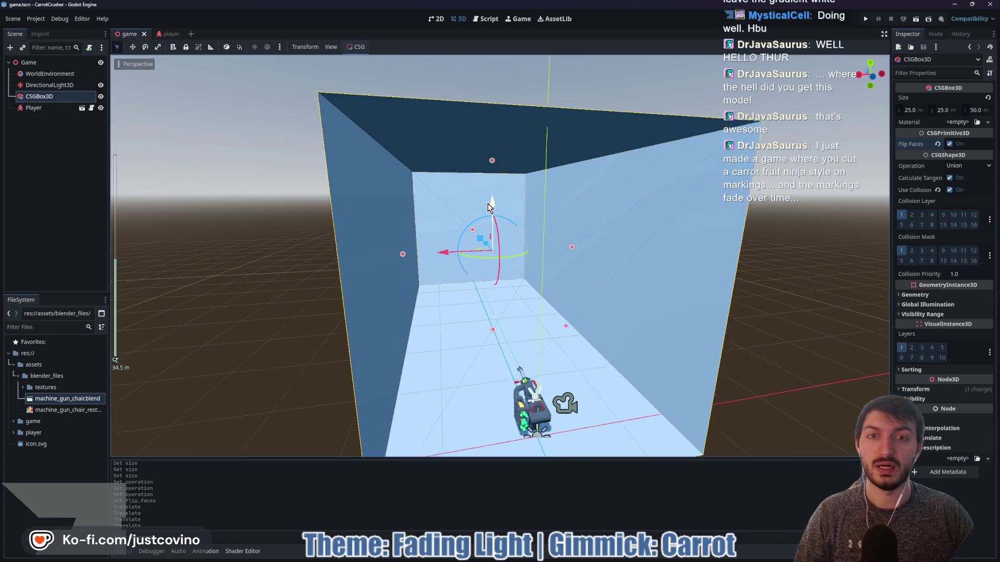
mouse_move(521, 186)
left_mouse_down()
mouse_move(539, 194)
mouse_move(526, 171)
mouse_move(469, 253)
mouse_move(544, 174)
mouse_move(503, 151)
left_mouse_up()
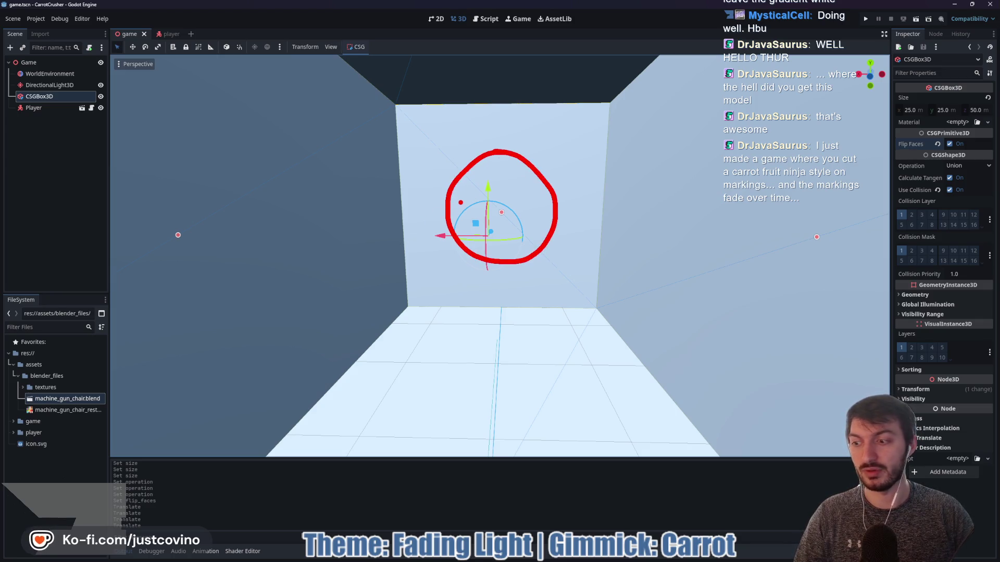
key("Escape")
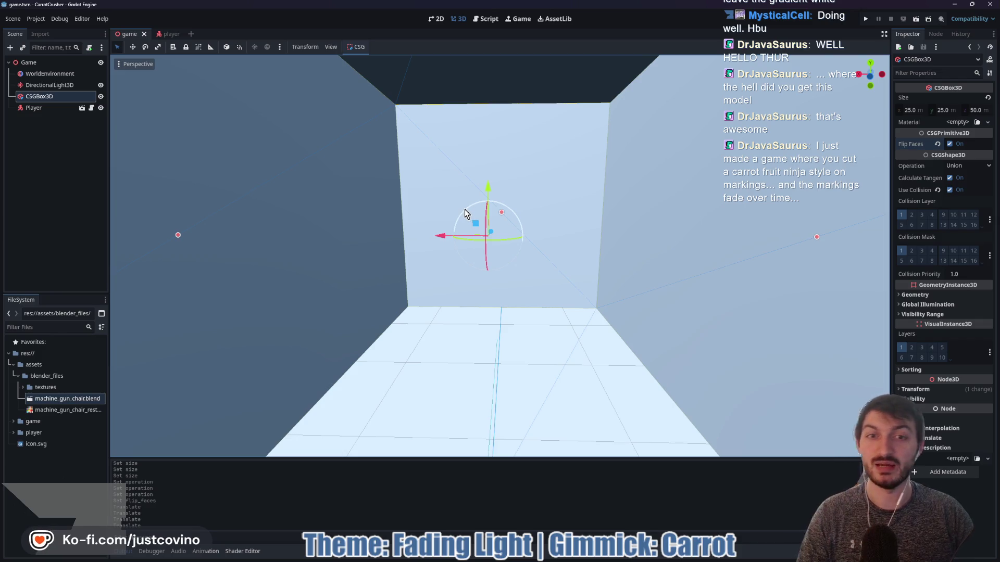
key("F5")
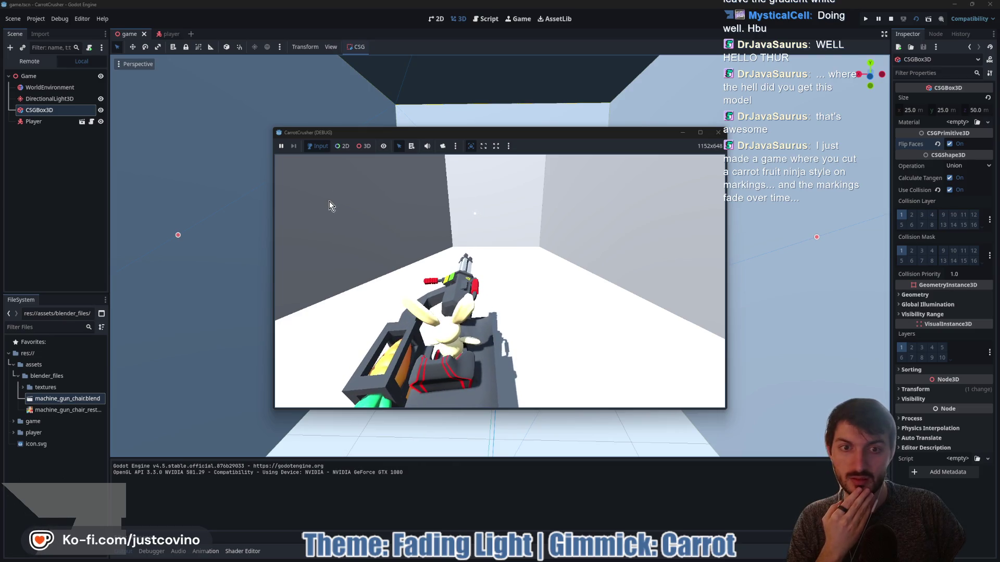
Stop the game and, in Left view, extend the box's Size Z to 68.572 m
key("F8")
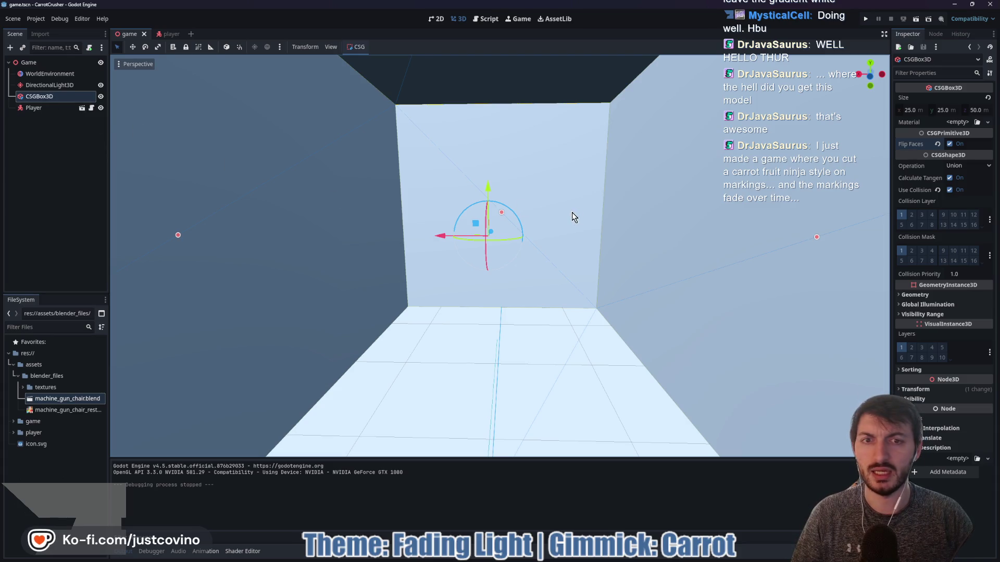
mouse_move(573, 217)
left_mouse_down()
mouse_move(520, 216)
mouse_move(501, 237)
mouse_move(669, 261)
mouse_move(613, 245)
left_mouse_up()
scroll(501, 237, "down", 5)
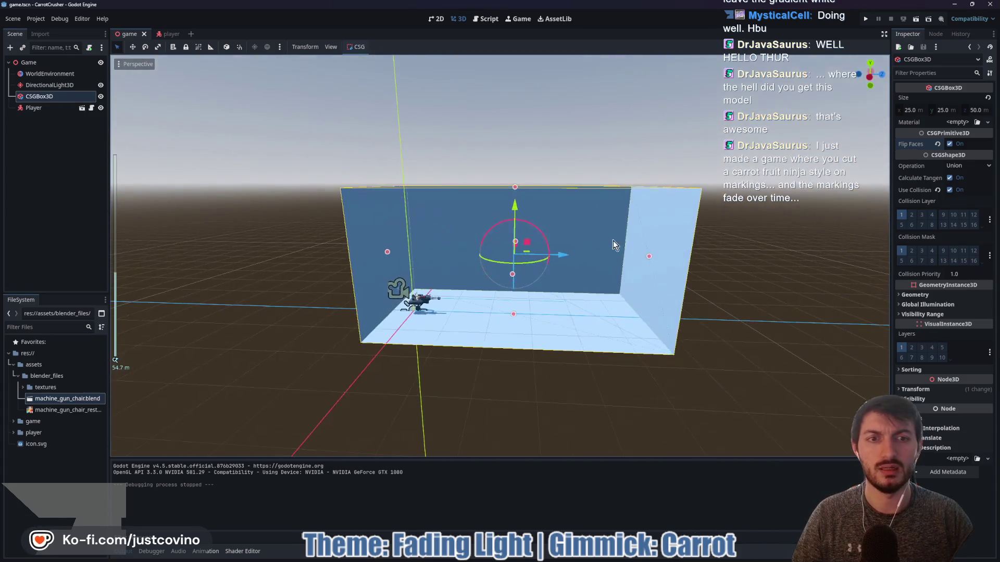
key("ctrl+KP_3")
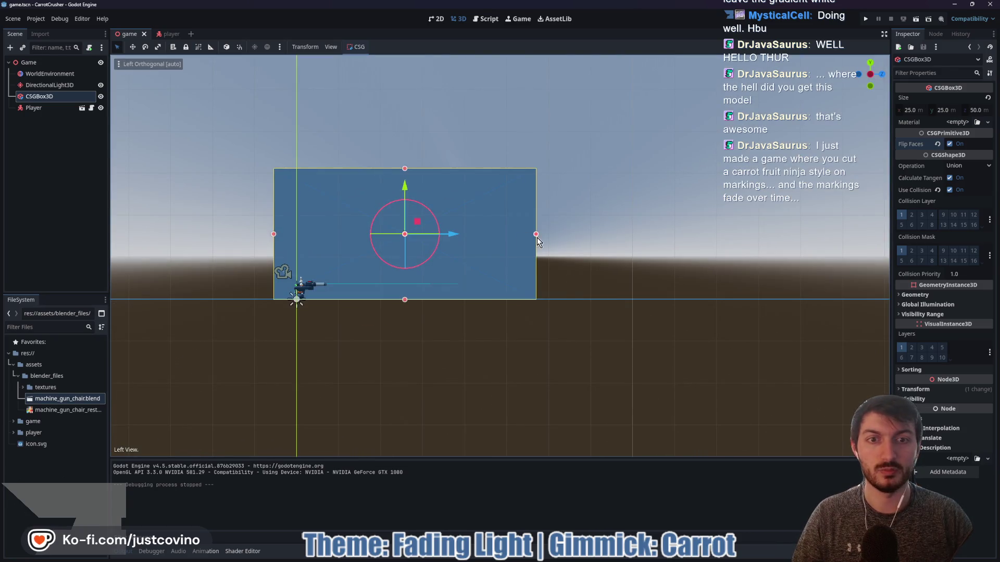
left_click_drag(535, 233, 633, 234)
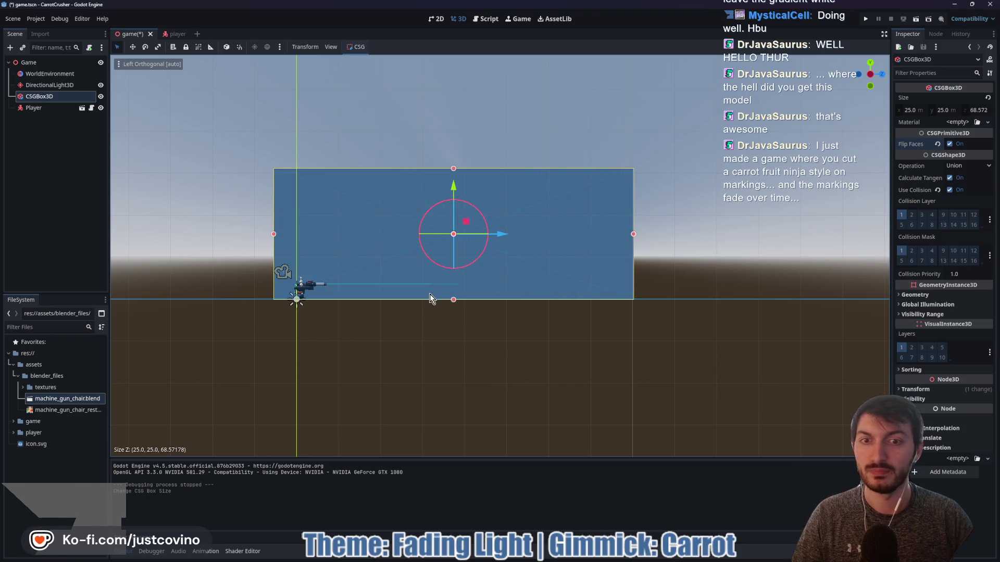
Create a child CSGBox3D under the room box with Size X 25 and Size Y 10
key("ctrl+a")
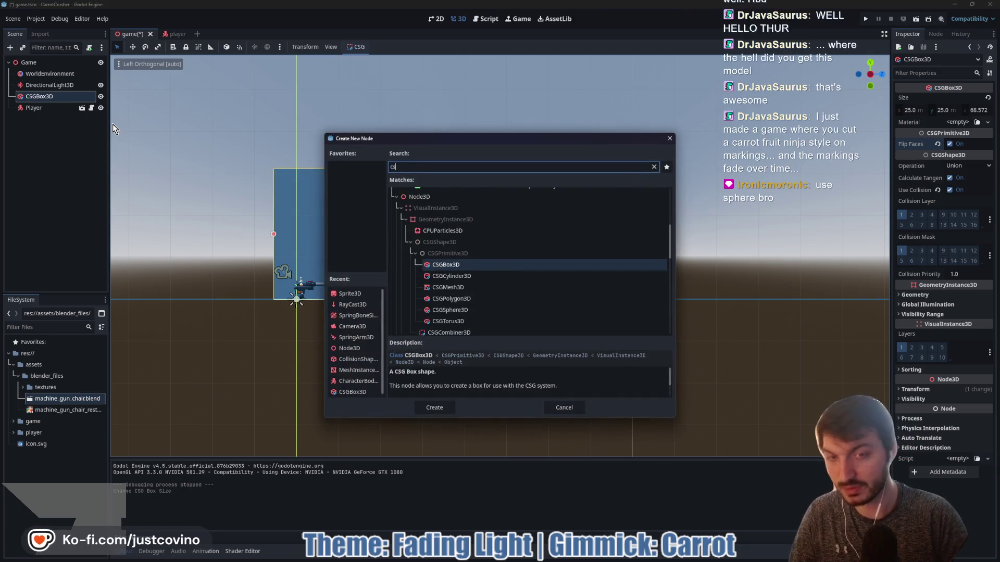
key("Return")
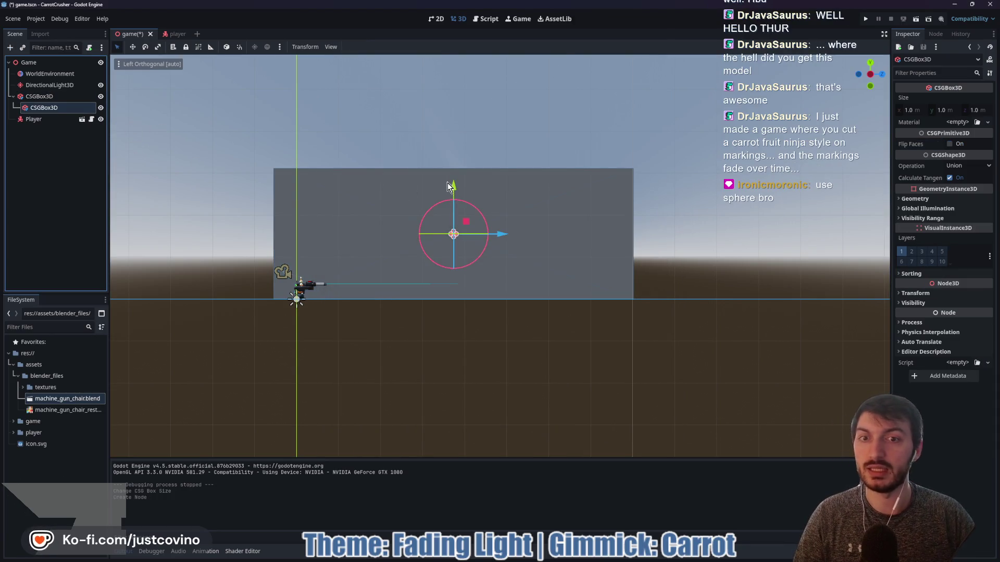
left_click(915, 110)
type("2")
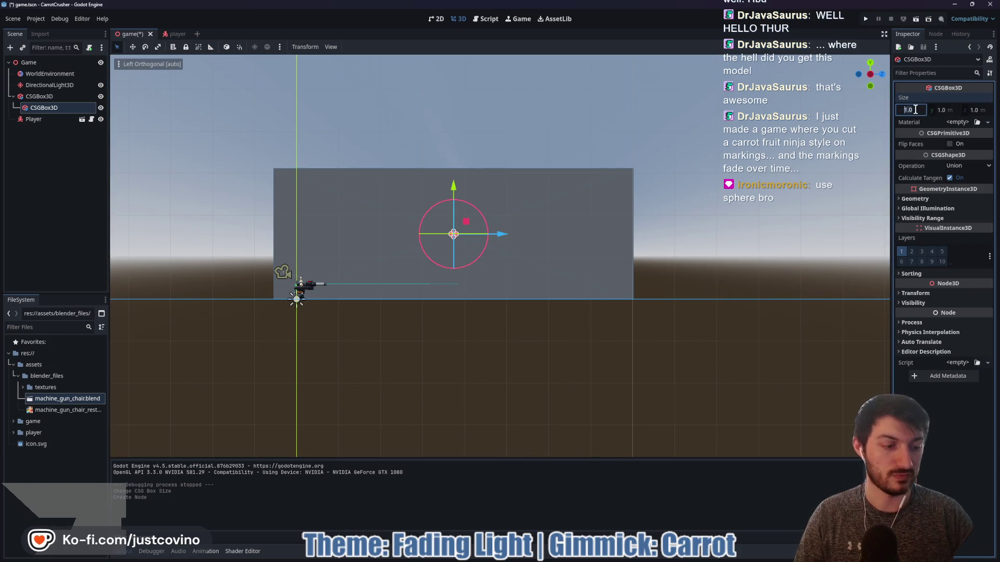
type("5")
key("Return")
mouse_move(549, 255)
left_mouse_down()
mouse_move(602, 281)
mouse_move(698, 294)
mouse_move(691, 274)
mouse_move(723, 278)
mouse_move(715, 281)
left_mouse_up()
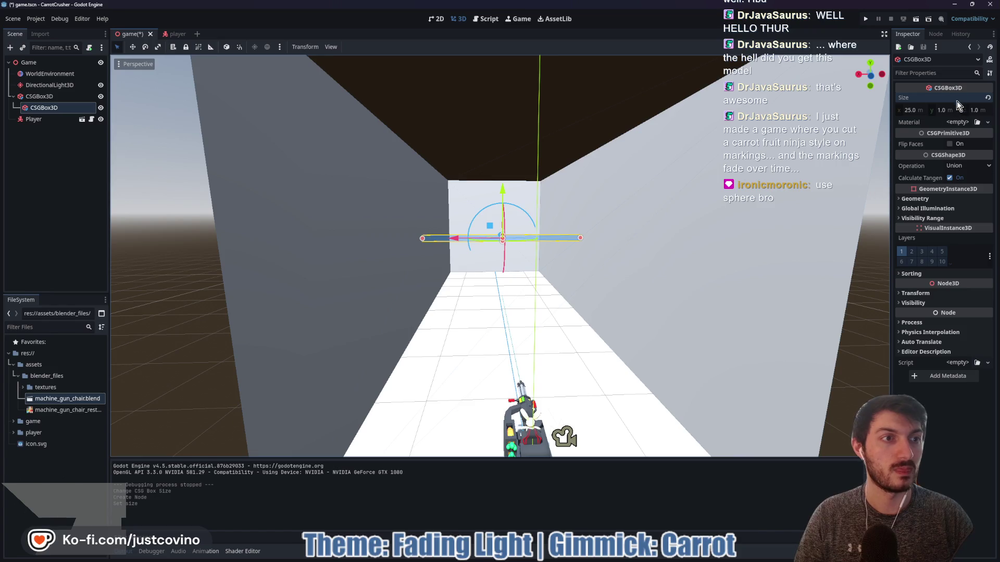
left_click(951, 109)
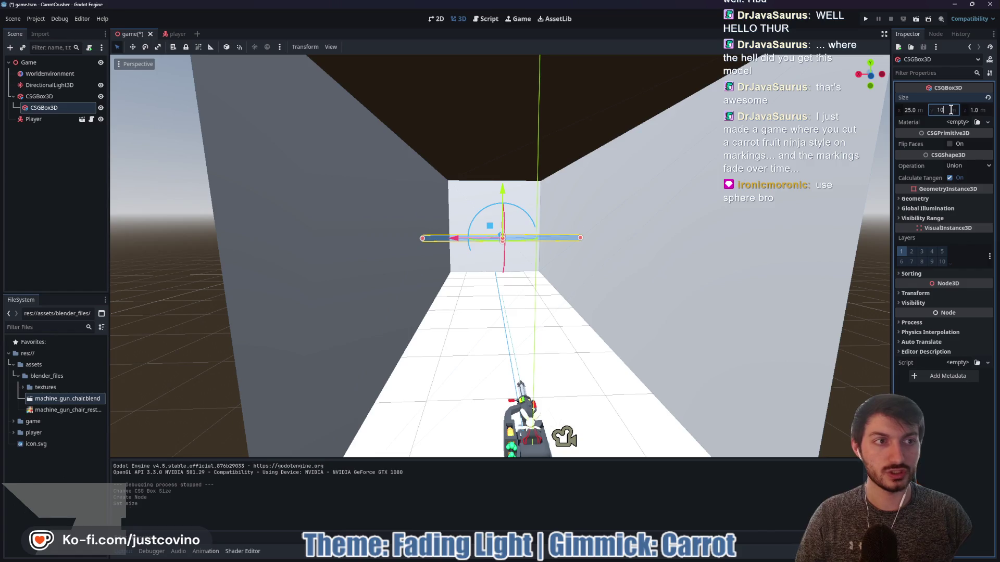
key("Return")
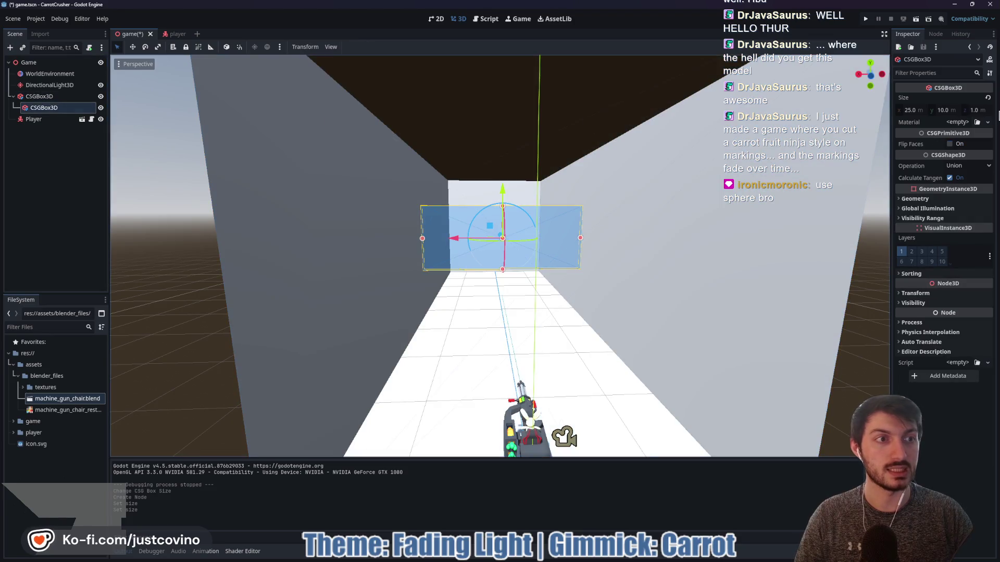
Set the inner box depth to 60, then lower it and resize it to 61.079 m in Left view
left_click(983, 109)
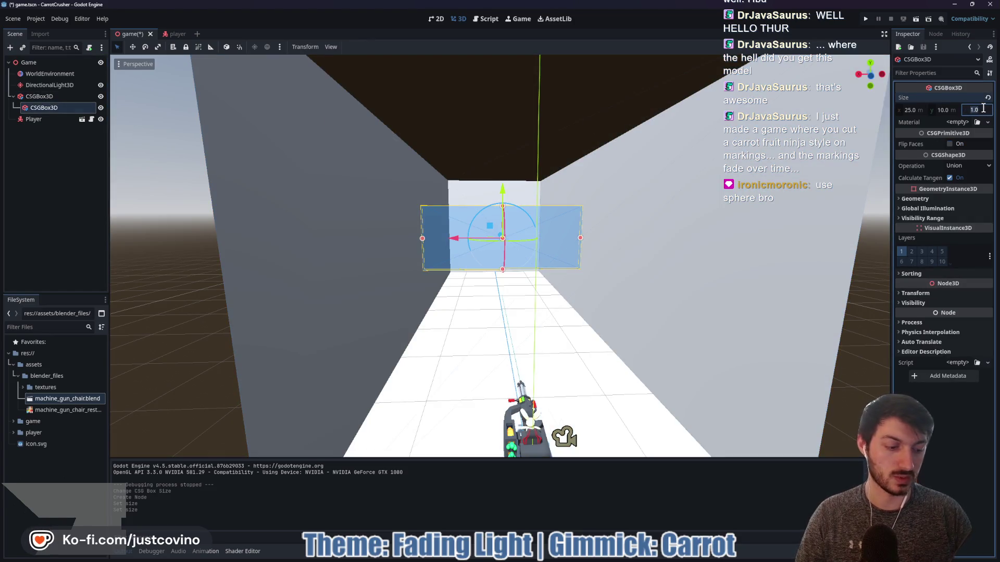
key("Return")
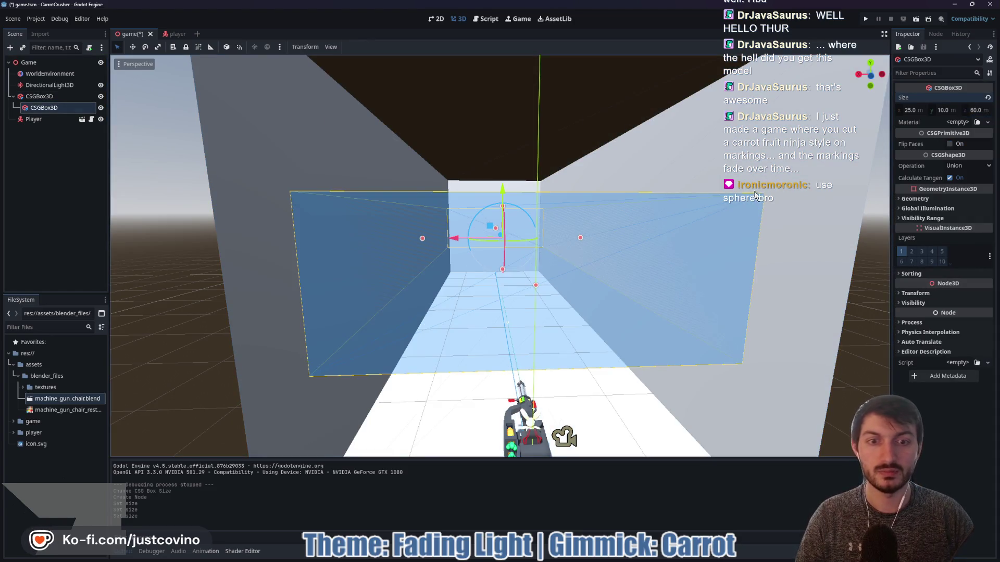
left_click_drag(770, 198, 625, 203)
left_click(870, 76)
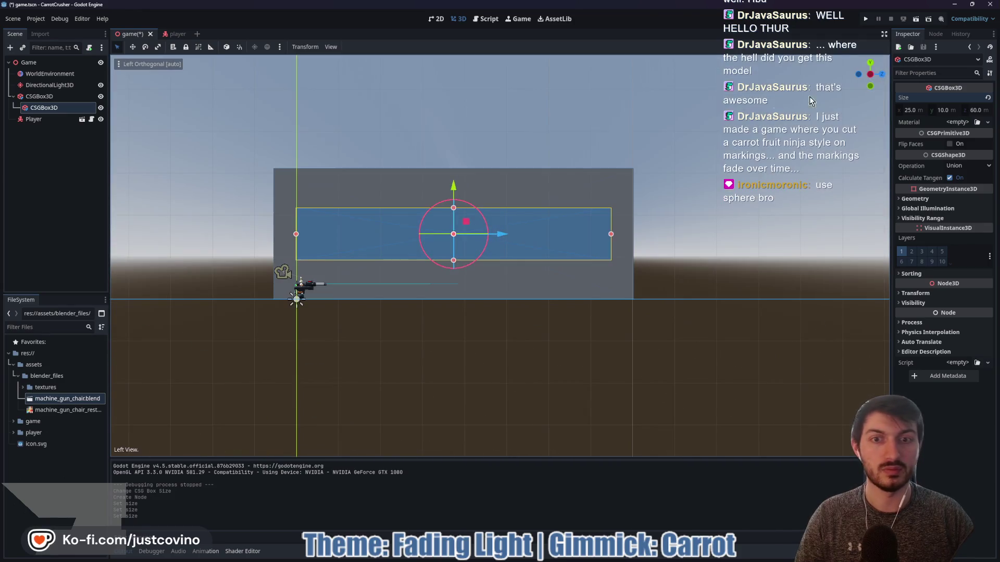
left_click_drag(502, 236, 539, 234)
left_click_drag(489, 189, 478, 270)
mouse_move(648, 314)
left_mouse_down()
mouse_move(629, 314)
mouse_move(634, 321)
left_mouse_up()
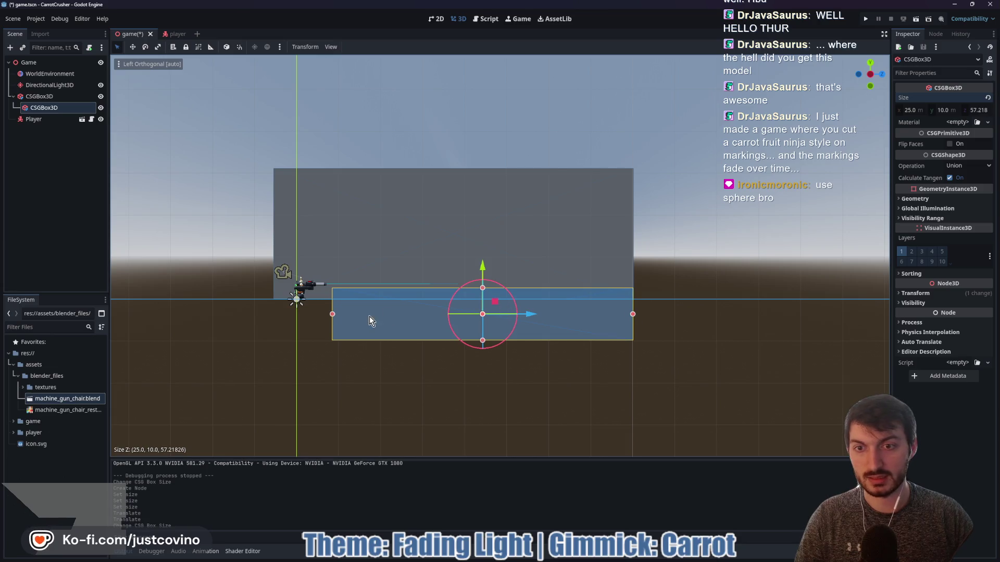
left_click_drag(483, 268, 480, 279)
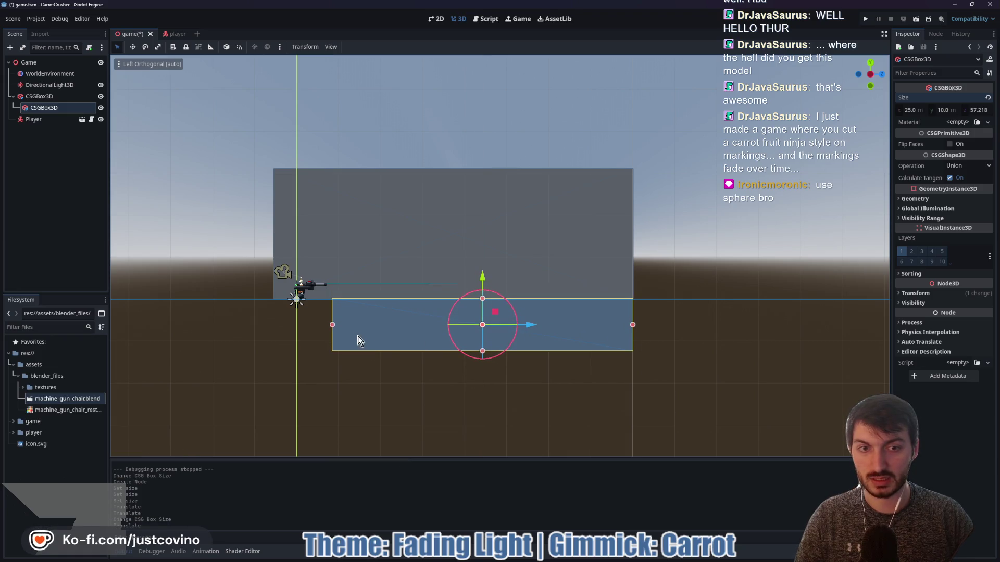
left_click_drag(332, 325, 313, 326)
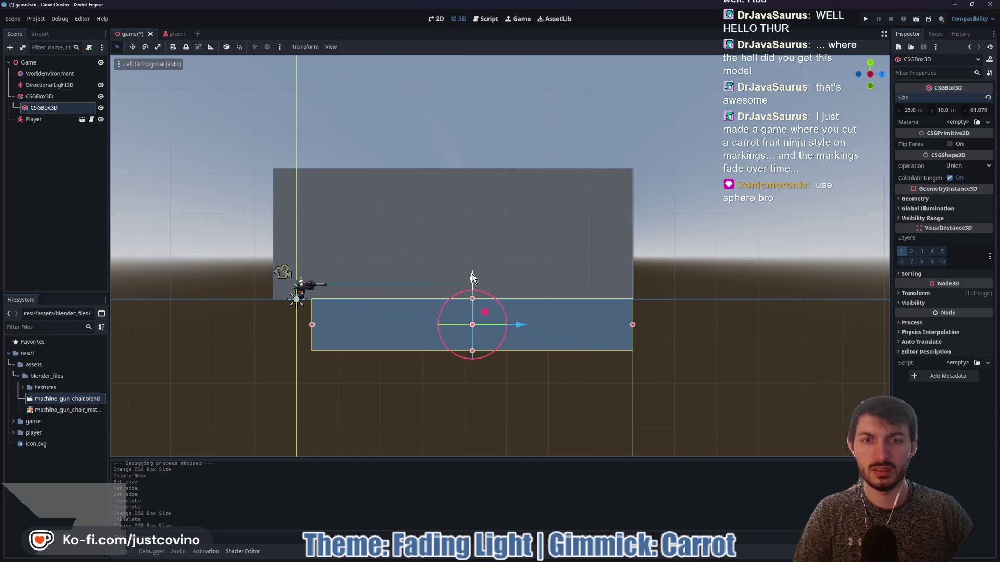
Enable Flip Faces on the inner box and view it from the side
mouse_move(472, 273)
left_mouse_down()
mouse_move(582, 248)
mouse_move(652, 283)
mouse_move(699, 282)
mouse_move(598, 290)
left_mouse_up()
scroll(598, 291, "up", 3)
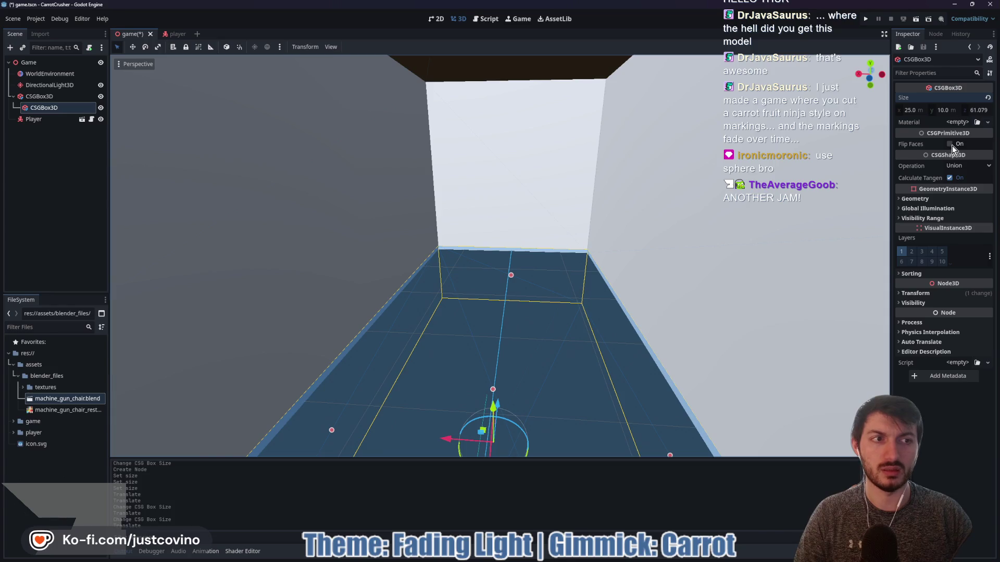
left_click(950, 144)
scroll(687, 250, "down", 5)
mouse_move(683, 257)
left_mouse_down()
mouse_move(721, 282)
mouse_move(682, 282)
mouse_move(597, 255)
left_mouse_up()
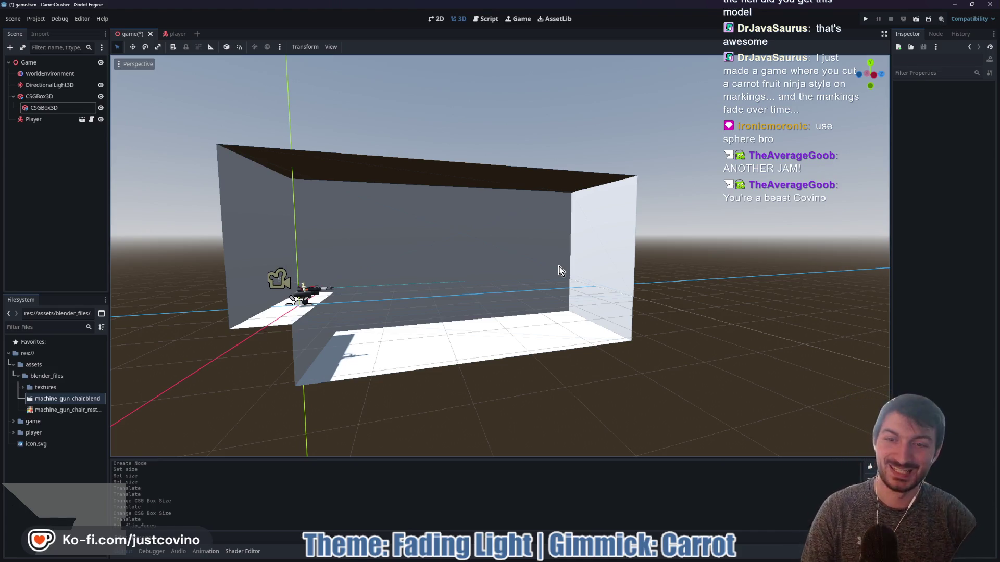
mouse_move(639, 330)
left_mouse_down()
mouse_move(603, 319)
mouse_move(681, 196)
left_mouse_up()
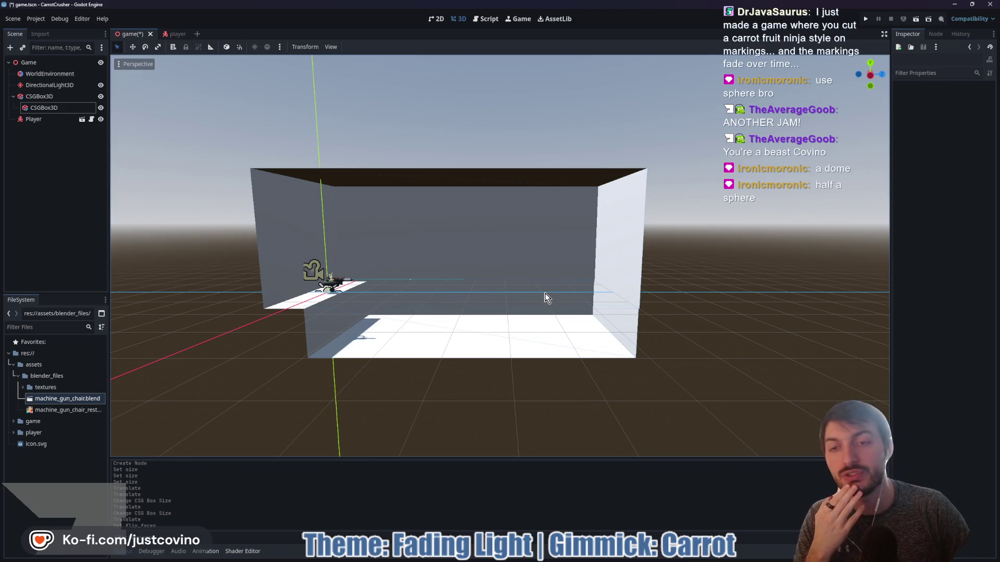
left_click_drag(546, 297, 667, 287)
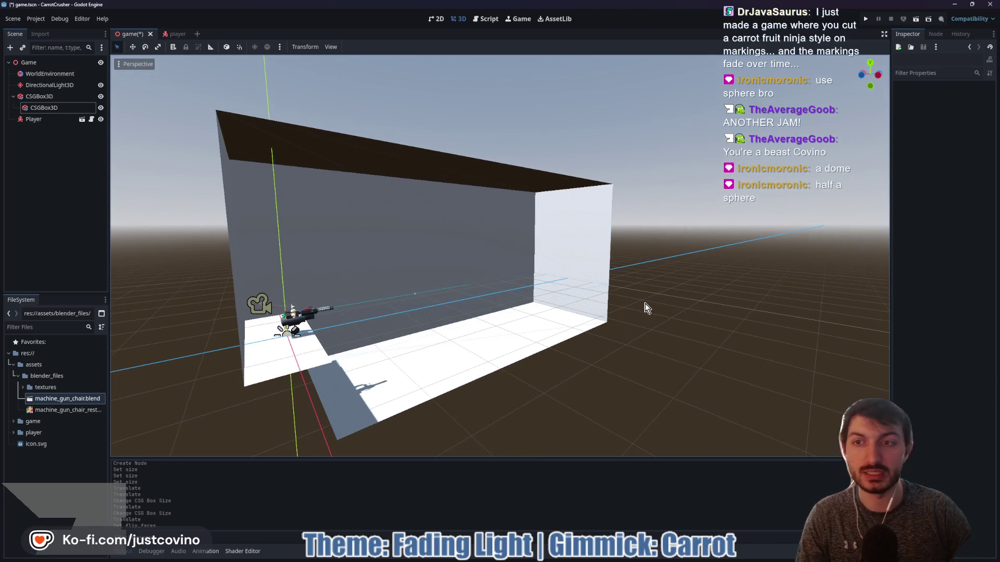
left_click(48, 98)
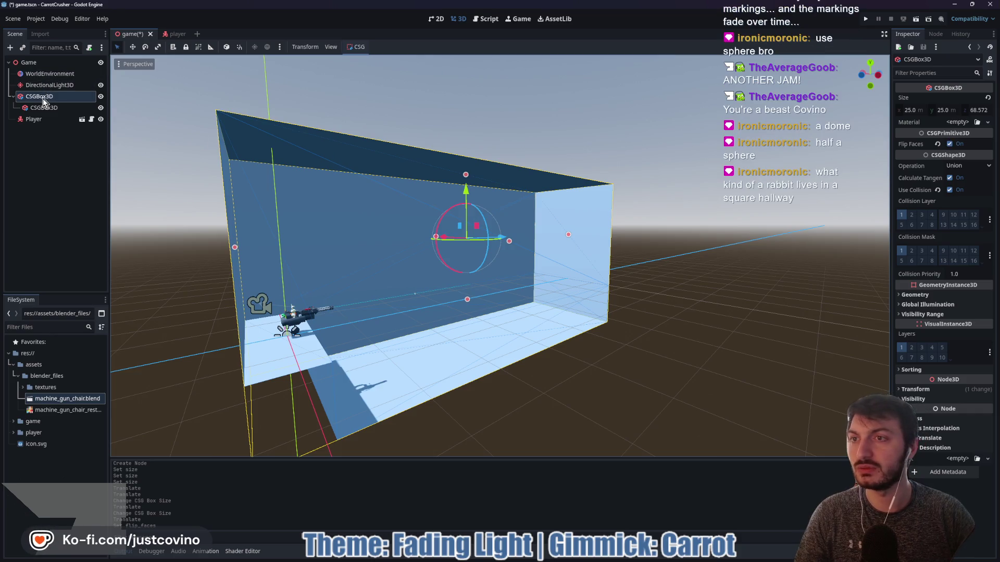
Delete the CSGBox3D room and add a CSGSphere3D under the Game node
key("Delete")
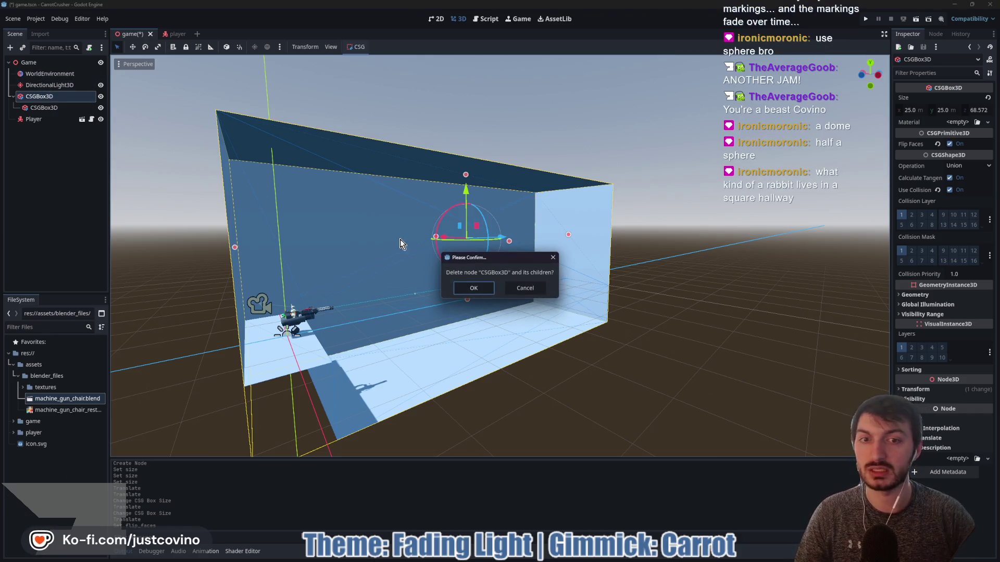
left_click(490, 293)
left_click(43, 63)
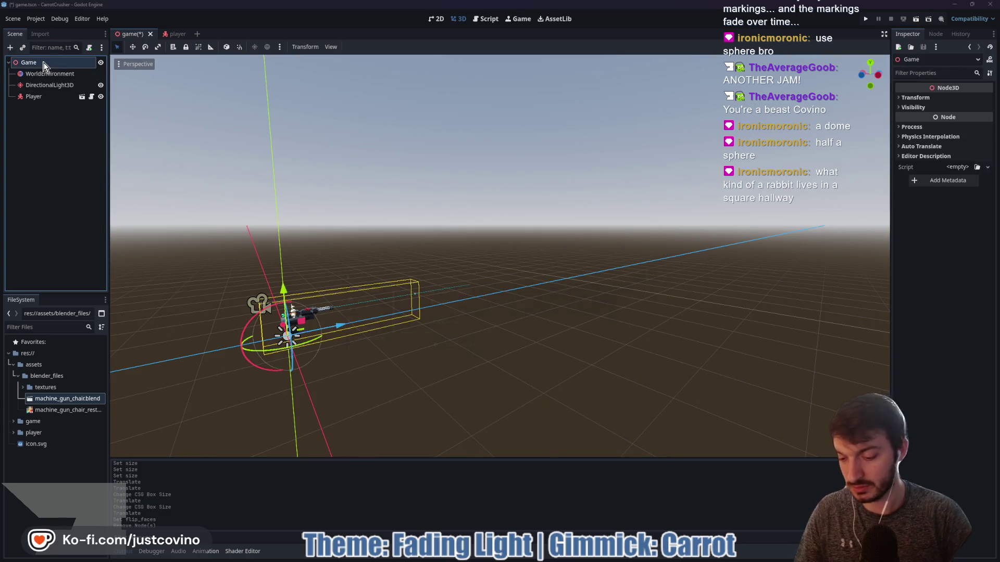
key("ctrl+a")
type("csg")
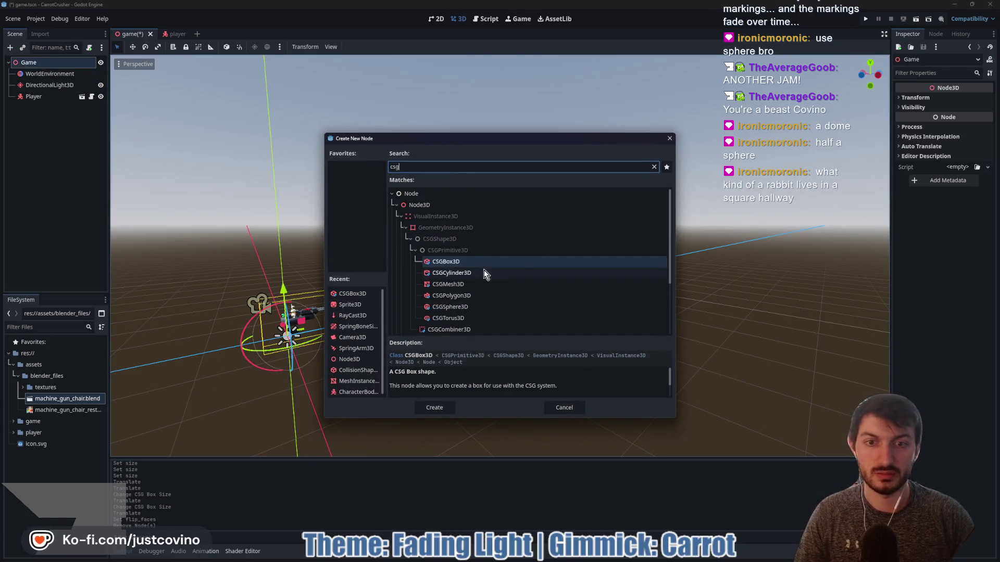
left_click(472, 305)
left_click(434, 408)
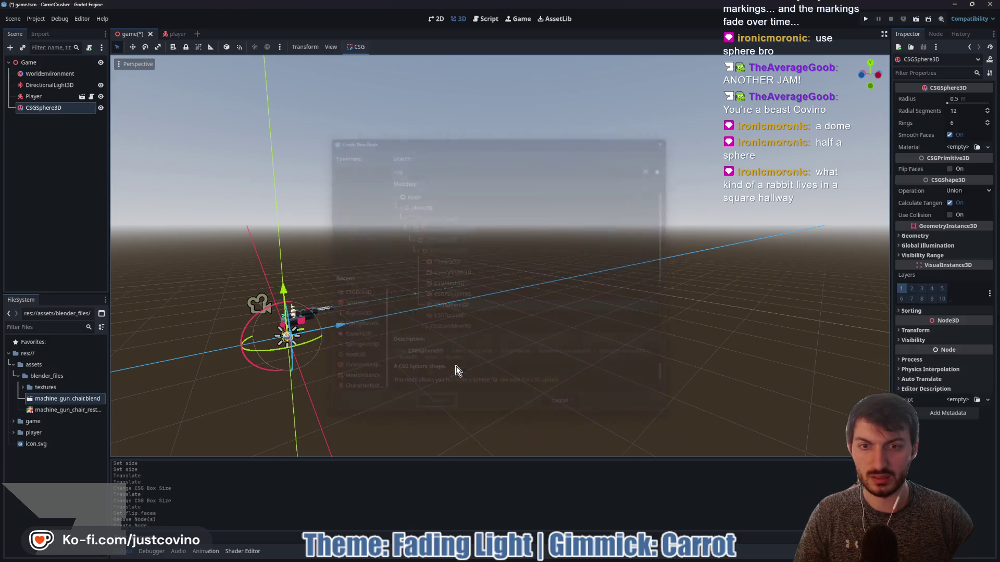
Set the sphere's radius to 50 m, enable Flip Faces, and shift it along the Z axis
left_click_drag(955, 103, 964, 102)
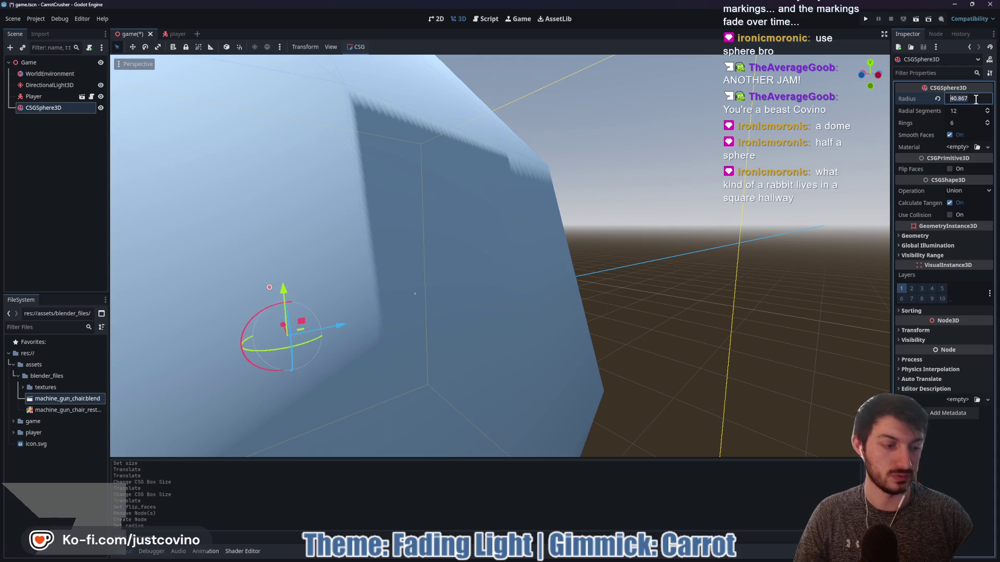
key("Return")
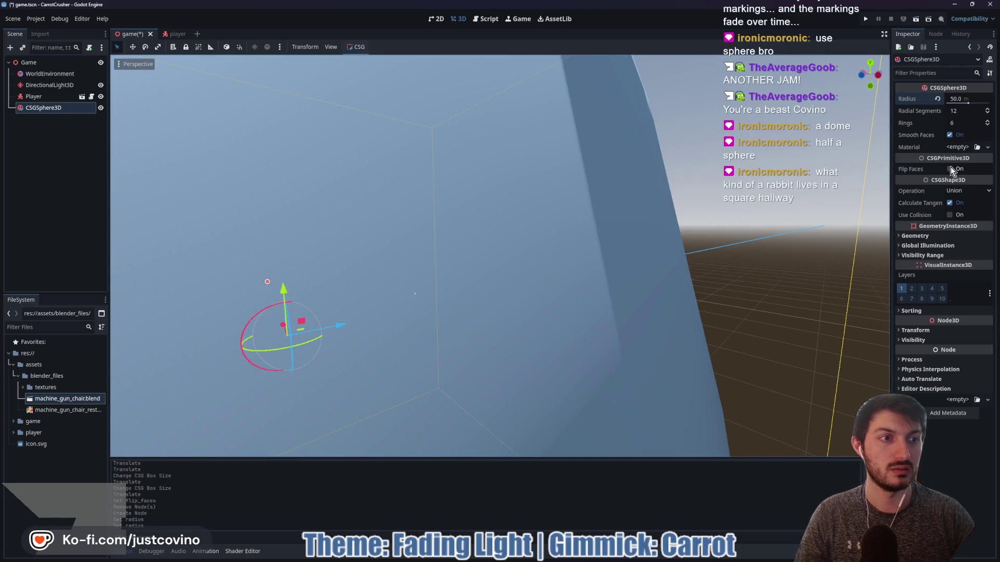
left_click(949, 168)
scroll(662, 257, "down", 6)
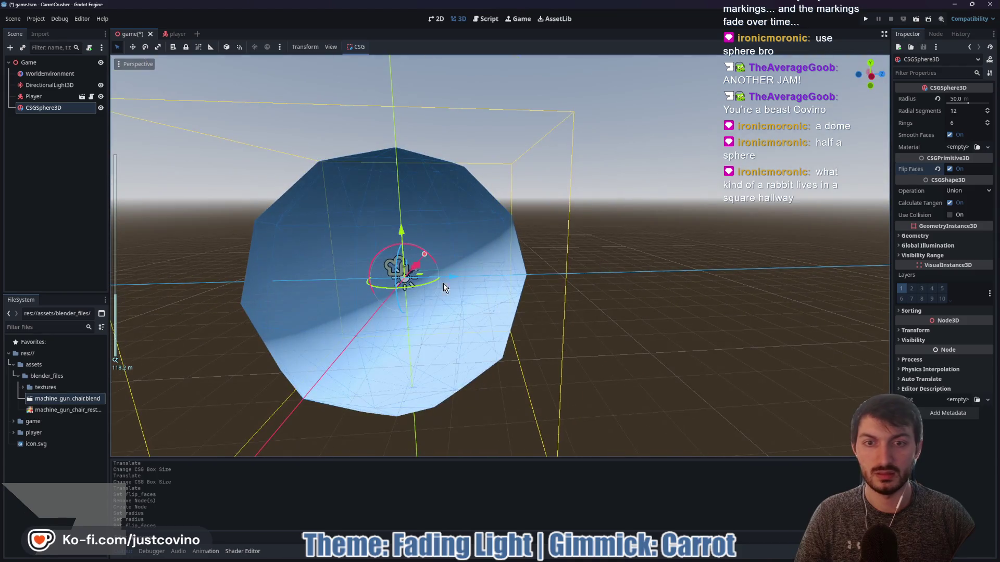
left_click_drag(457, 275, 442, 303)
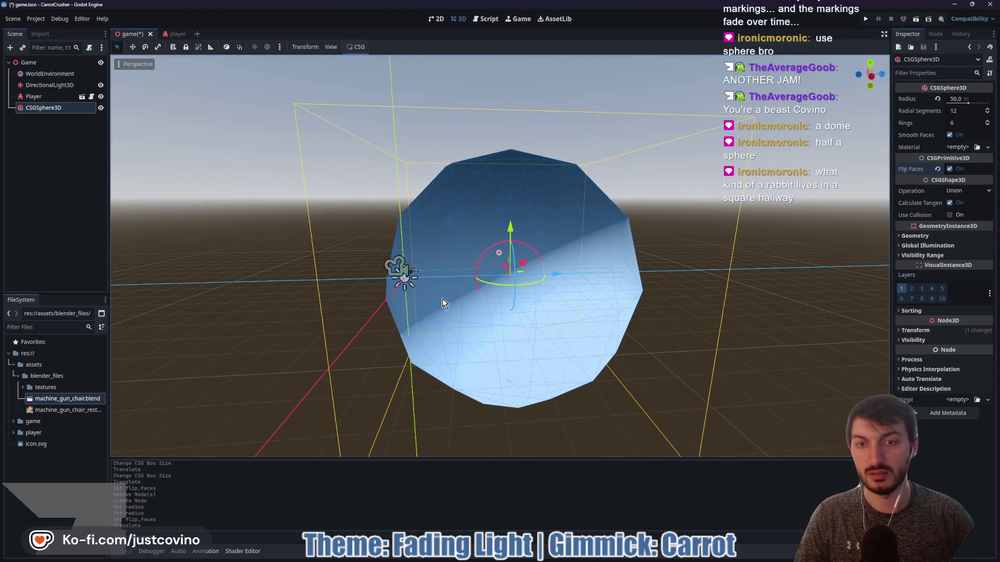
Slide the sphere further along the blue axis and view it from above
scroll(442, 298, "up", 5)
mouse_move(588, 307)
left_mouse_down()
mouse_move(575, 301)
mouse_move(601, 300)
mouse_move(561, 298)
left_mouse_up()
scroll(617, 305, "down", 10)
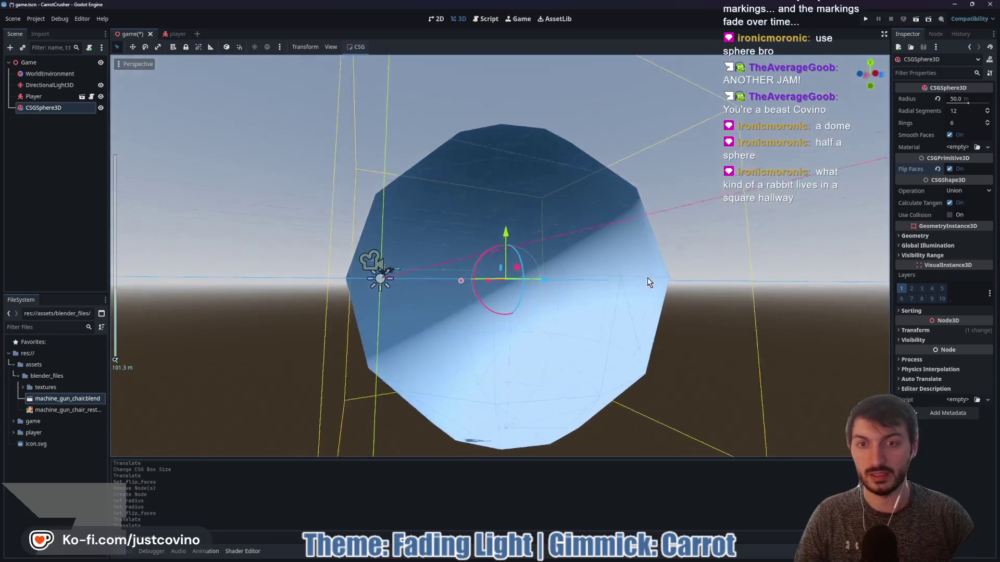
left_click_drag(648, 277, 488, 327)
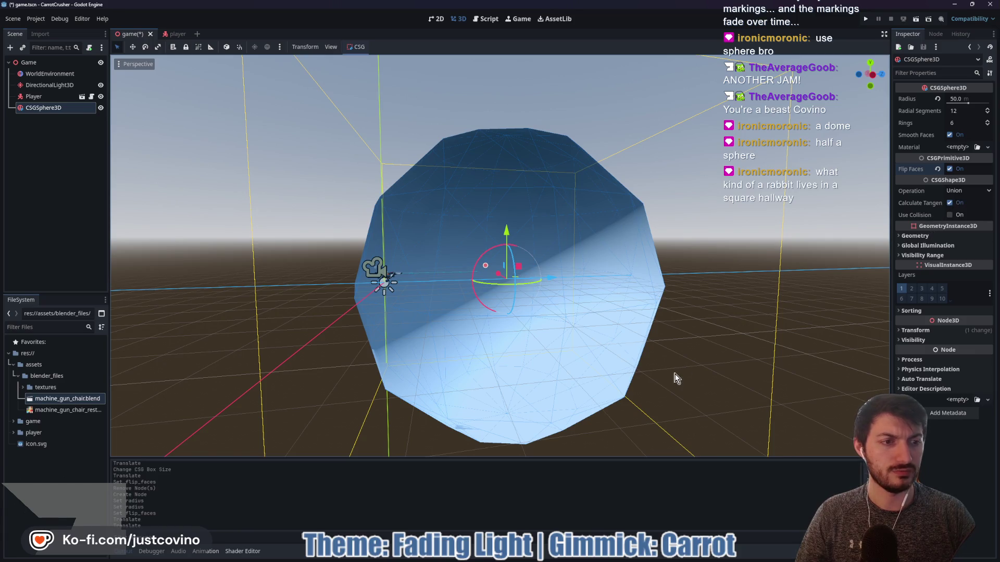
Try flattening the sphere with the scale tool, undo it, and inspect the sphere around the player
key("r")
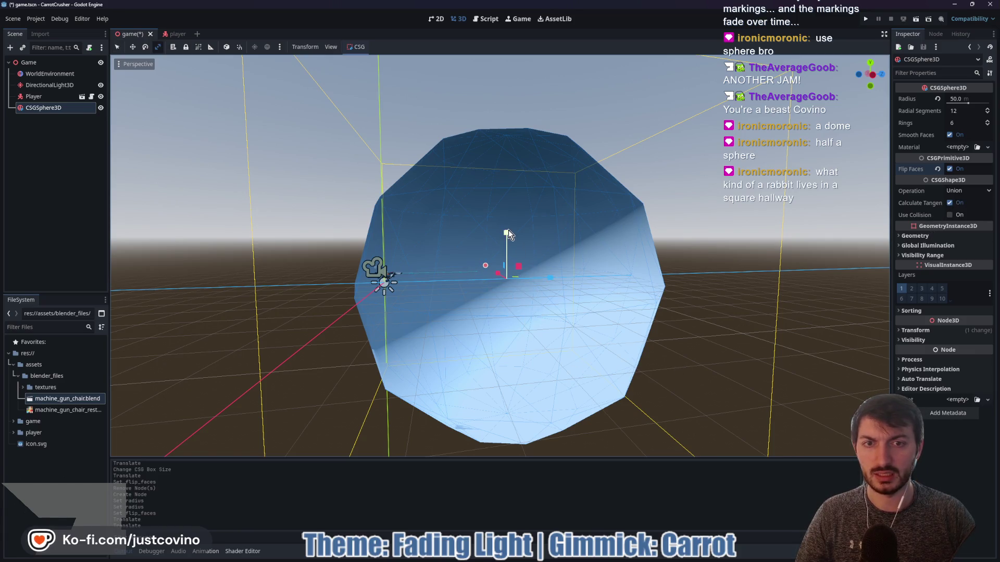
mouse_move(508, 230)
left_mouse_down()
mouse_move(508, 246)
mouse_move(499, 196)
left_mouse_up()
key("q")
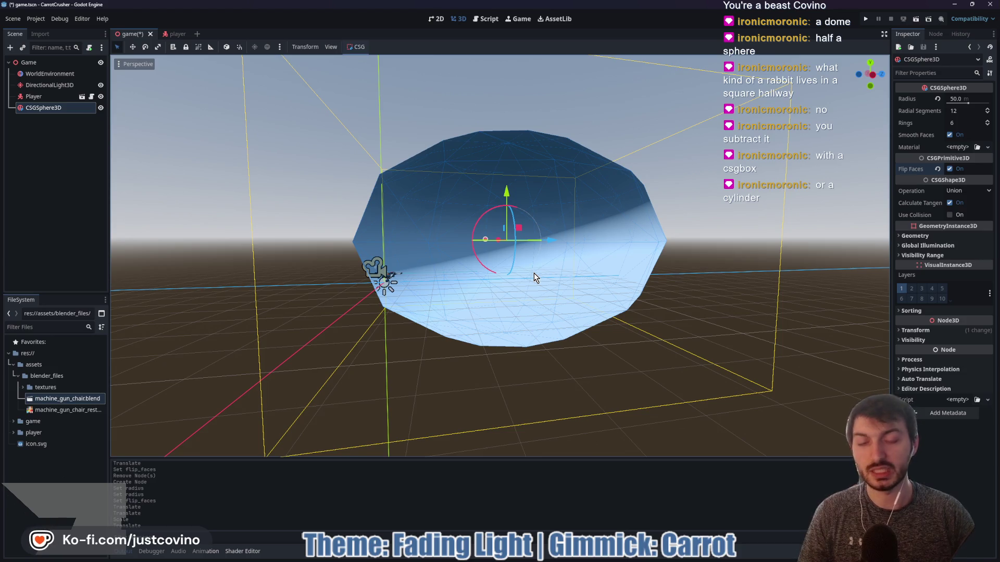
key("ctrl+z")
key("ctrl+z")
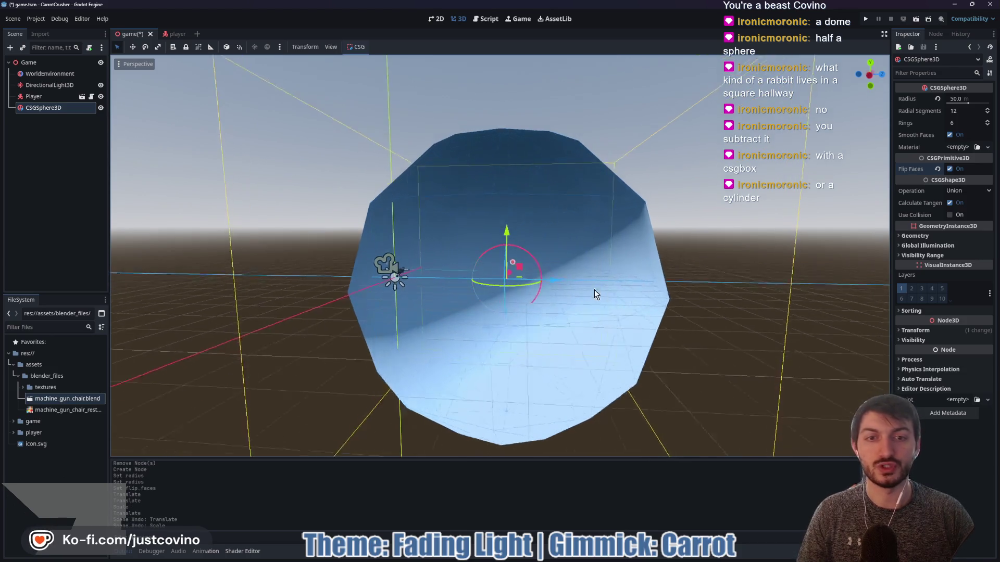
mouse_move(594, 289)
left_mouse_down()
mouse_move(541, 286)
mouse_move(625, 289)
mouse_move(614, 286)
left_mouse_up()
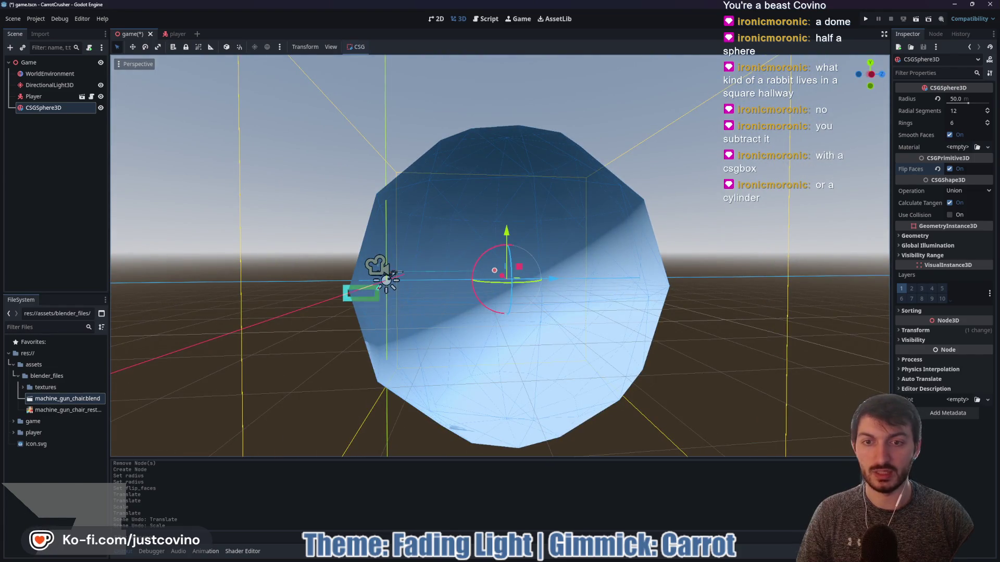
mouse_move(379, 301)
left_mouse_down()
mouse_move(442, 352)
mouse_move(432, 403)
left_mouse_up()
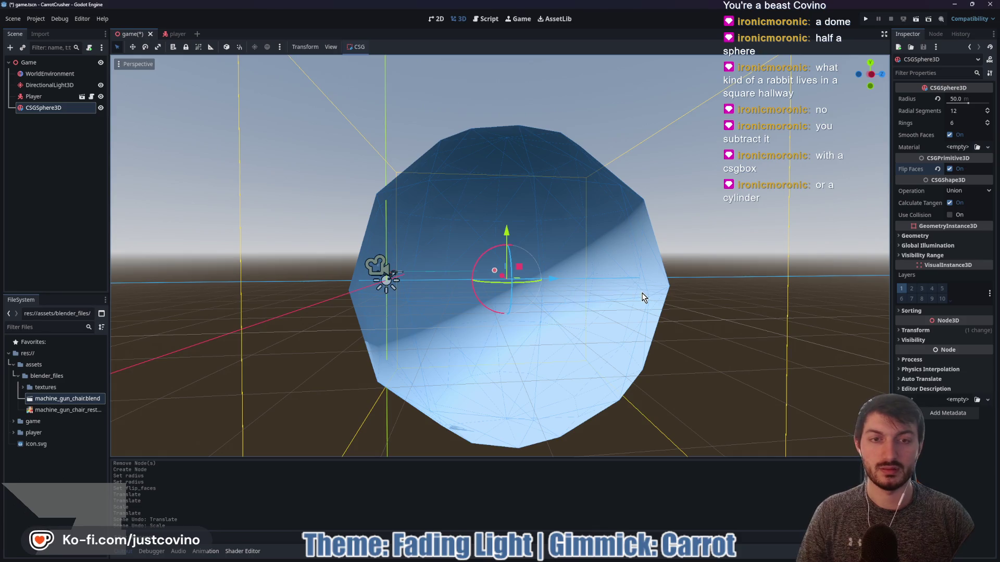
mouse_move(644, 298)
left_mouse_down()
mouse_move(592, 296)
mouse_move(610, 276)
mouse_move(625, 305)
mouse_move(677, 298)
left_mouse_up()
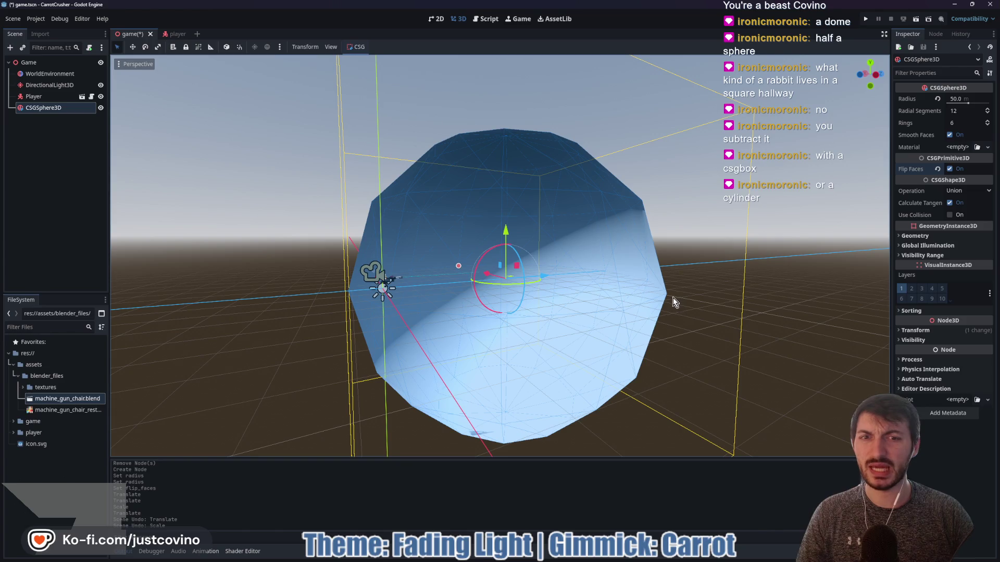
Change the CSGSphere3D node's type to CSGBox3D
right_click(48, 111)
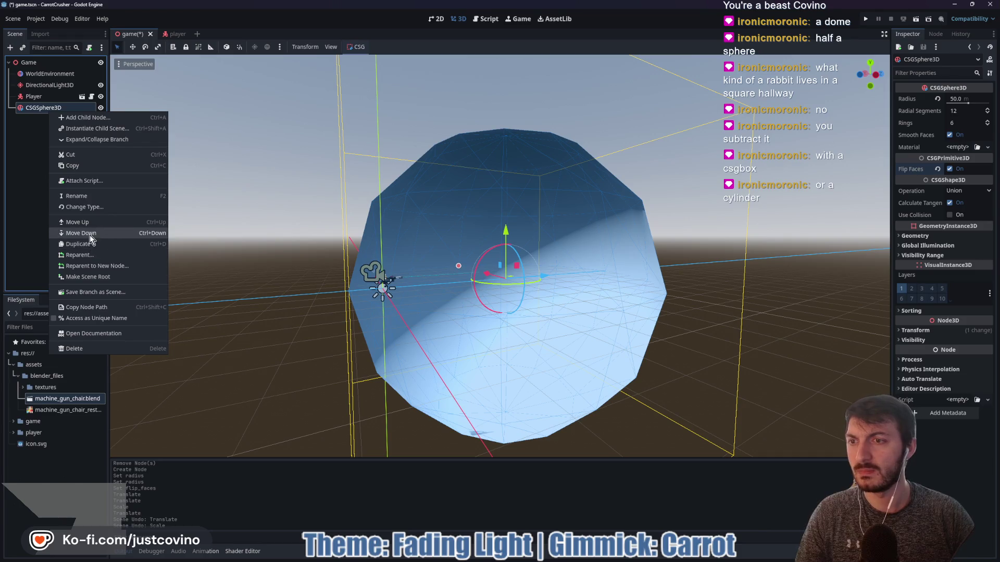
left_click(81, 208)
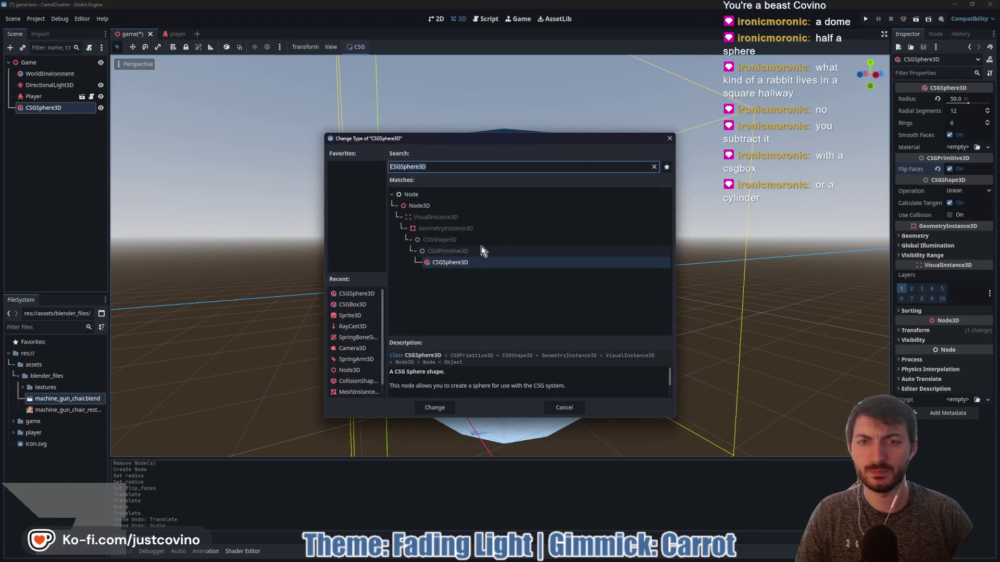
left_click(453, 166)
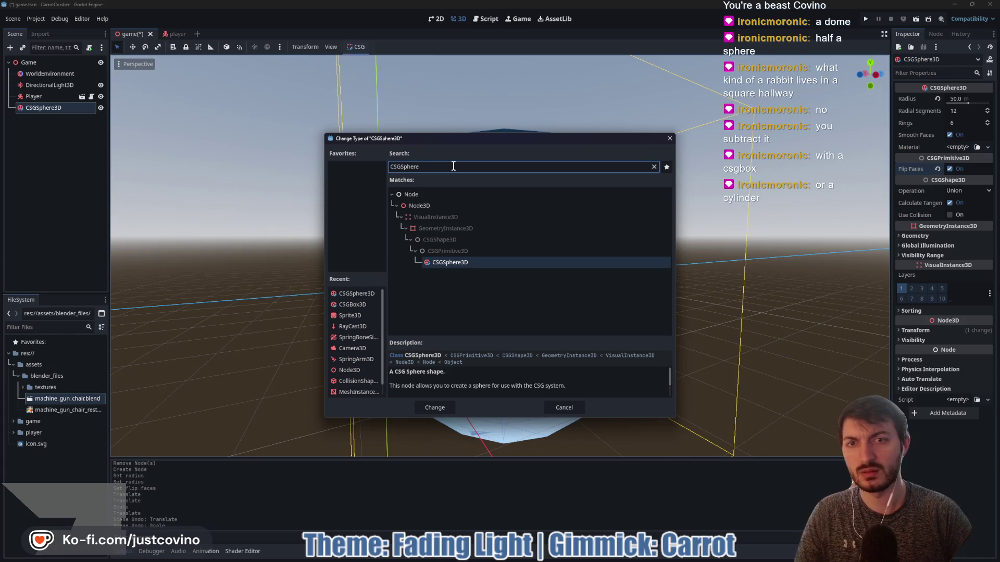
key("BackSpace")
key("BackSpace")
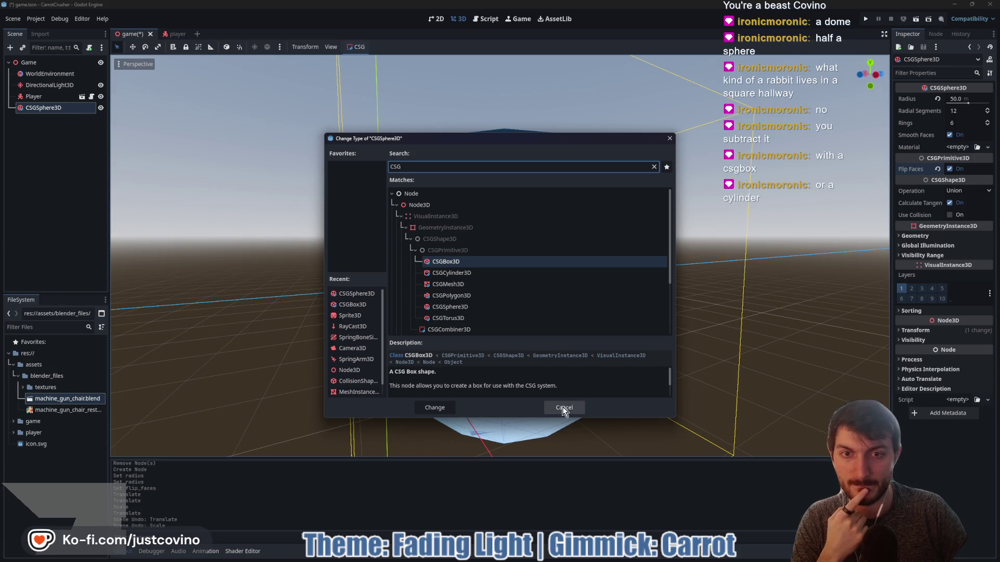
left_click(435, 408)
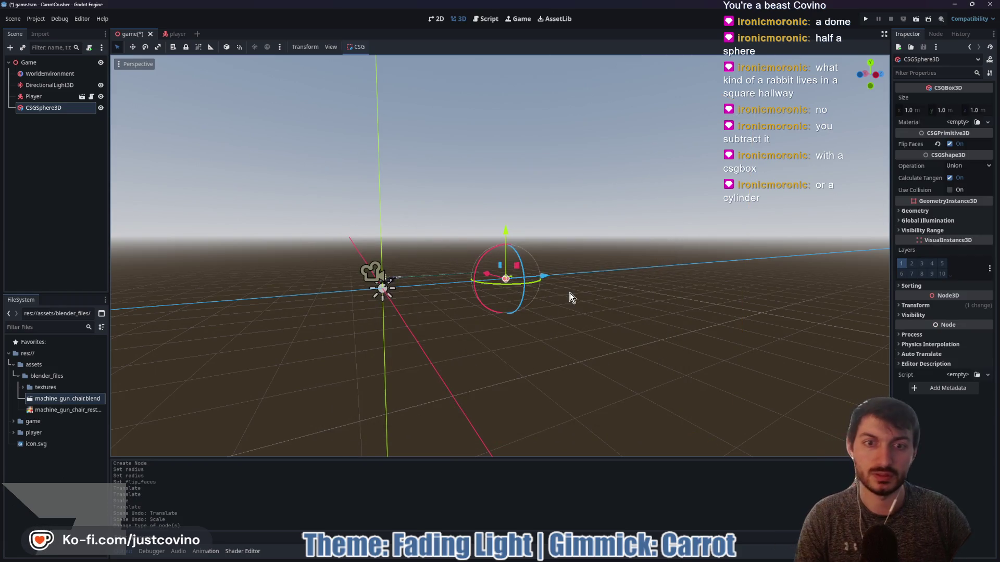
Set the box size to 25 × 25 × 50 m in the Inspector
left_click(915, 112)
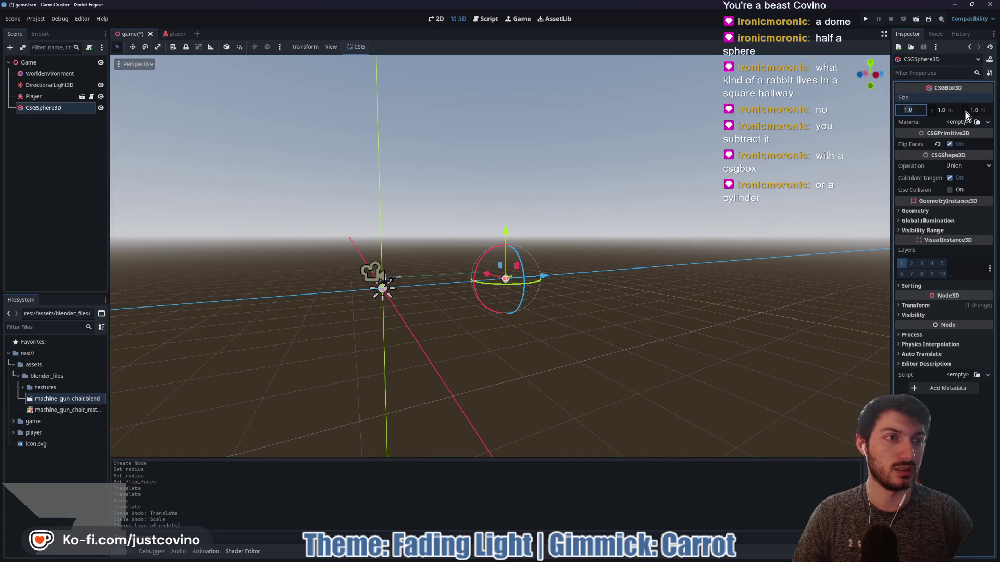
key("Tab")
type("25")
key("Tab")
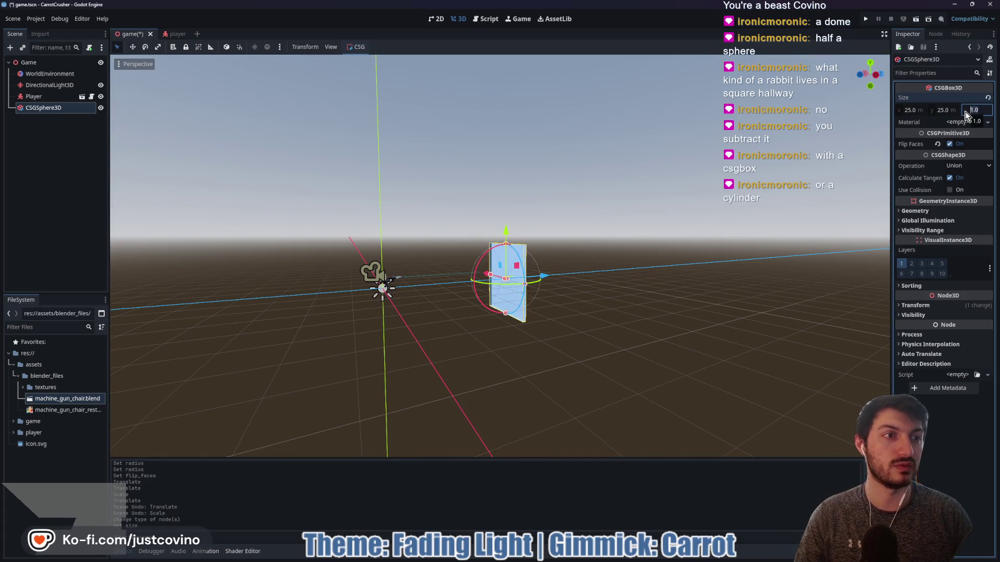
type("50")
key("Return")
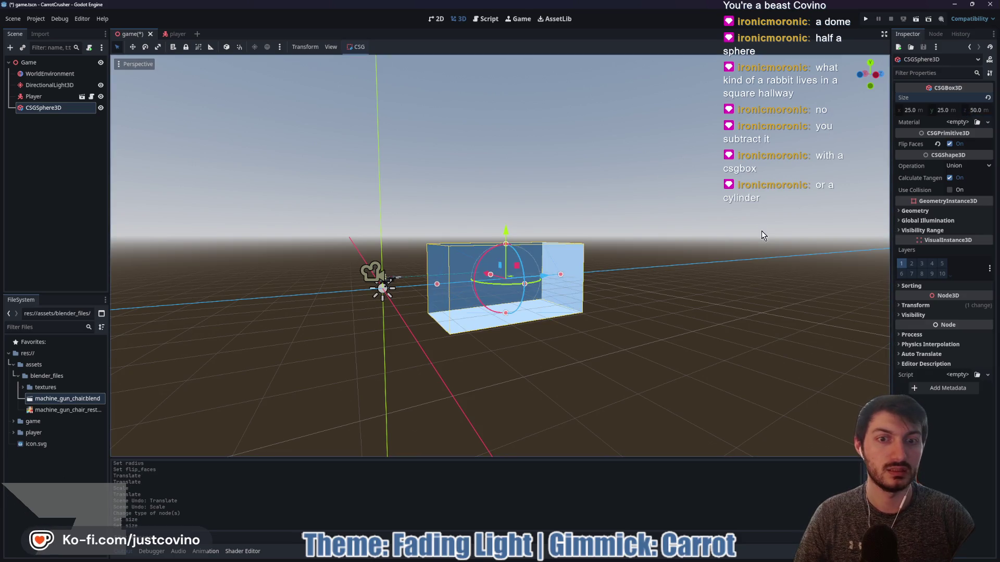
mouse_move(727, 243)
left_mouse_down()
mouse_move(727, 306)
mouse_move(736, 261)
mouse_move(775, 250)
mouse_move(698, 259)
left_mouse_up()
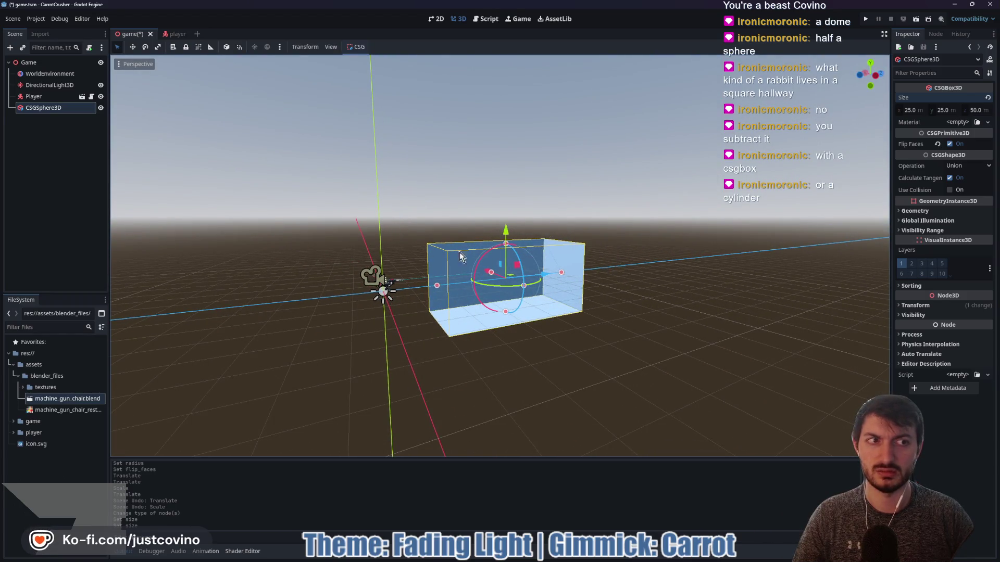
Change the box node's type to CSGCylinder3D
right_click(34, 110)
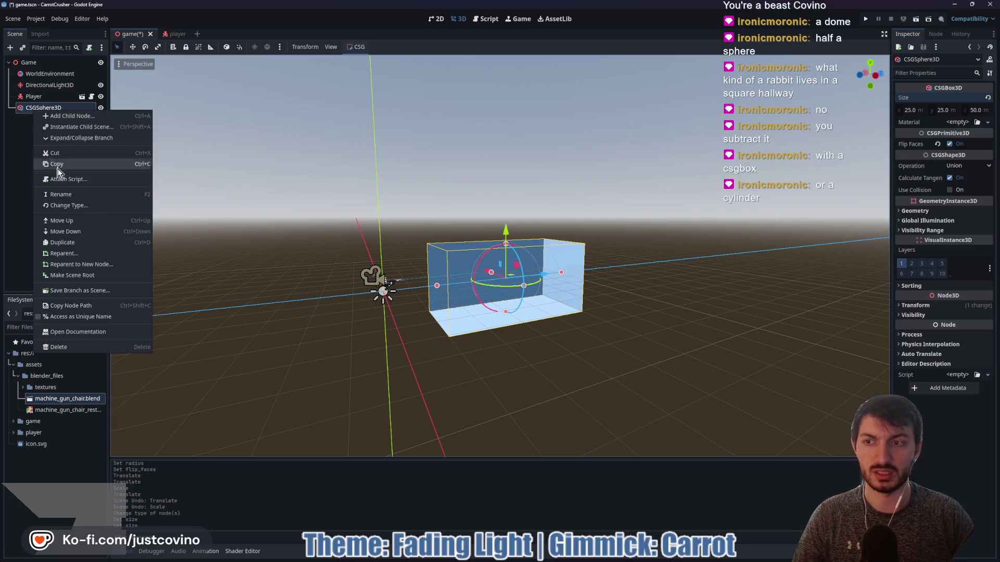
left_click(70, 206)
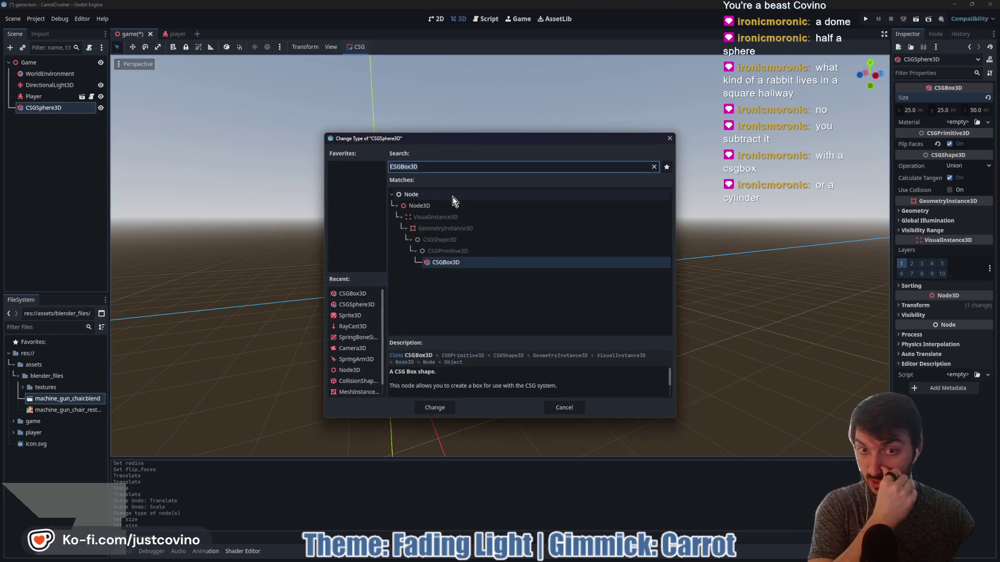
left_click(426, 166)
key("BackSpace")
key("BackSpace")
key("BackSpace")
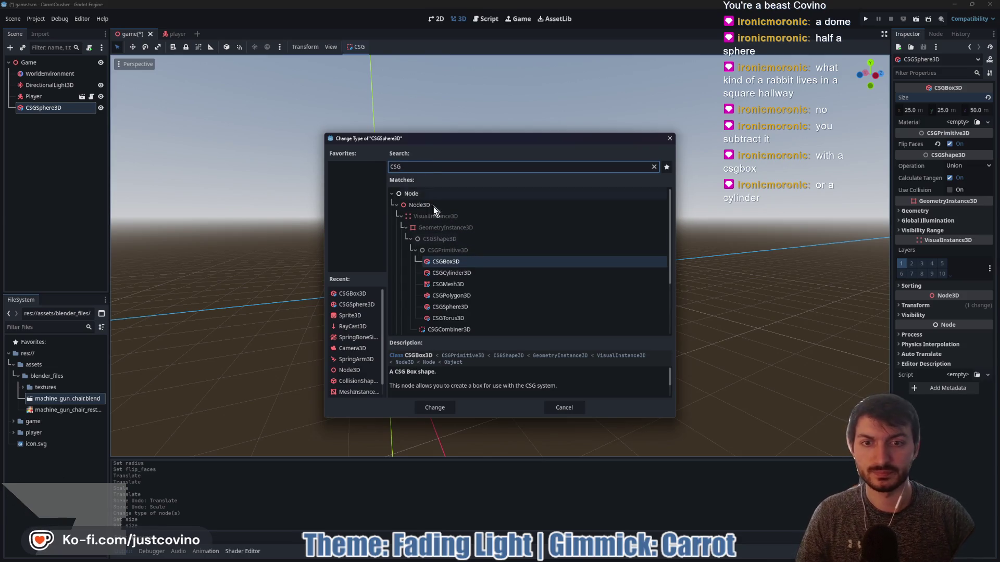
left_click(449, 273)
left_click(435, 409)
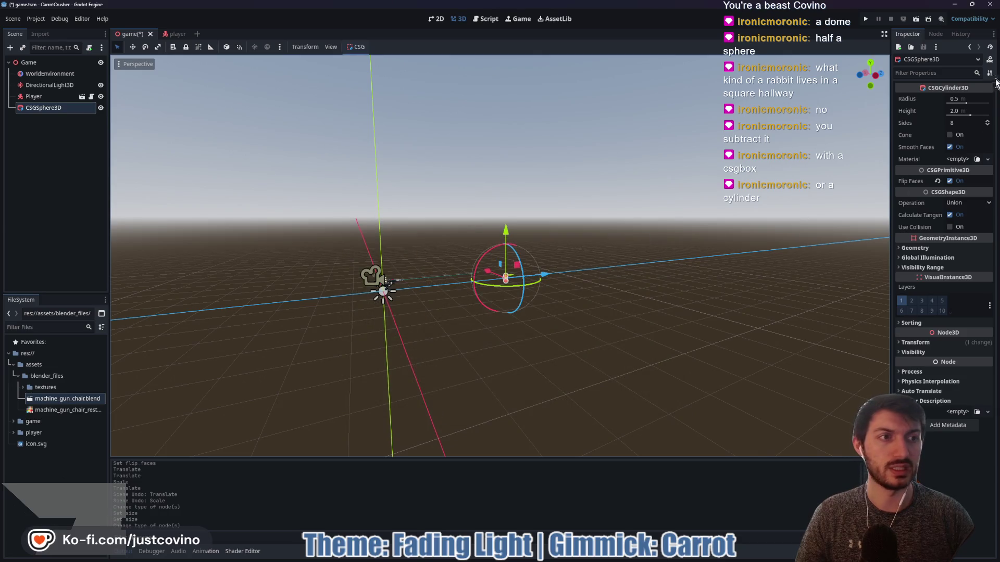
Give the cylinder a 25 m height and about 42 m radius, and lay it sideways
left_click(964, 111)
key("Return")
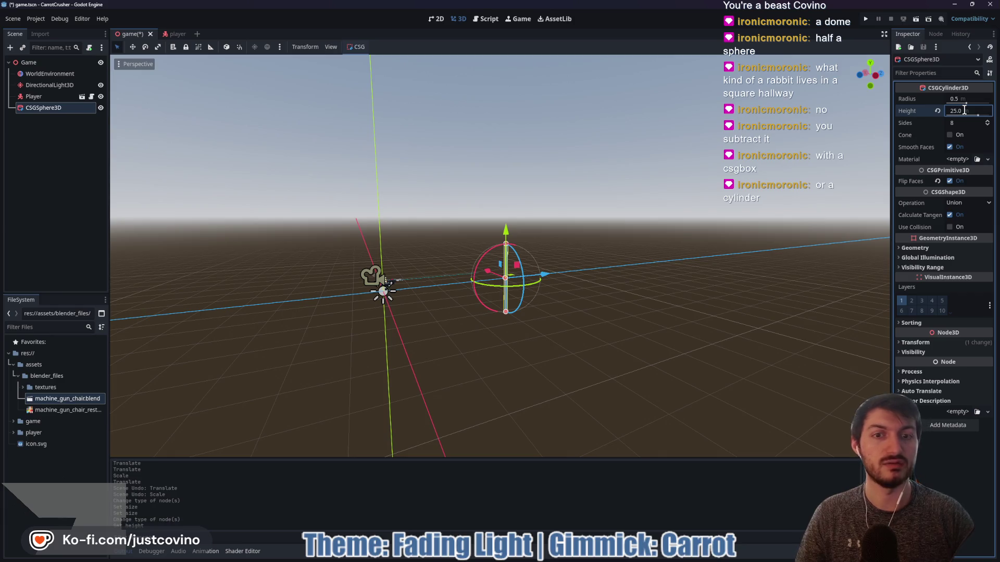
left_click_drag(964, 100, 980, 104)
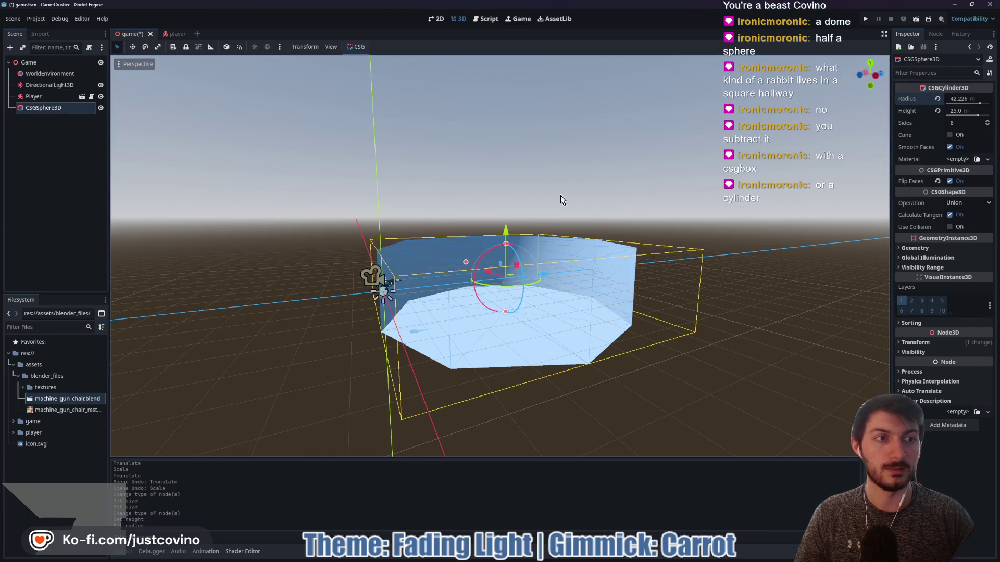
mouse_move(488, 251)
left_mouse_down()
mouse_move(520, 239)
mouse_move(600, 238)
mouse_move(599, 249)
mouse_move(464, 286)
mouse_move(364, 279)
left_mouse_up()
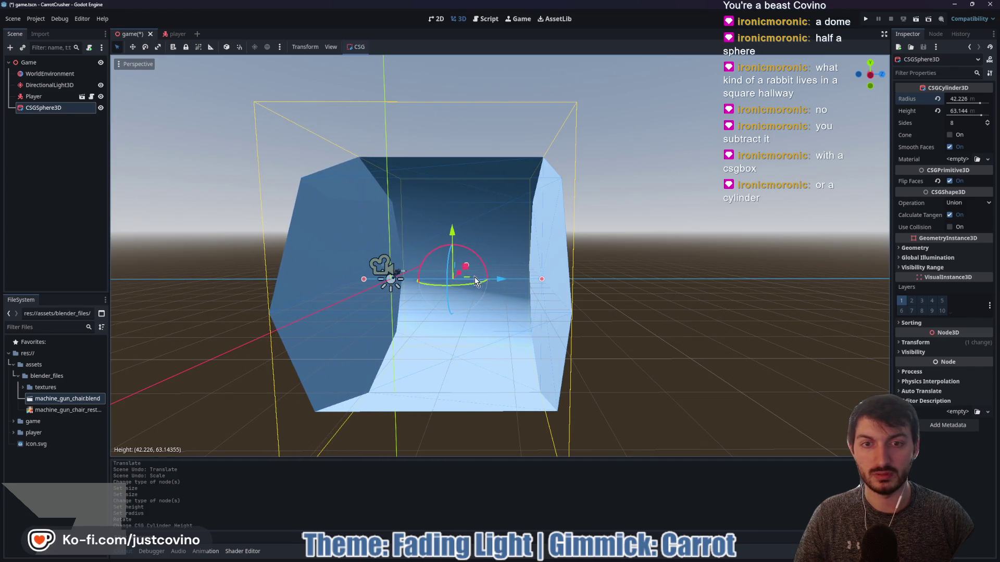
Stretch the cylinder's length to about 110 m in a side orthographic view
left_click_drag(542, 279, 578, 279)
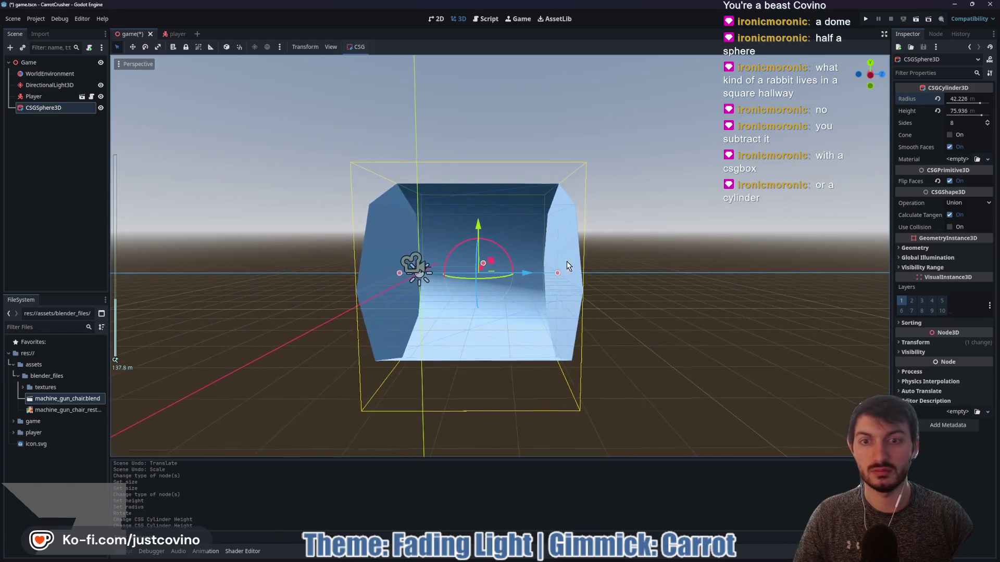
scroll(627, 281, "up", 5)
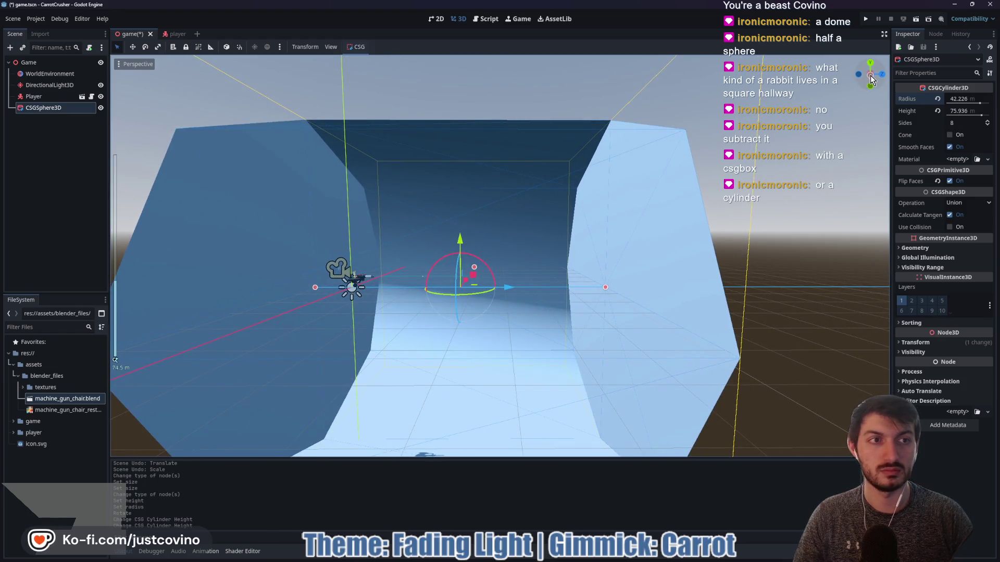
left_click(870, 75)
left_click_drag(605, 287, 753, 286)
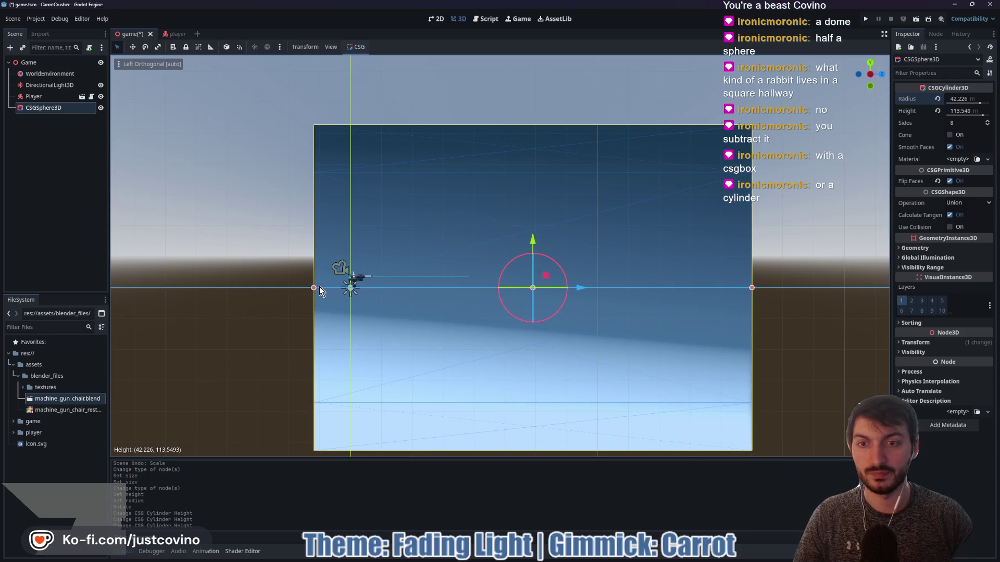
left_click_drag(319, 287, 328, 293)
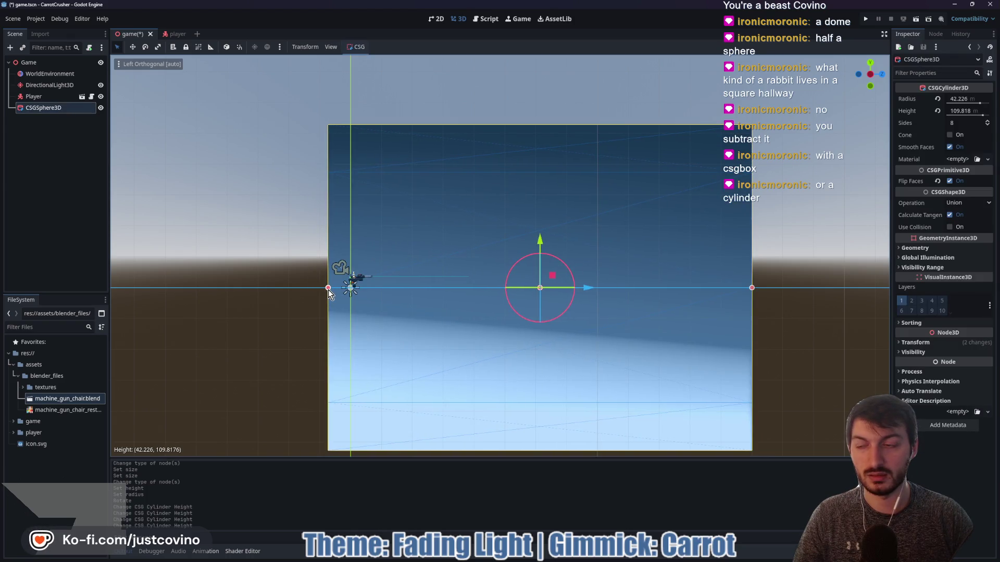
left_click_drag(458, 233, 500, 313)
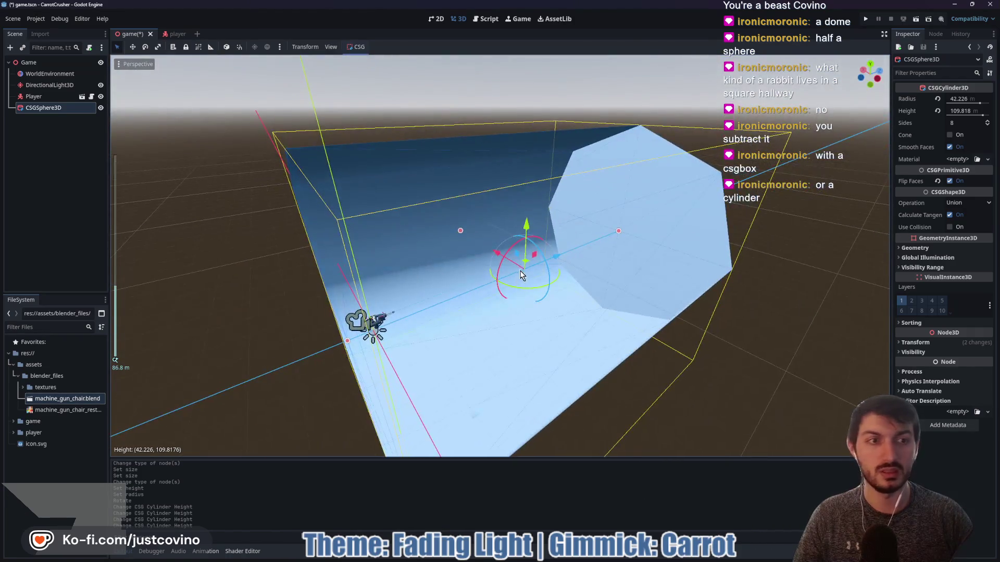
Raise the cylinder's side count to 12 and inspect the tunnel
left_click(987, 121)
left_click(987, 121)
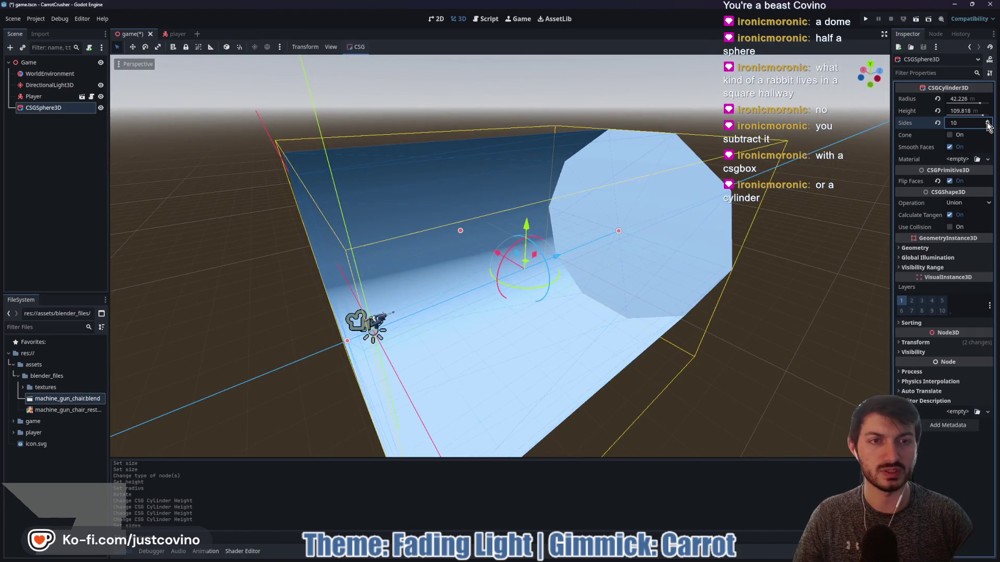
mouse_move(756, 246)
left_mouse_down()
mouse_move(702, 206)
mouse_move(706, 226)
left_mouse_up()
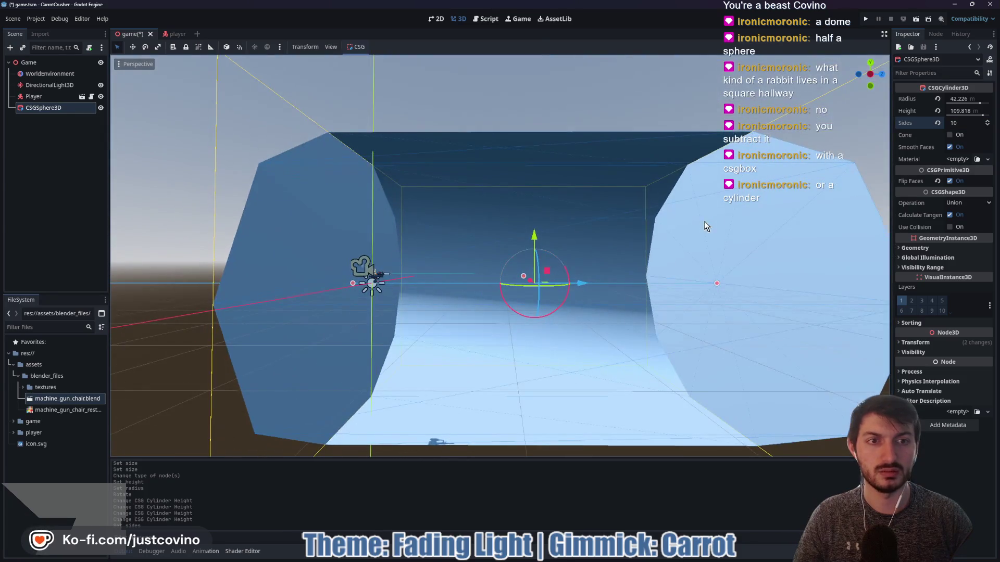
left_click(986, 121)
left_click(987, 121)
mouse_move(794, 187)
left_mouse_down()
mouse_move(721, 239)
mouse_move(794, 236)
left_mouse_up()
scroll(613, 264, "up", 3)
scroll(644, 263, "down", 8)
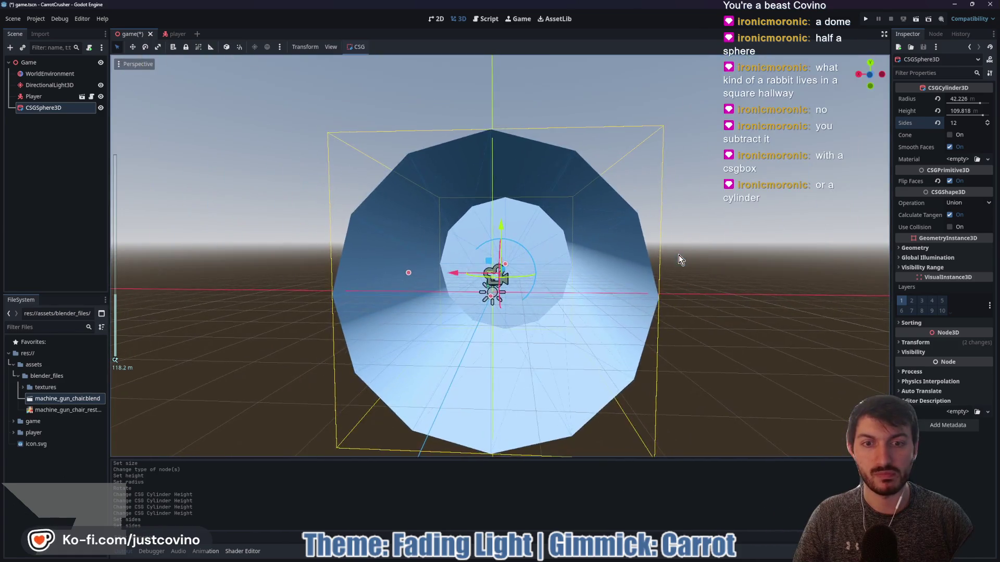
mouse_move(679, 254)
left_mouse_down()
mouse_move(536, 258)
mouse_move(616, 267)
mouse_move(711, 254)
mouse_move(703, 271)
mouse_move(708, 261)
mouse_move(672, 282)
mouse_move(467, 296)
left_mouse_up()
scroll(547, 244, "up", 4)
scroll(702, 267, "up", 2)
scroll(659, 279, "down", 2)
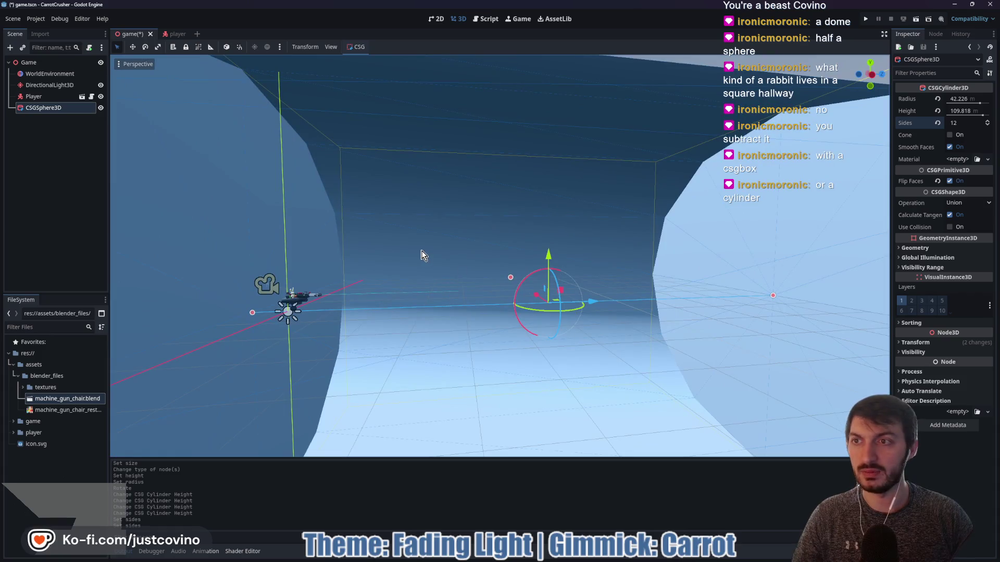
Add a child CSGBox3D under the cylinder sized 25 × 10 × 10 m
key("ctrl+a")
key("Return")
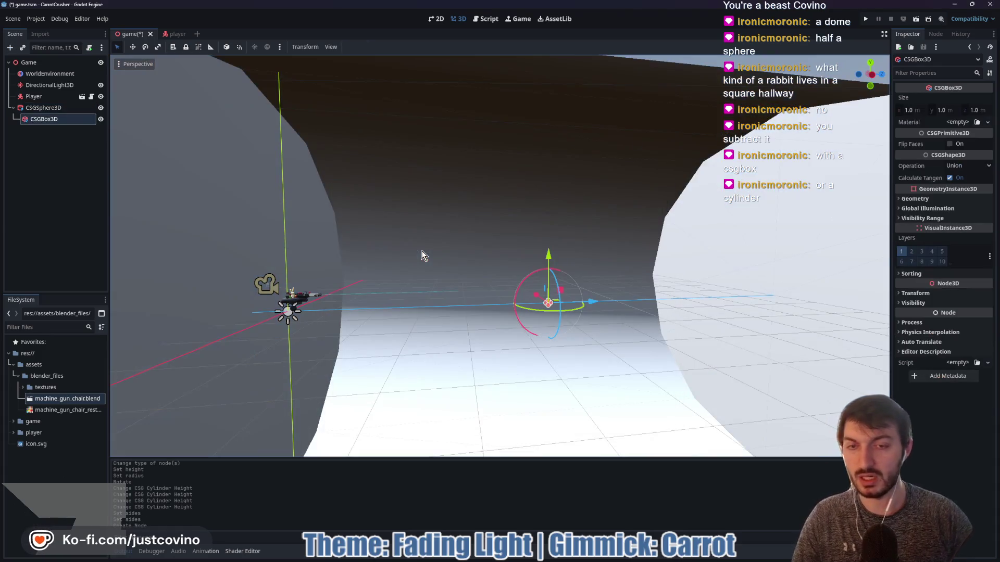
left_click(916, 111)
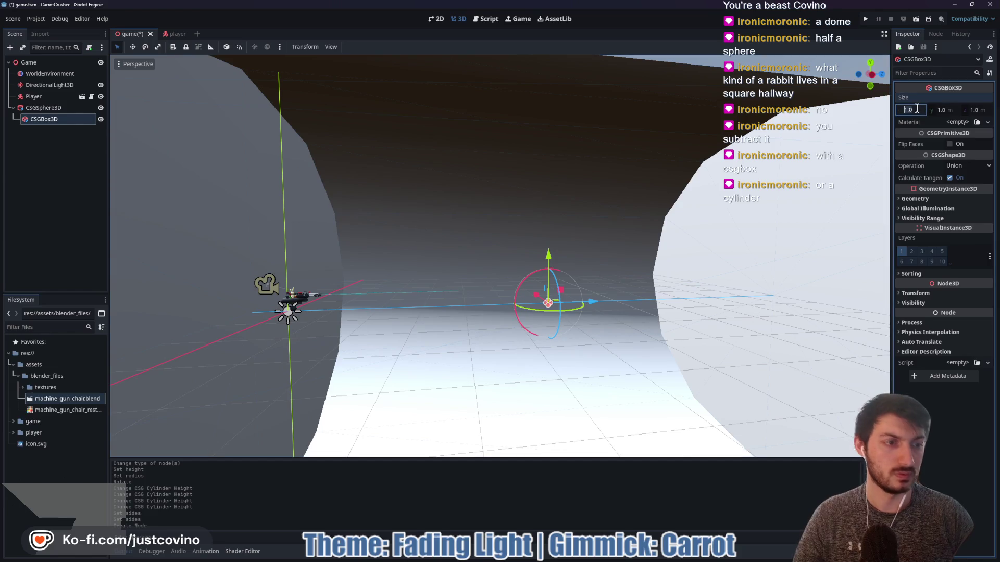
key("Tab")
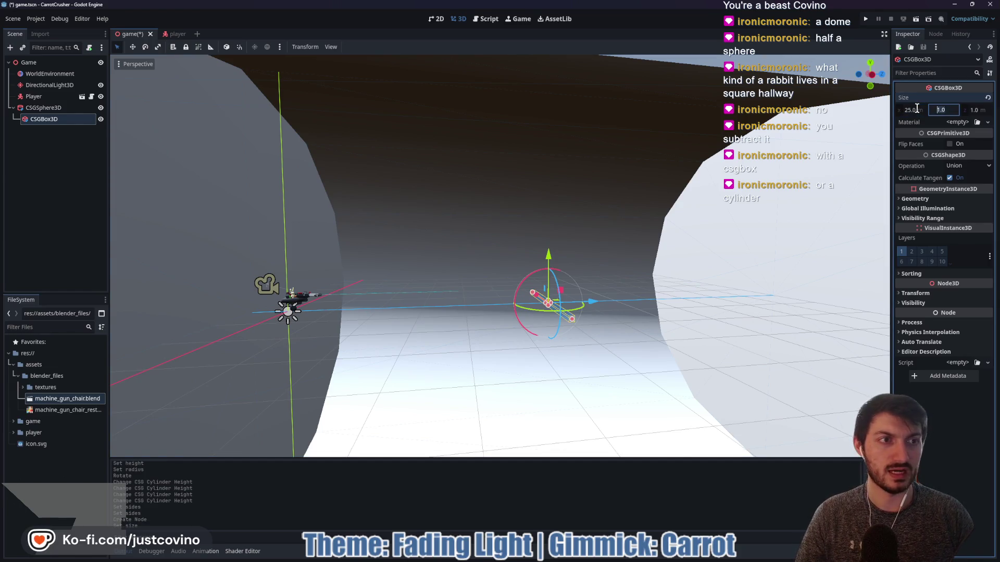
key("Tab")
type("10")
key("Return")
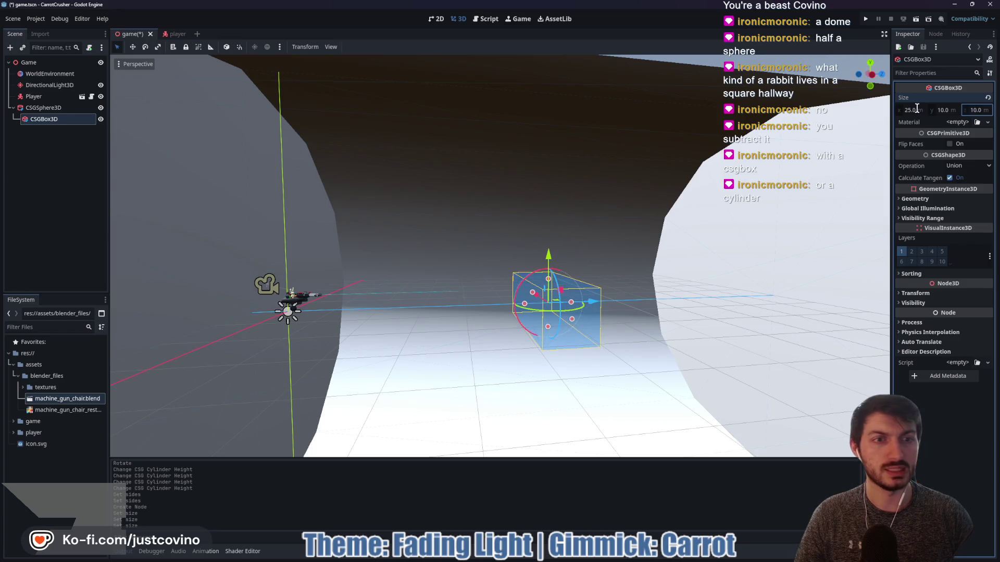
Place the box just below the player, set Operation to Subtraction, and enable Flip Faces
left_click_drag(580, 307, 343, 329)
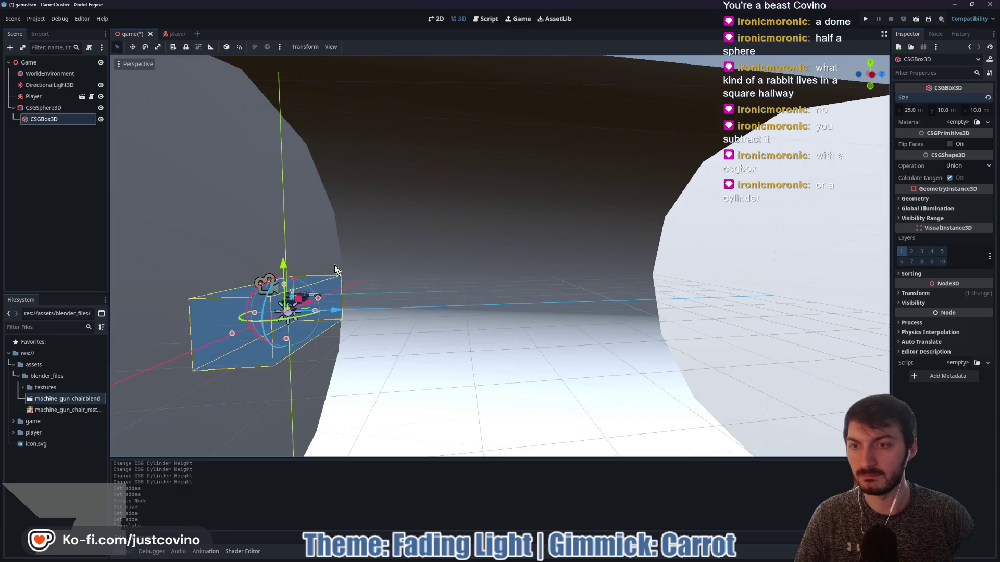
left_click_drag(280, 259, 273, 289)
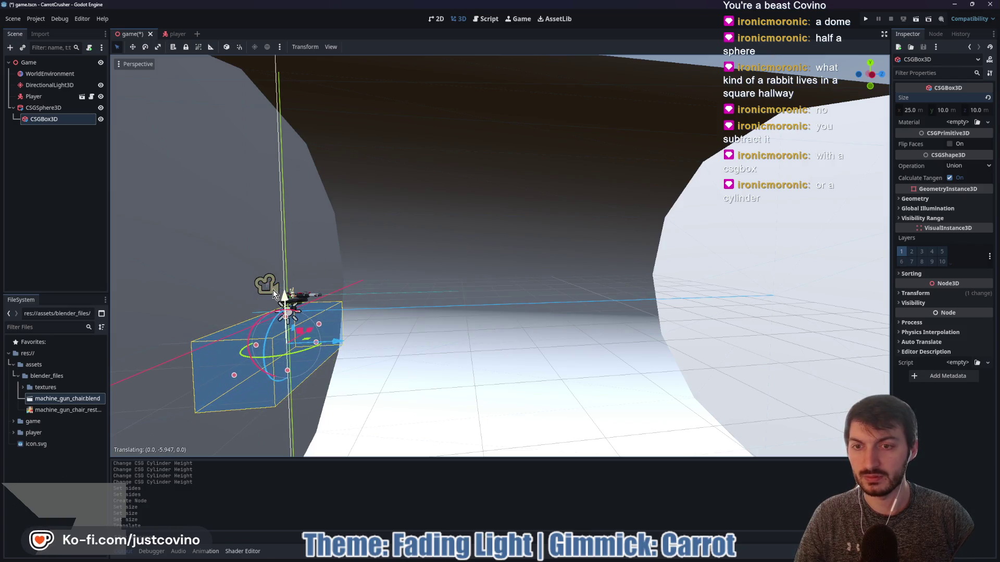
left_click(950, 143)
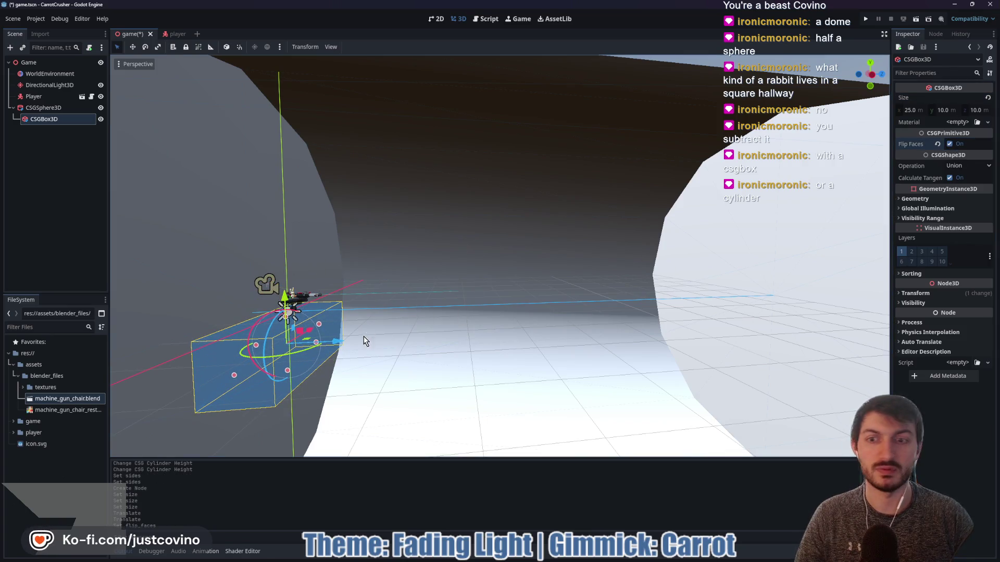
mouse_move(770, 191)
left_mouse_down()
mouse_move(330, 351)
mouse_move(595, 336)
left_mouse_up()
left_click(956, 145)
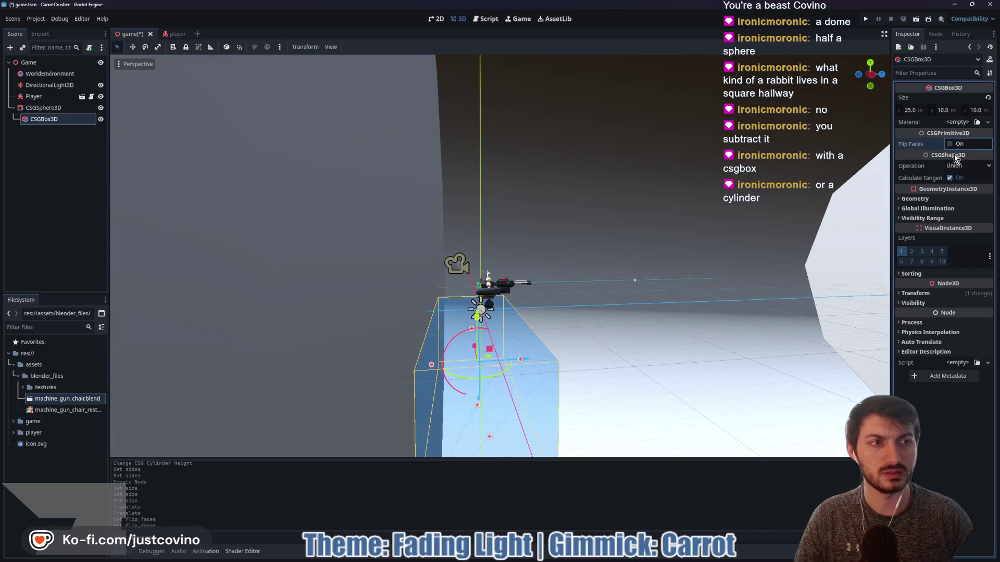
left_click(958, 168)
left_click(964, 200)
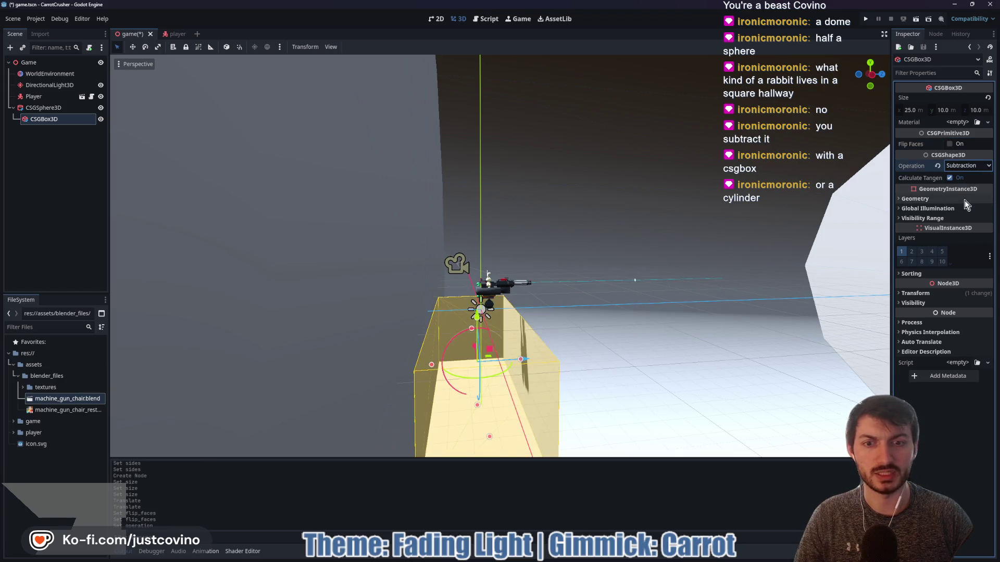
left_click(949, 145)
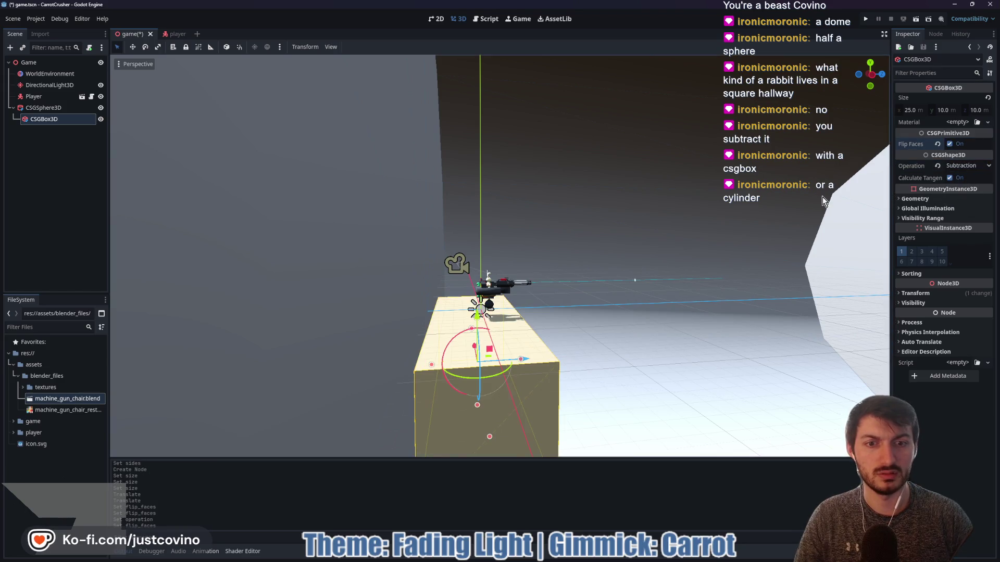
mouse_move(672, 271)
left_mouse_down()
mouse_move(638, 277)
mouse_move(602, 261)
mouse_move(687, 246)
mouse_move(571, 309)
left_mouse_up()
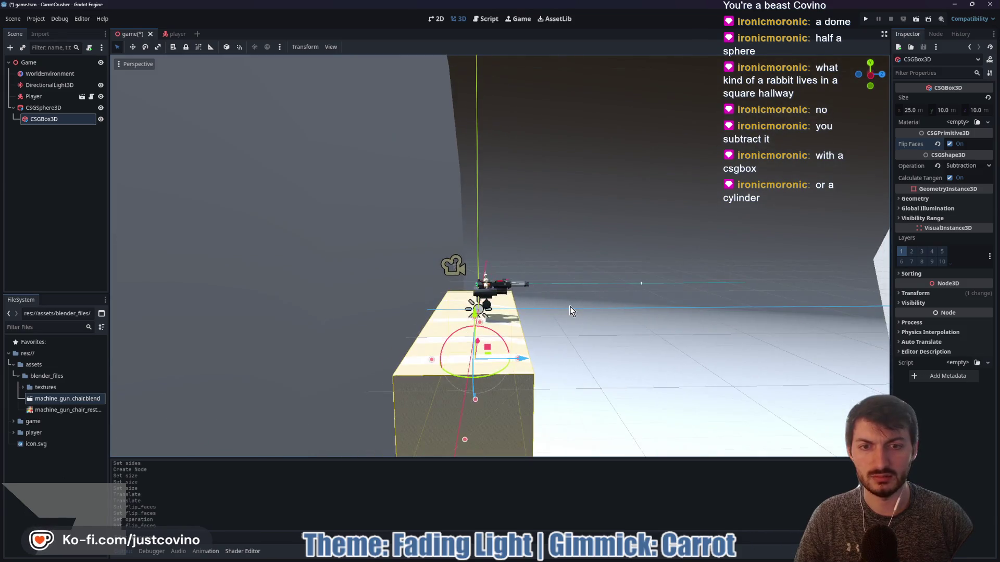
scroll(570, 308, "up", 2)
mouse_move(456, 382)
left_mouse_down()
mouse_move(463, 346)
mouse_move(462, 367)
left_mouse_up()
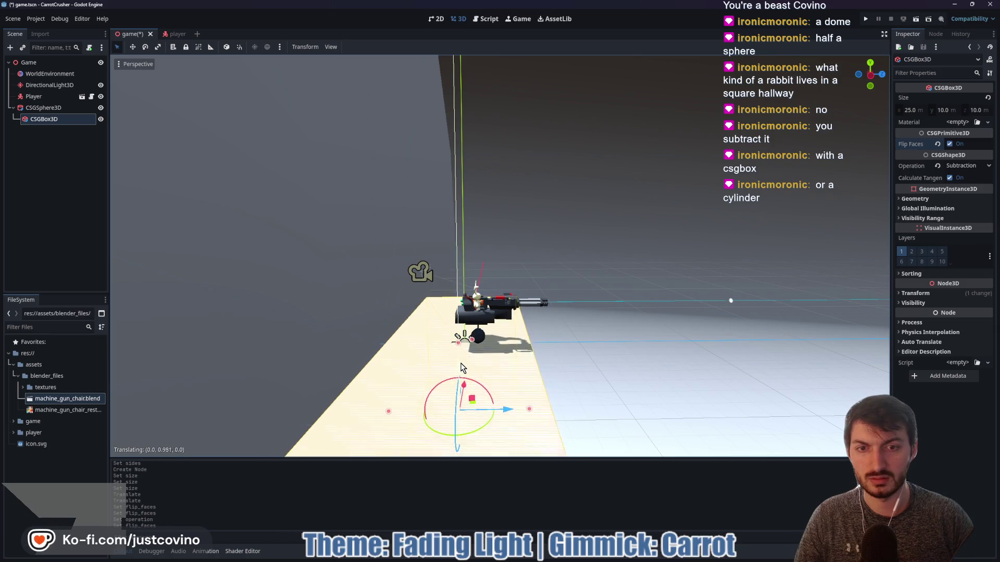
In side orthographic view, set the box height to about 9.4 m and depth about 42.6 m
key("alt+KP_3")
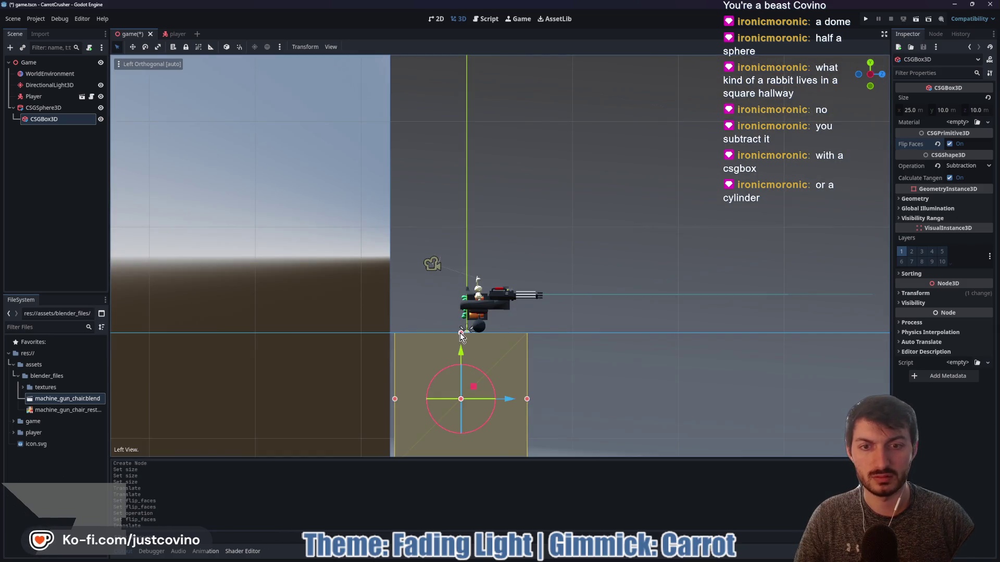
left_click_drag(459, 351, 459, 349)
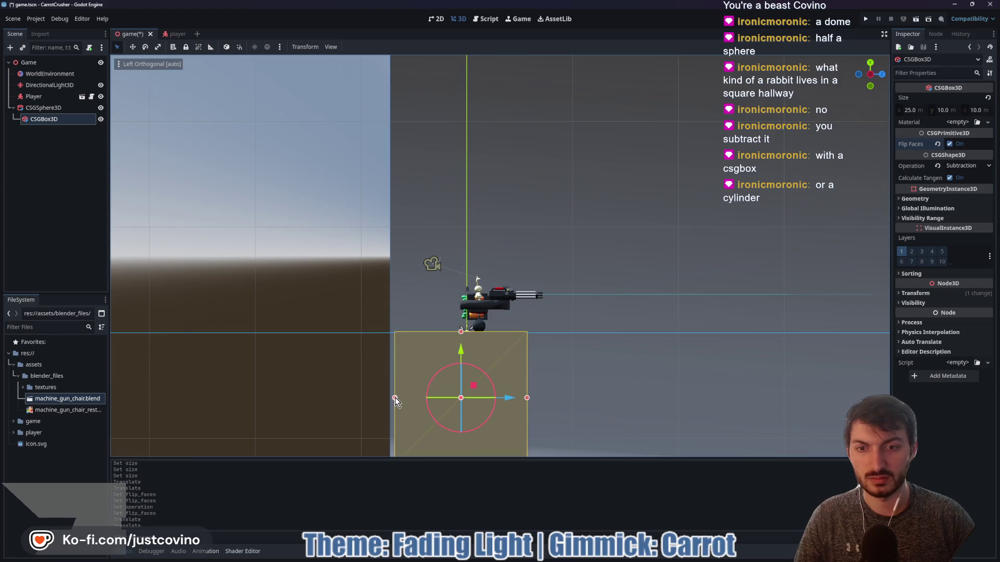
left_click_drag(395, 399, 392, 398)
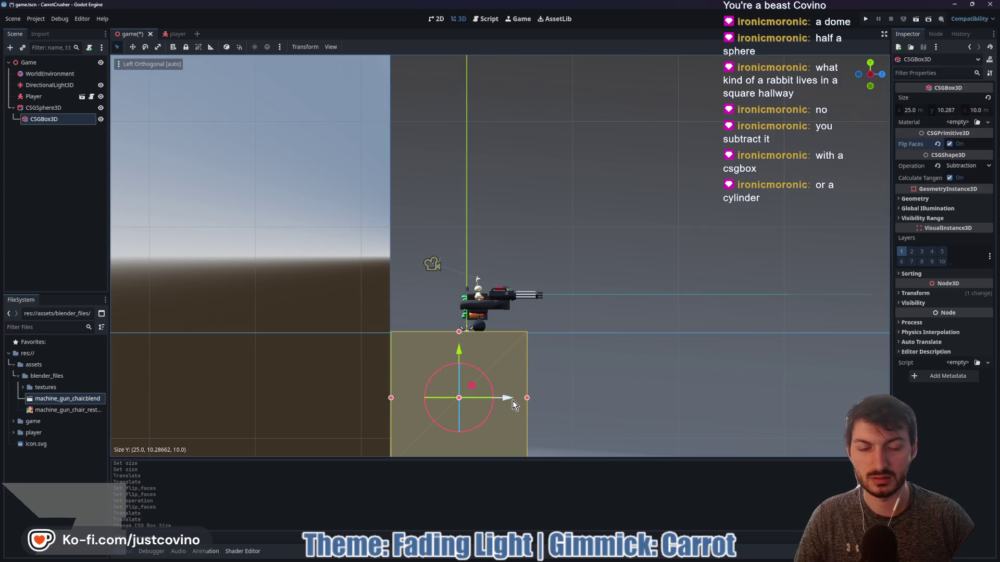
left_click_drag(526, 398, 516, 398)
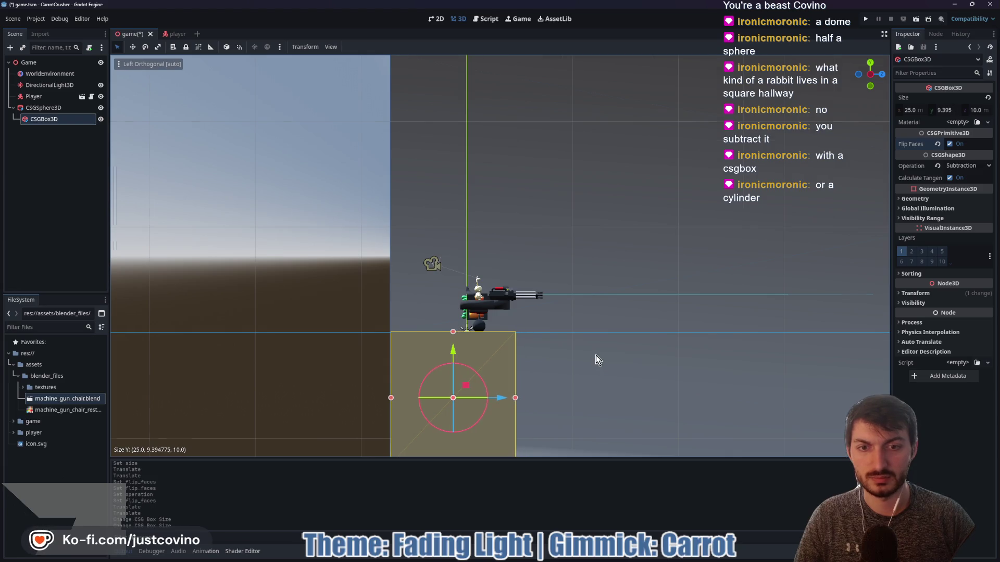
scroll(596, 355, "down", 10)
left_click_drag(488, 308, 484, 417)
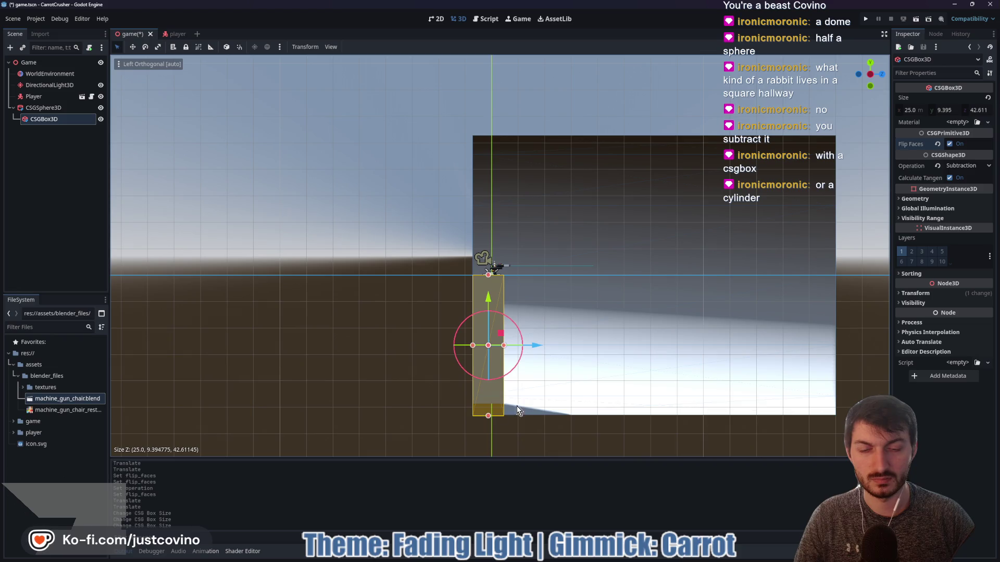
Orbit around the tunnel to check the box from outside and inside
left_click(636, 330)
mouse_move(395, 301)
left_mouse_down()
mouse_move(658, 298)
mouse_move(575, 301)
left_mouse_up()
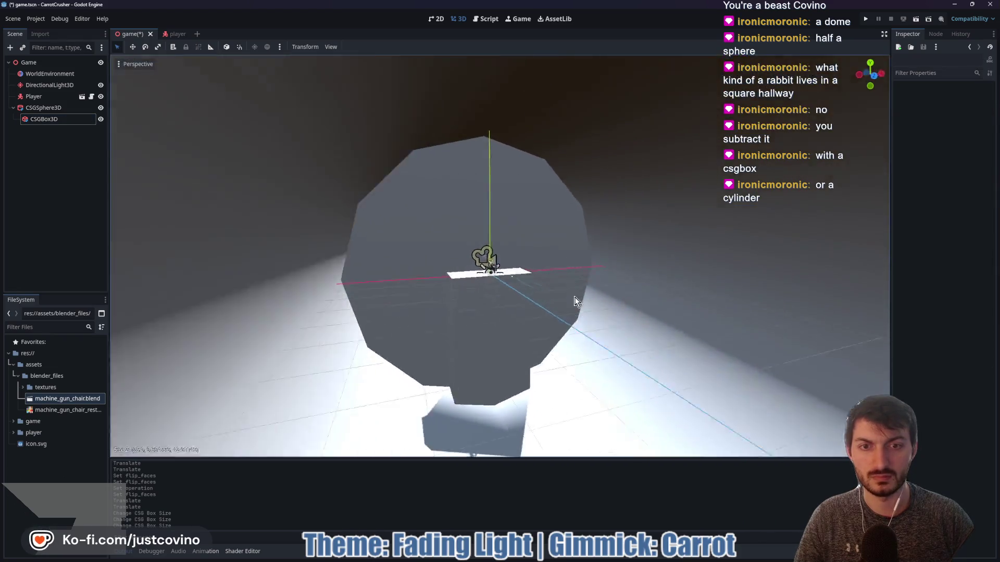
scroll(523, 343, "up", 10)
mouse_move(523, 342)
left_mouse_down()
mouse_move(580, 312)
mouse_move(705, 371)
mouse_move(839, 367)
left_mouse_up()
scroll(655, 313, "up", 4)
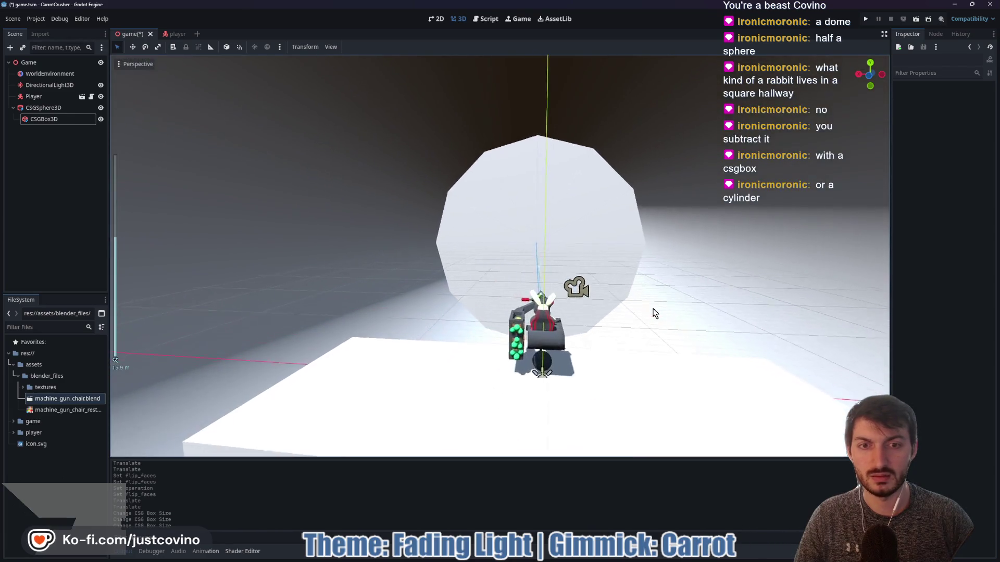
scroll(654, 313, "down", 1)
left_click(687, 377)
left_click_drag(753, 320, 710, 317)
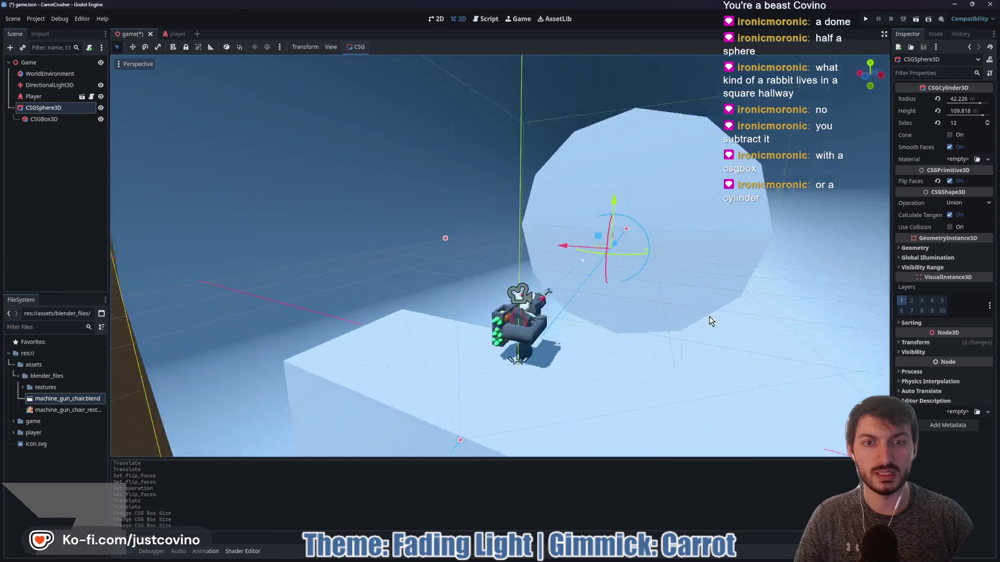
scroll(550, 304, "up", 5)
In front orthographic view, narrow the box to about 16 m wide
left_click(44, 119)
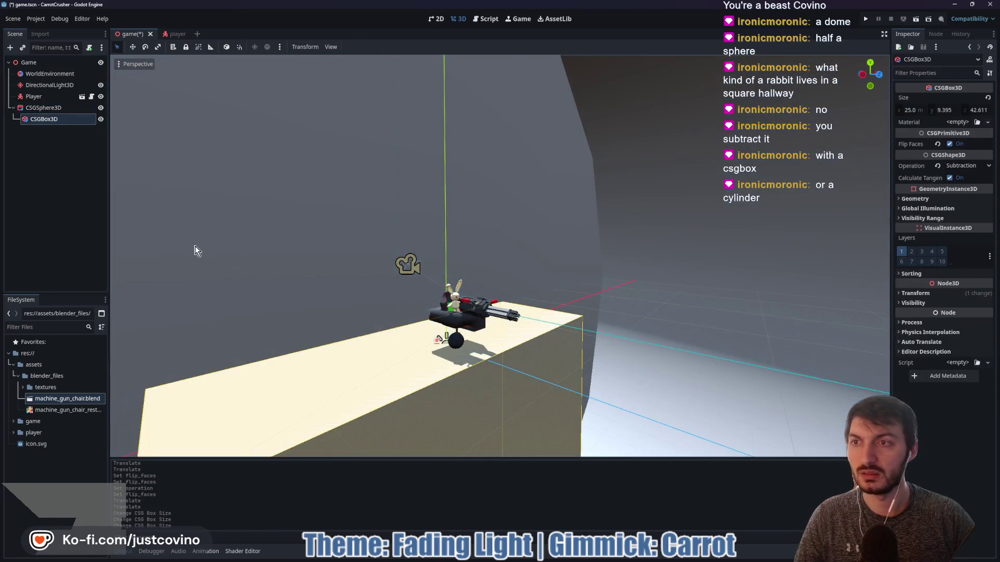
scroll(572, 342, "down", 2)
left_click_drag(571, 343, 879, 111)
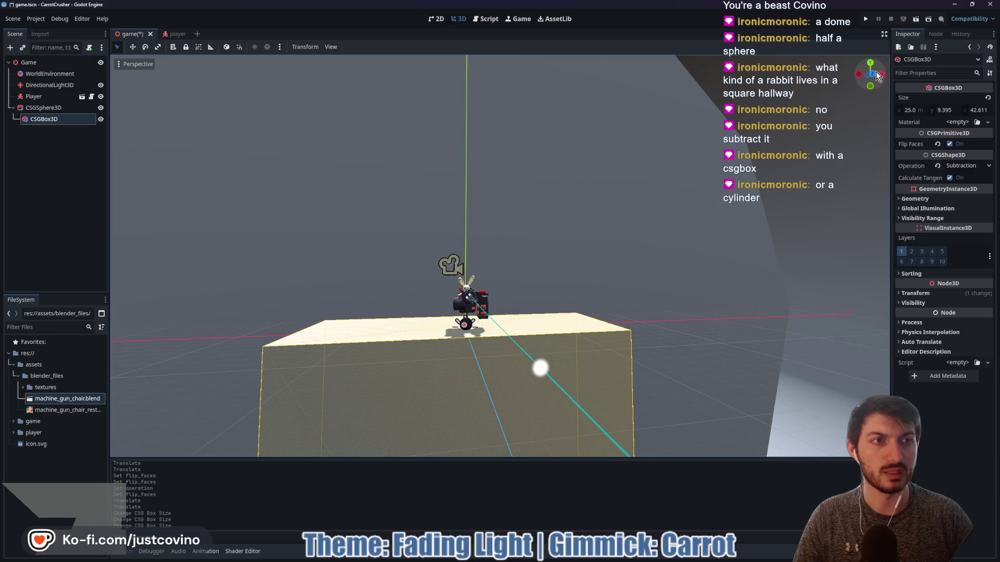
left_click(872, 74)
scroll(652, 328, "down", 8)
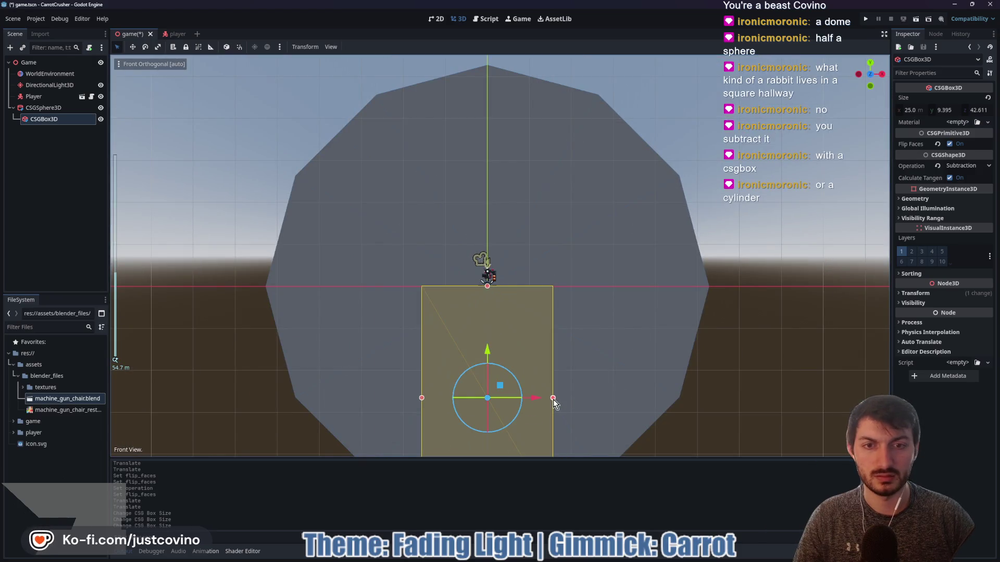
left_click_drag(553, 398, 530, 399)
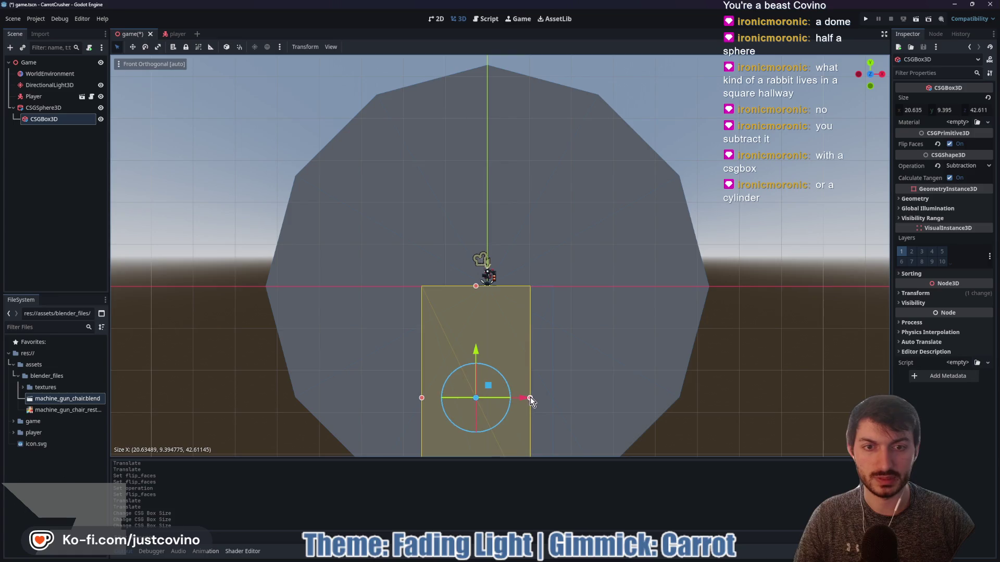
left_click(434, 398)
left_click(43, 119)
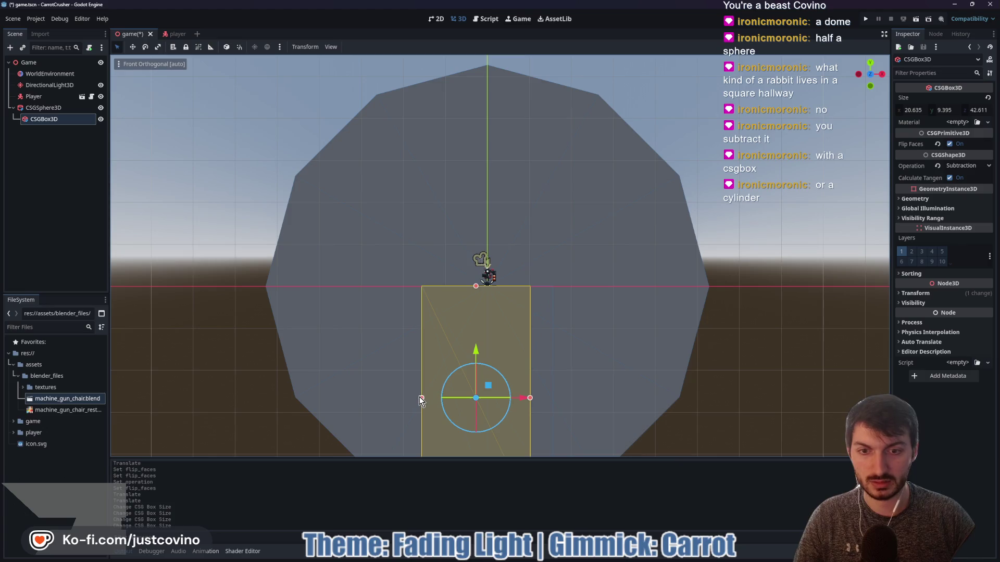
left_click_drag(421, 398, 445, 401)
left_click(445, 402)
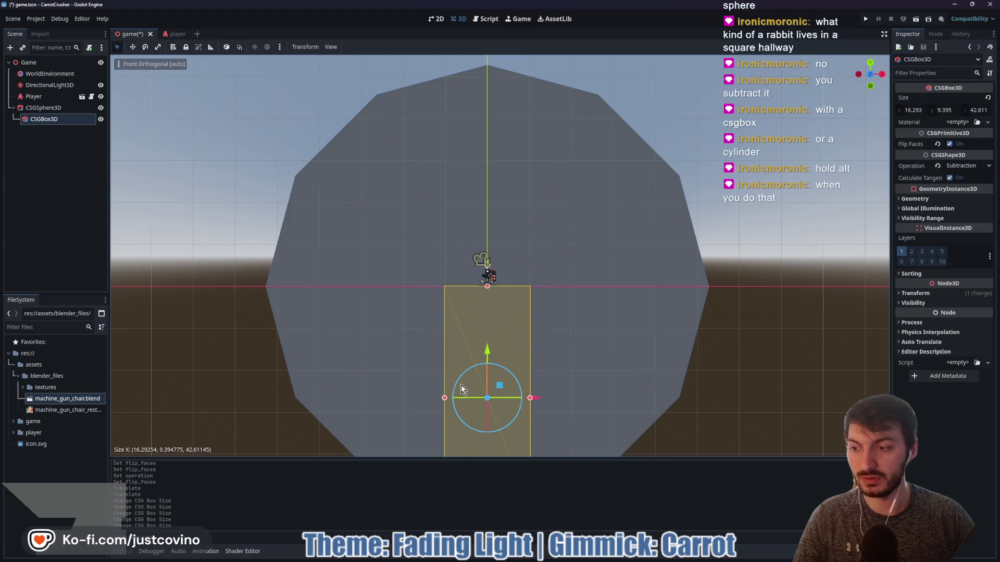
left_click_drag(441, 401, 445, 401)
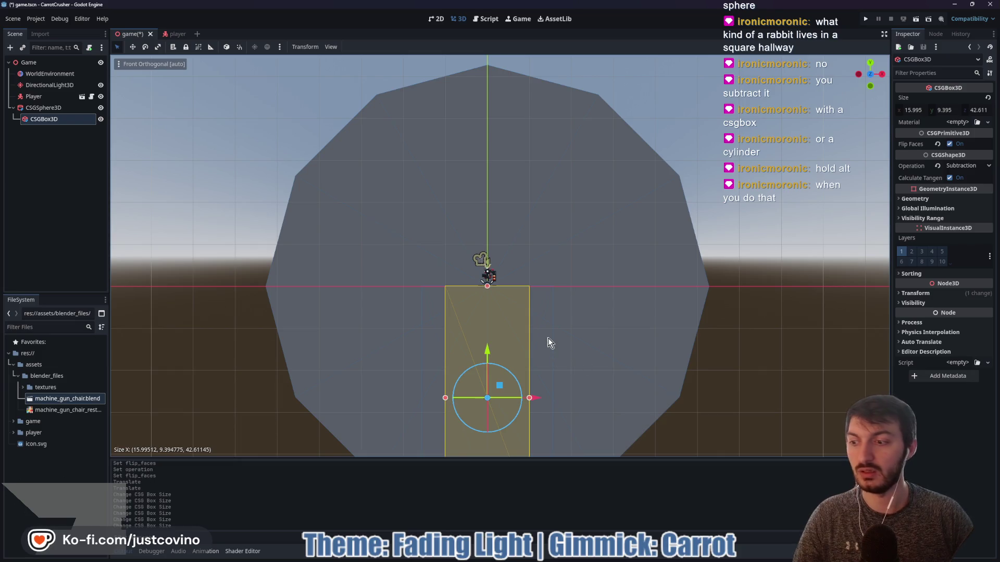
Return to a perspective view of the slab and select the cylinder shape
mouse_move(542, 297)
left_mouse_down()
mouse_move(540, 330)
mouse_move(624, 338)
mouse_move(851, 310)
mouse_move(634, 317)
mouse_move(706, 311)
left_mouse_up()
scroll(706, 311, "up", 2)
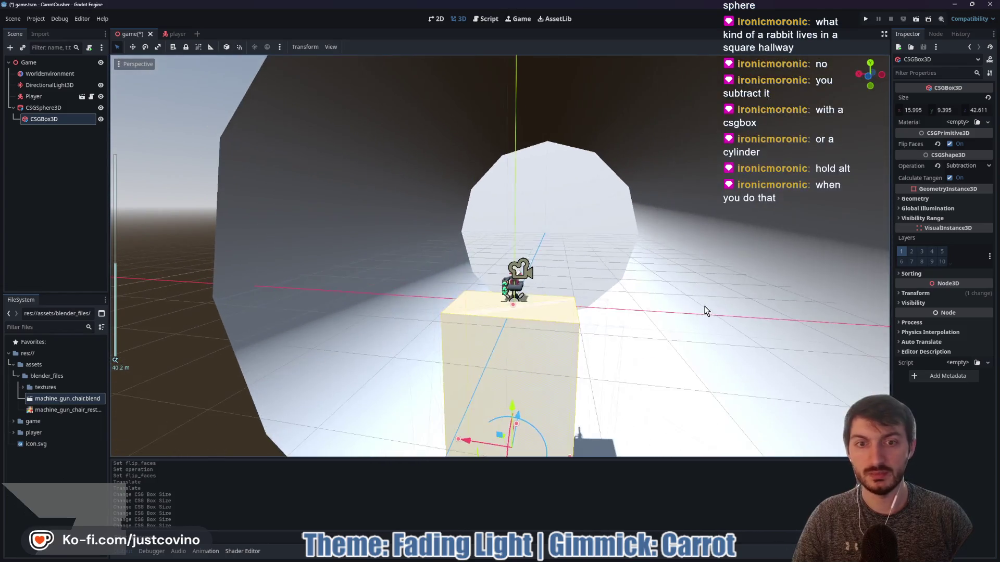
scroll(677, 311, "up", 6)
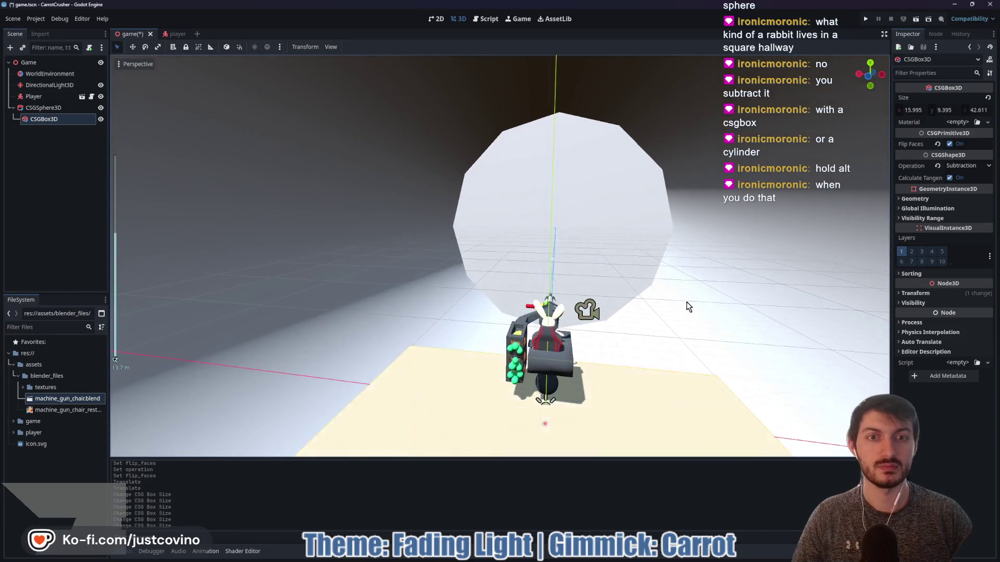
scroll(465, 396, "up", 5)
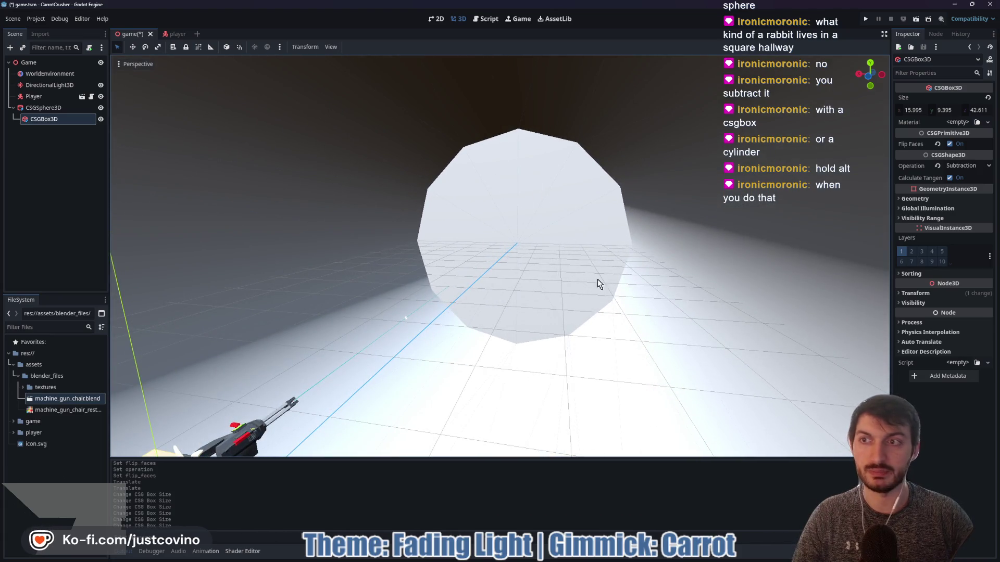
scroll(635, 308, "down", 4)
left_click(43, 107)
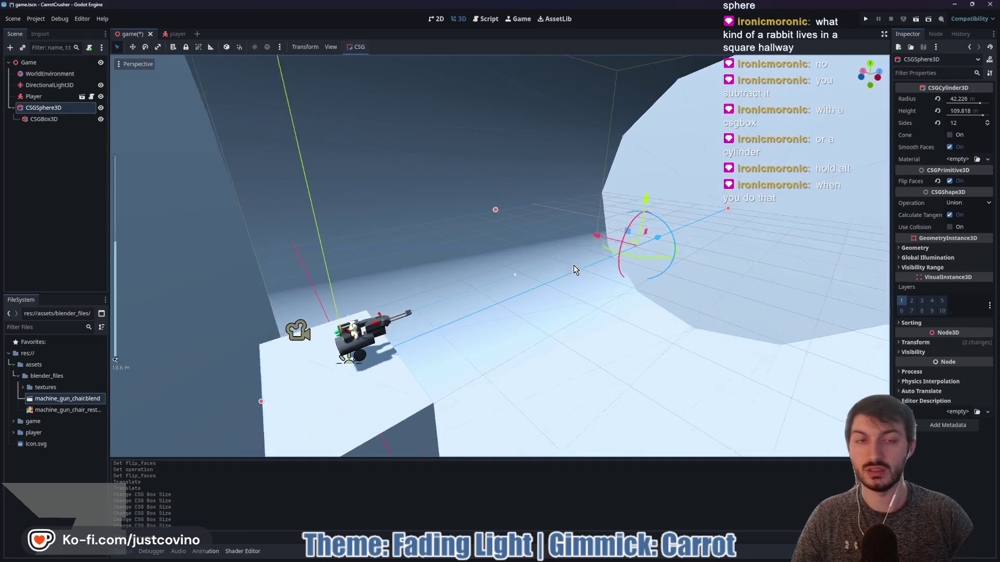
Rename CSGSphere3D to Burrow and CSGBox3D to Platform
scroll(573, 264, "down", 5)
scroll(439, 284, "up", 4)
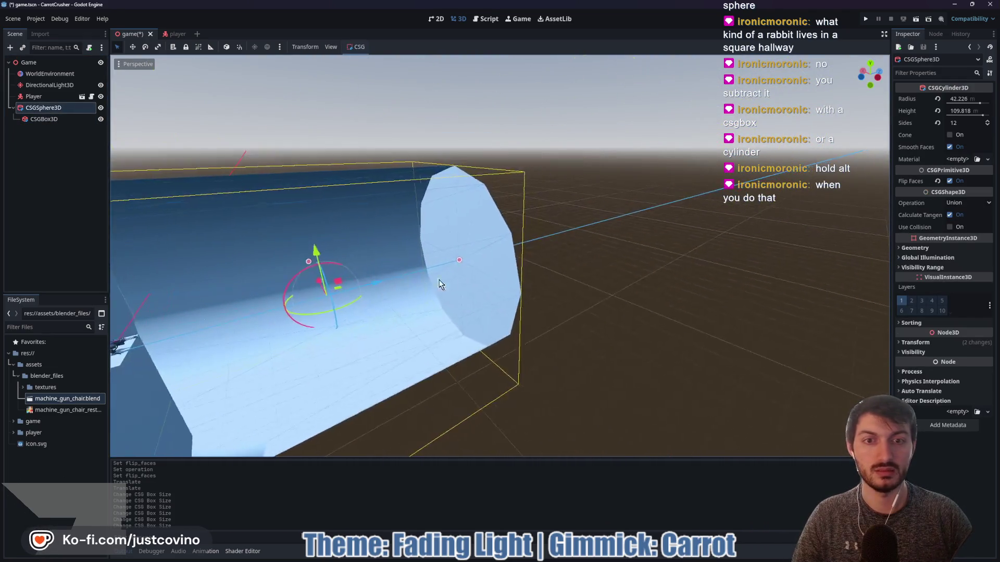
double_click(44, 109)
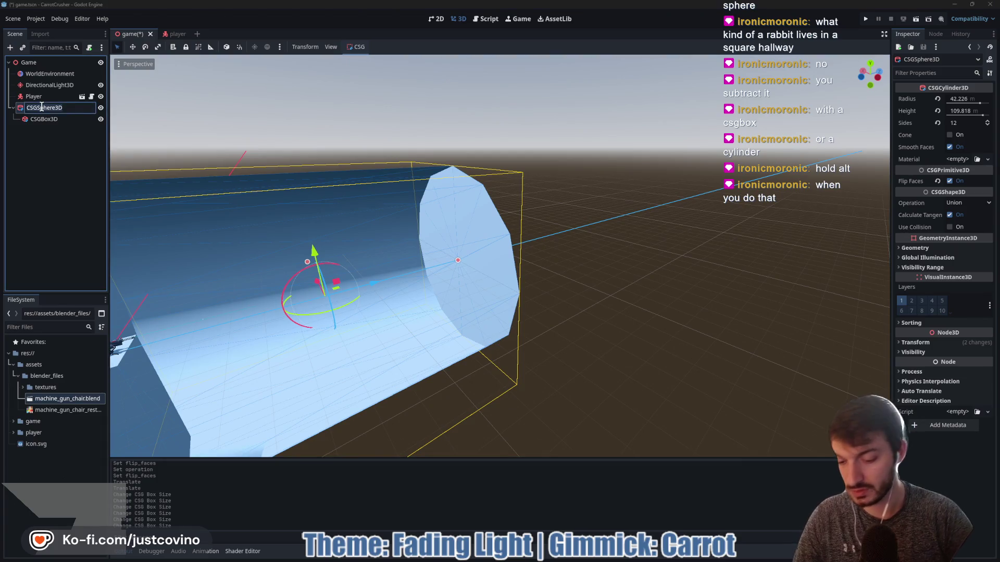
type("w")
key("Return")
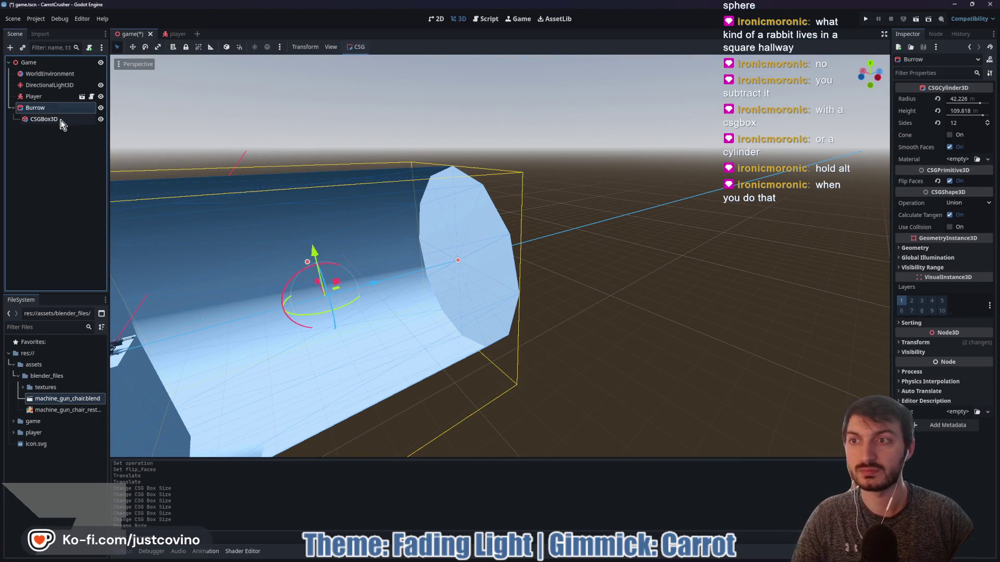
double_click(59, 119)
type("Platfo")
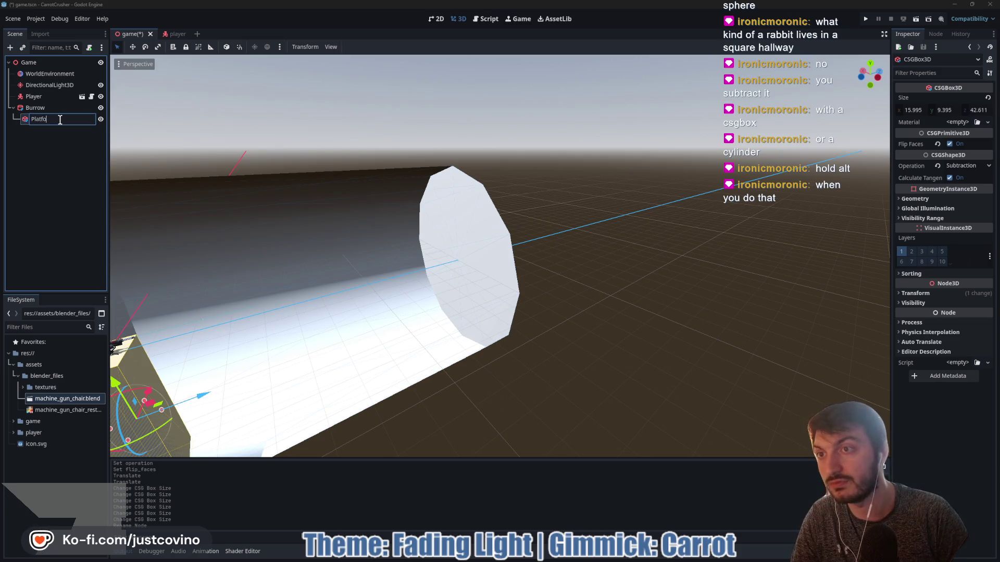
type("rm")
key("Return")
Search for a CSGSphere3D node to add as a child of Burrow
left_click(31, 108)
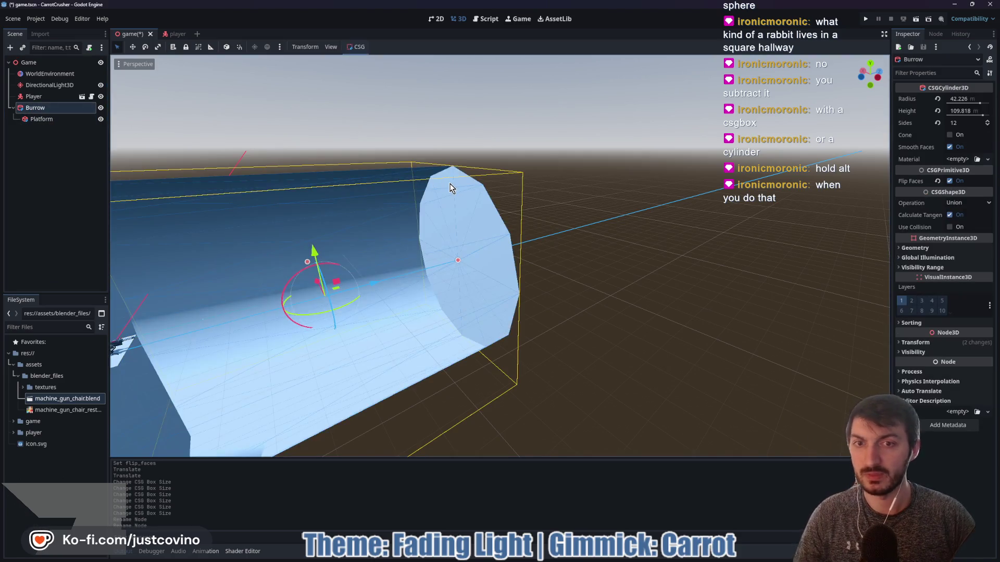
key("ctrl+a")
type("csg")
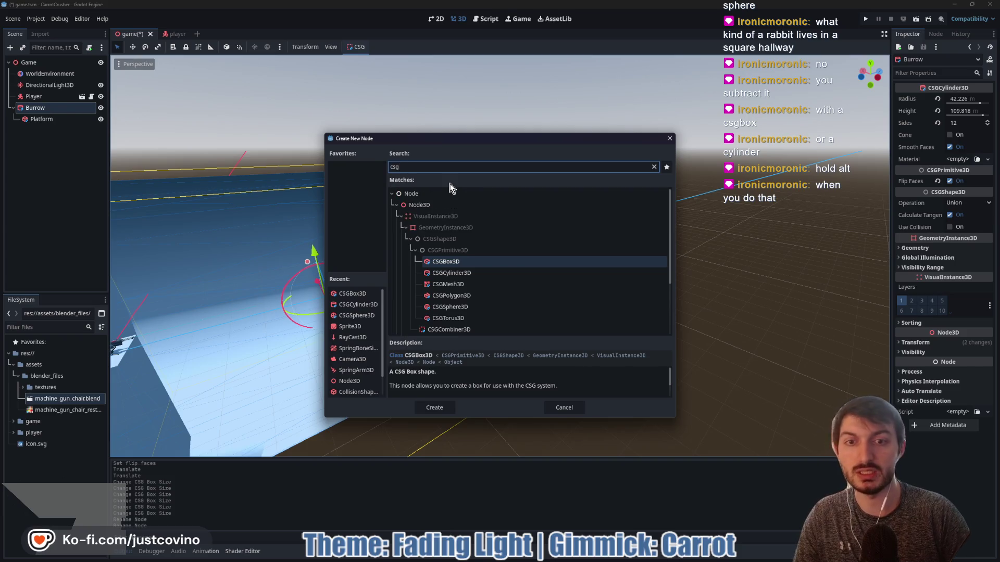
type("sp")
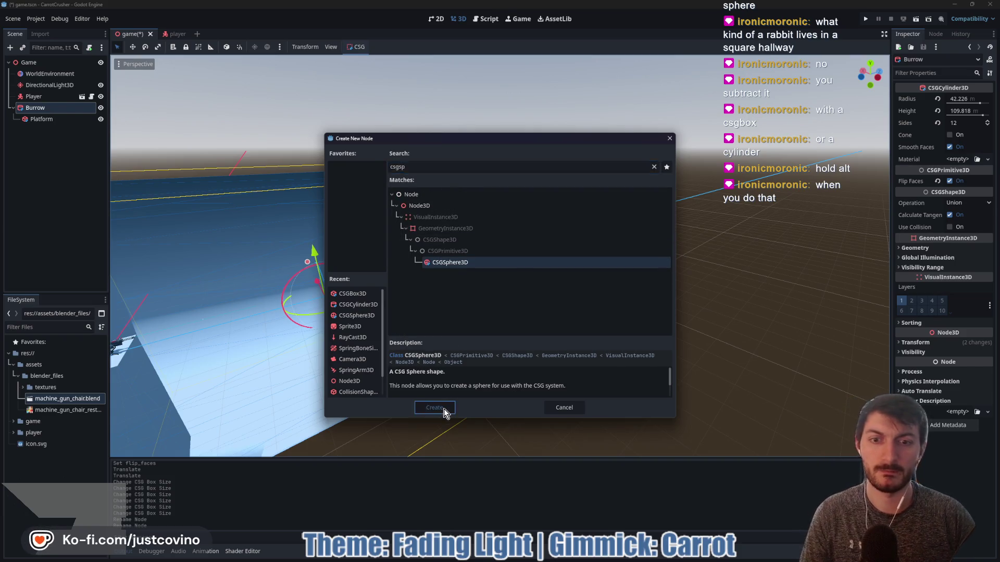
Add a CSGSphere3D under Burrow with radius 14.481, set into the hallway's end disc
double_click(478, 262)
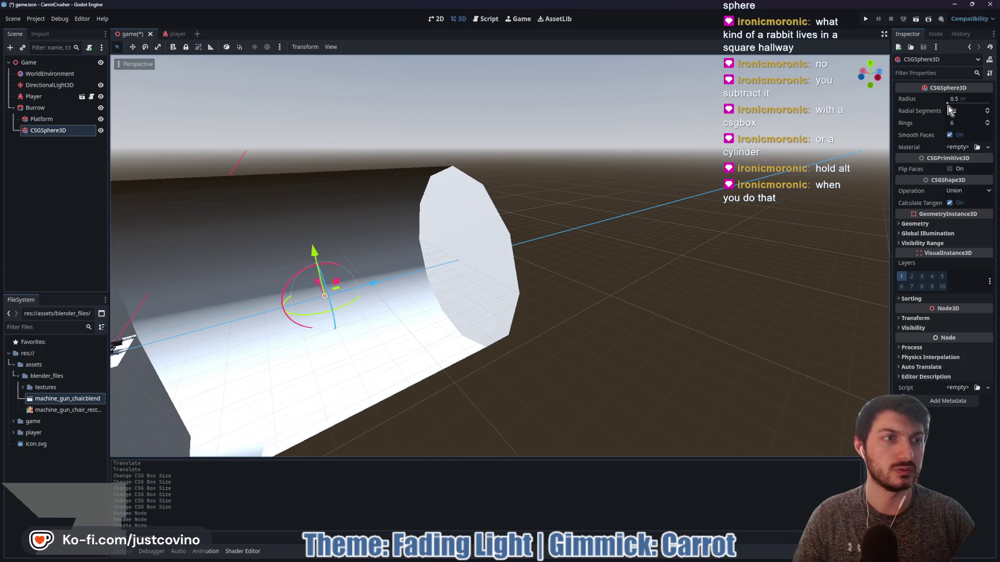
left_click_drag(950, 104, 960, 105)
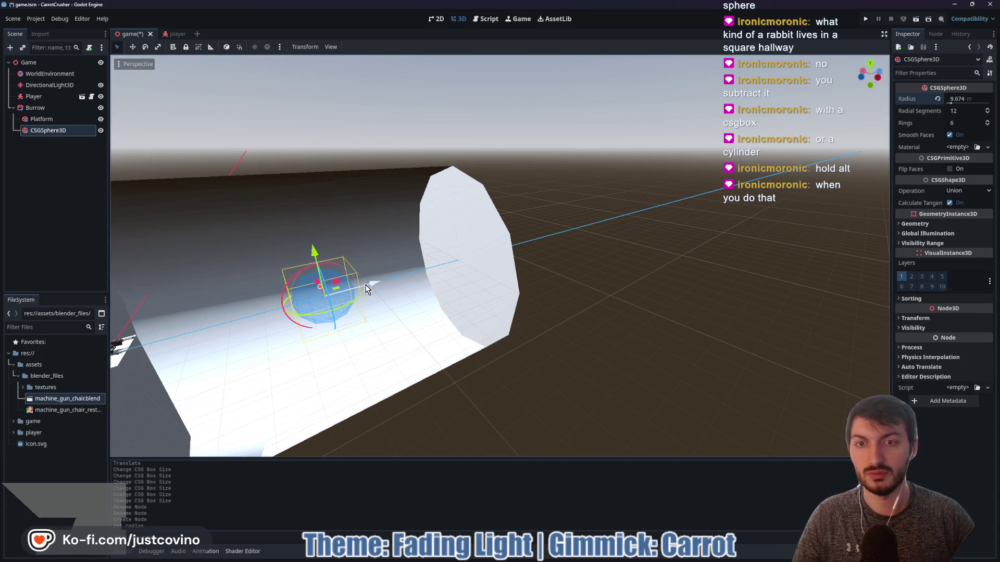
mouse_move(366, 289)
left_mouse_down()
mouse_move(493, 248)
mouse_move(464, 208)
mouse_move(453, 154)
left_mouse_up()
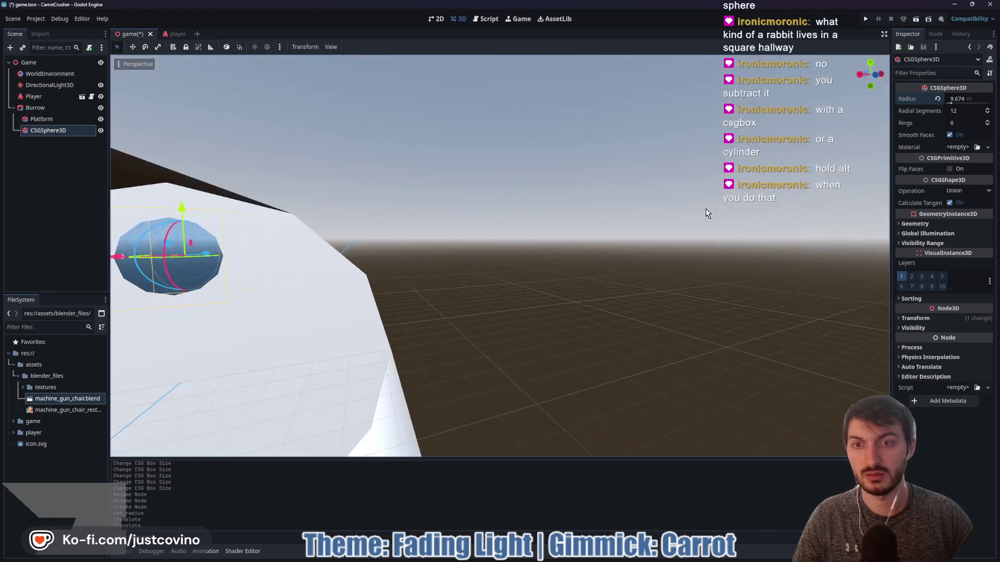
key("w")
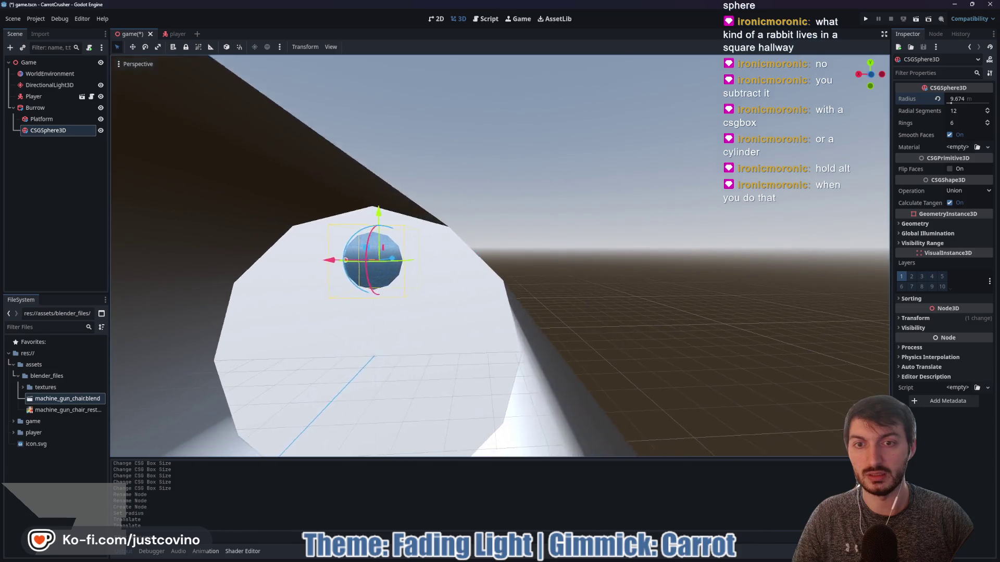
key("a")
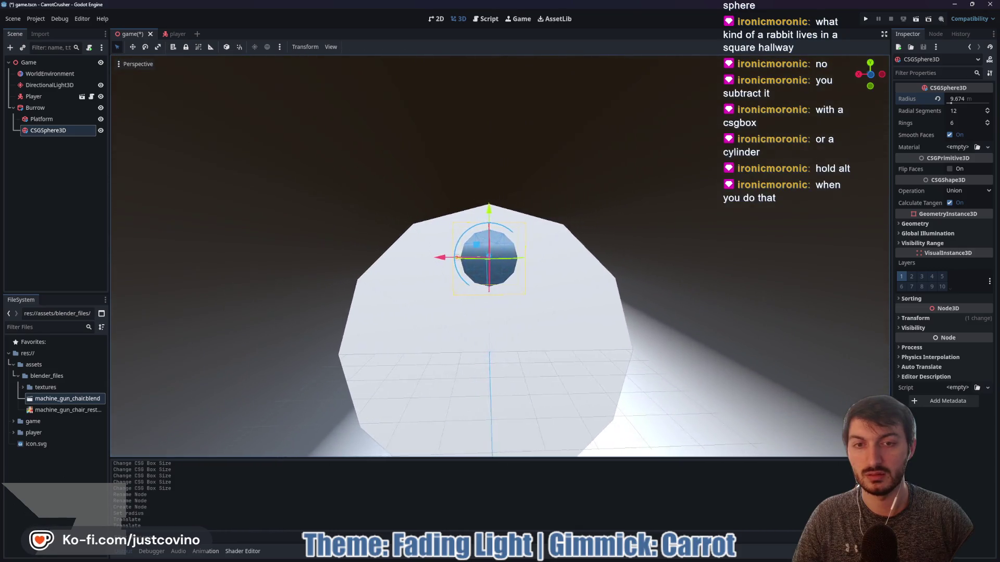
mouse_move(470, 258)
left_mouse_down()
mouse_move(518, 193)
mouse_move(504, 196)
left_mouse_up()
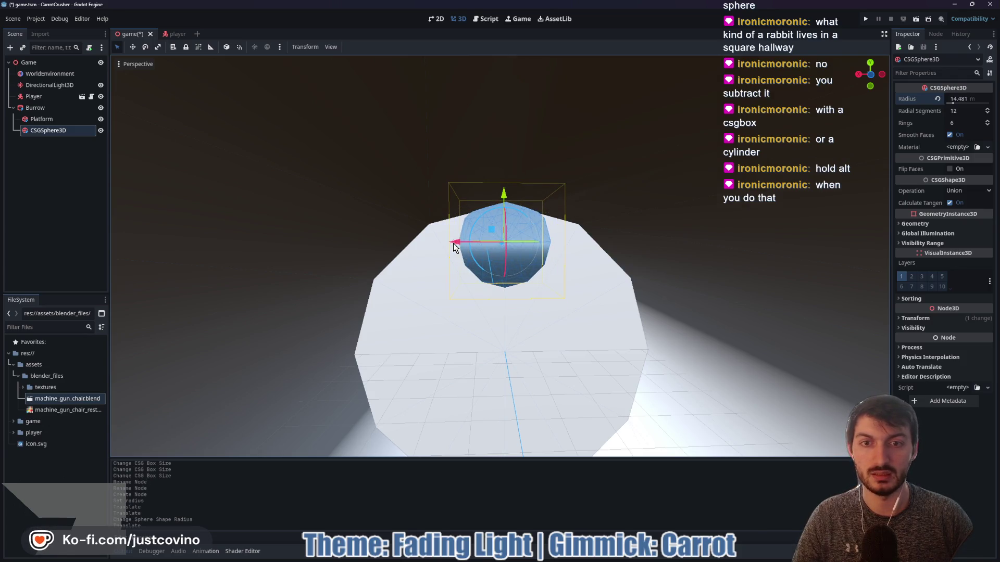
left_click(869, 76)
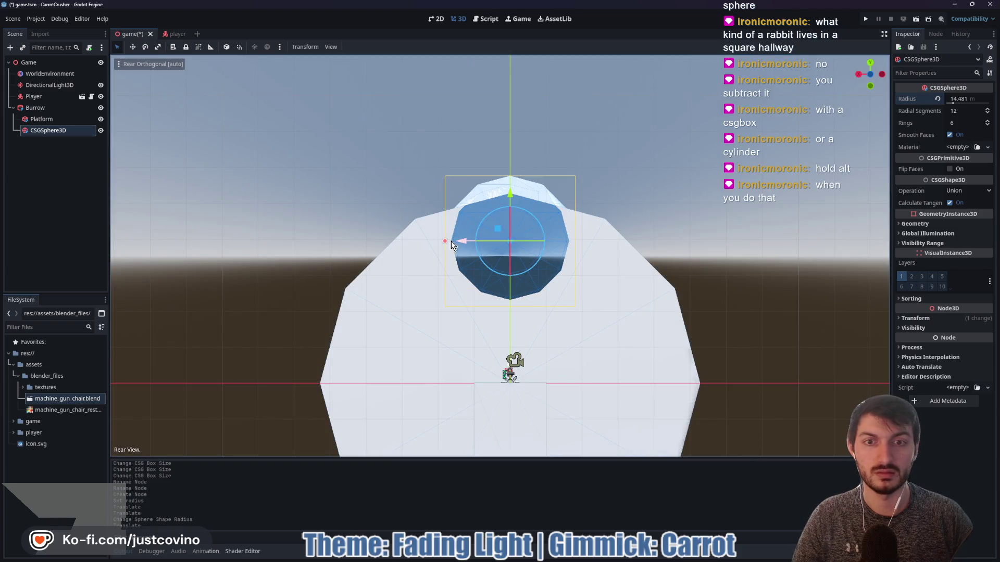
left_click_drag(463, 245, 462, 241)
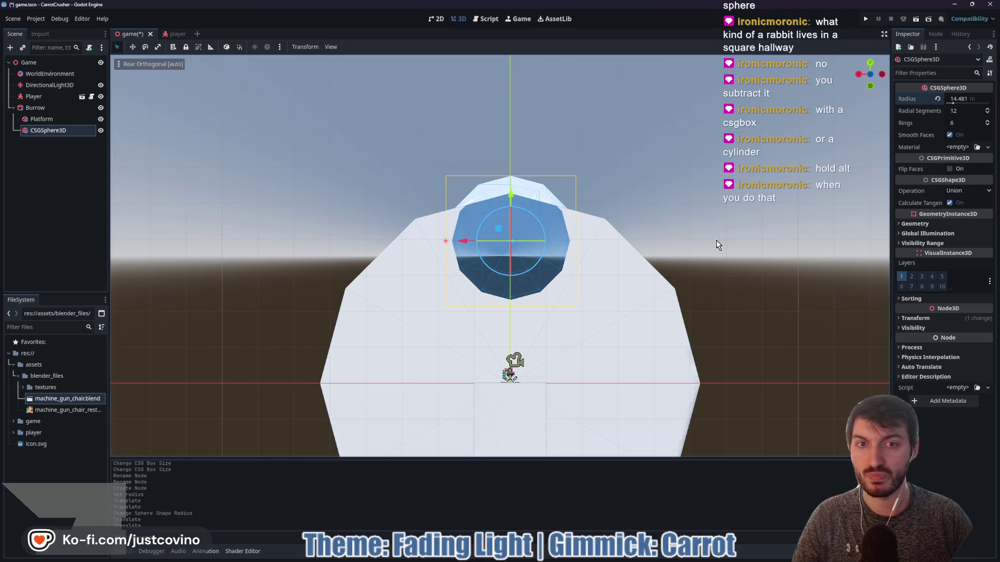
Check the hollowed end head-on, then run the game with F5
left_click_drag(716, 240, 601, 264)
left_click(760, 244)
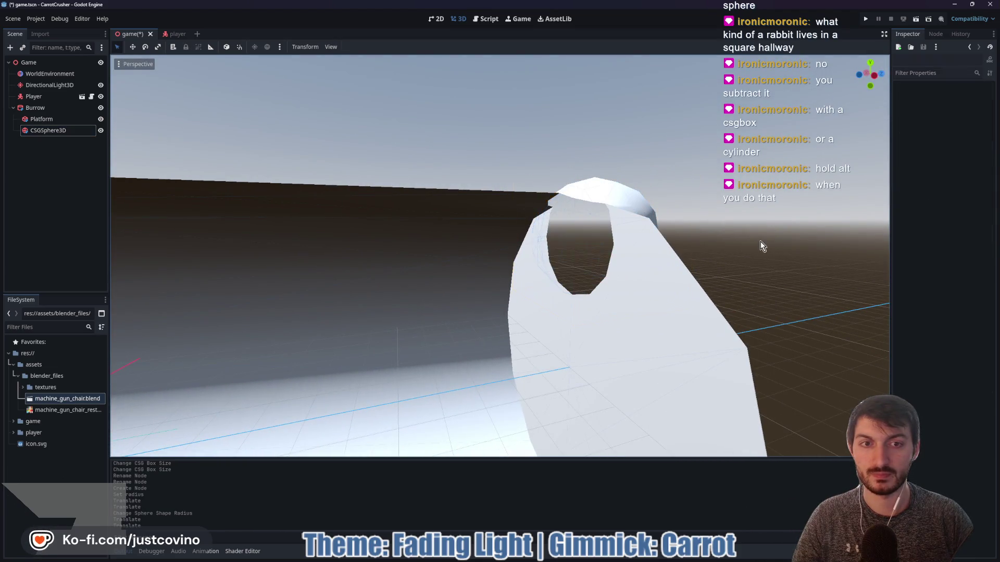
left_click_drag(513, 277, 627, 270)
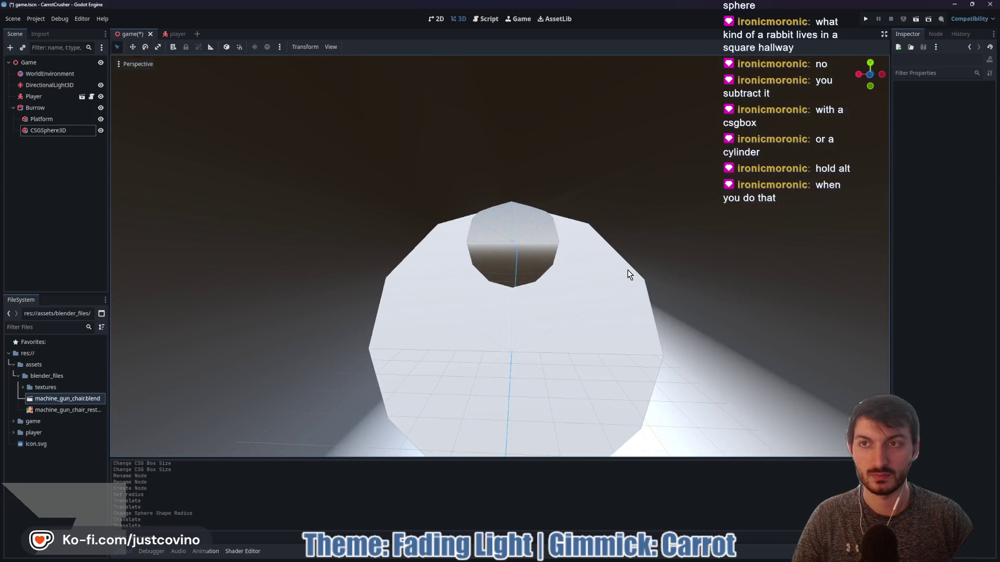
key("F5")
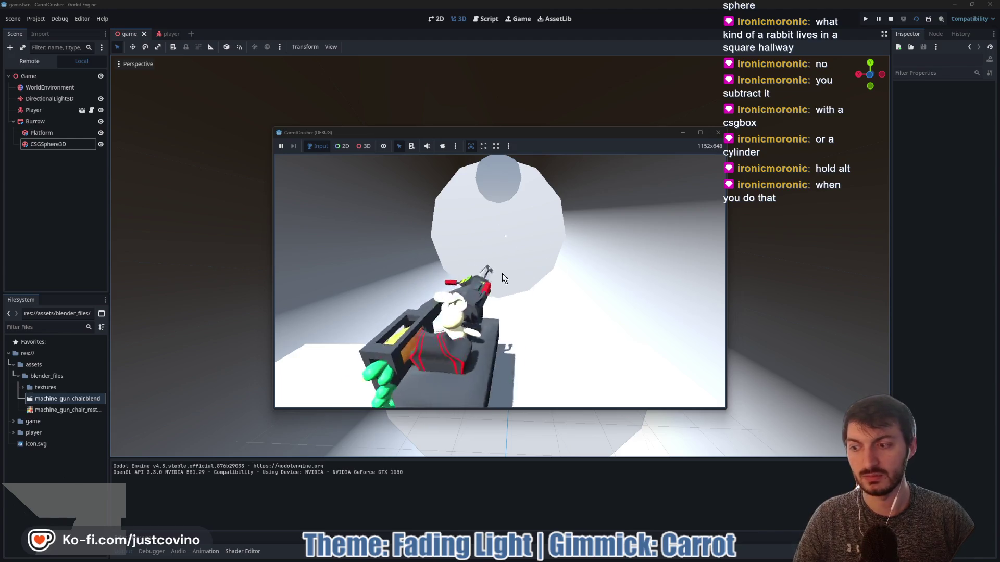
Stop the CarrotCrusher test run and open player.gd from the player scene
left_click(720, 133)
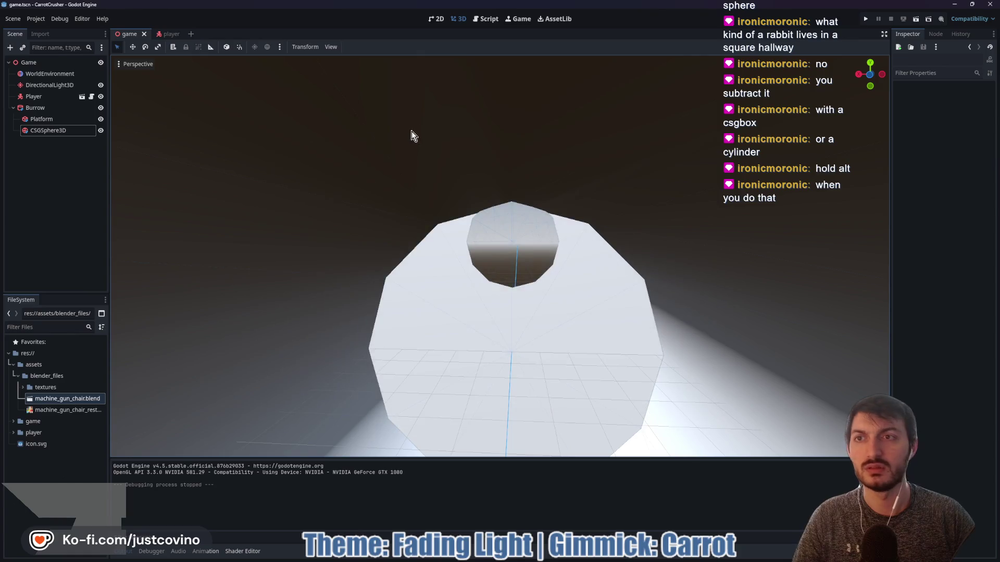
left_click(170, 33)
left_click(91, 62)
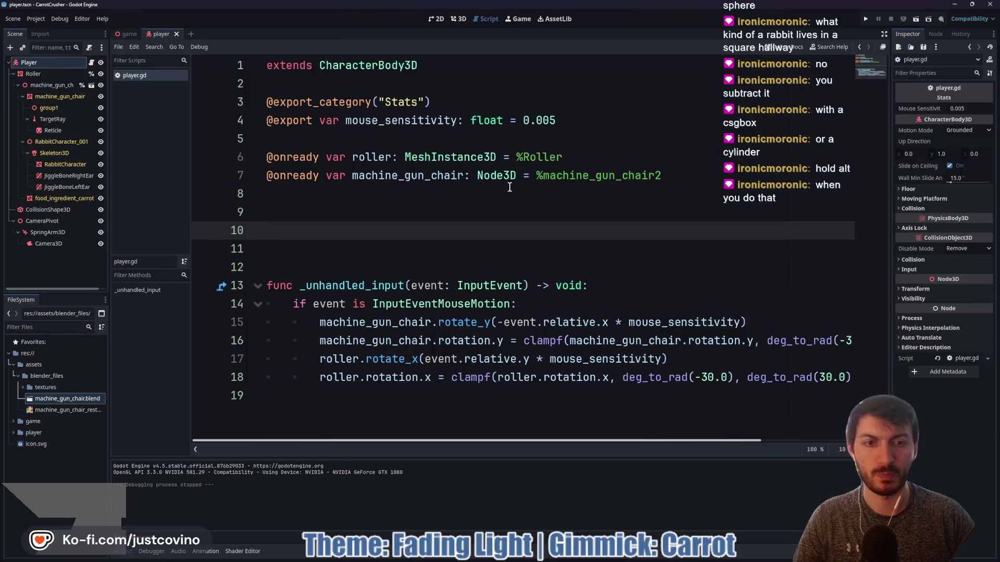
Change every 30 in player.gd's rotation clamps to 45, then return to the game scene
scroll(772, 440, "right", 3)
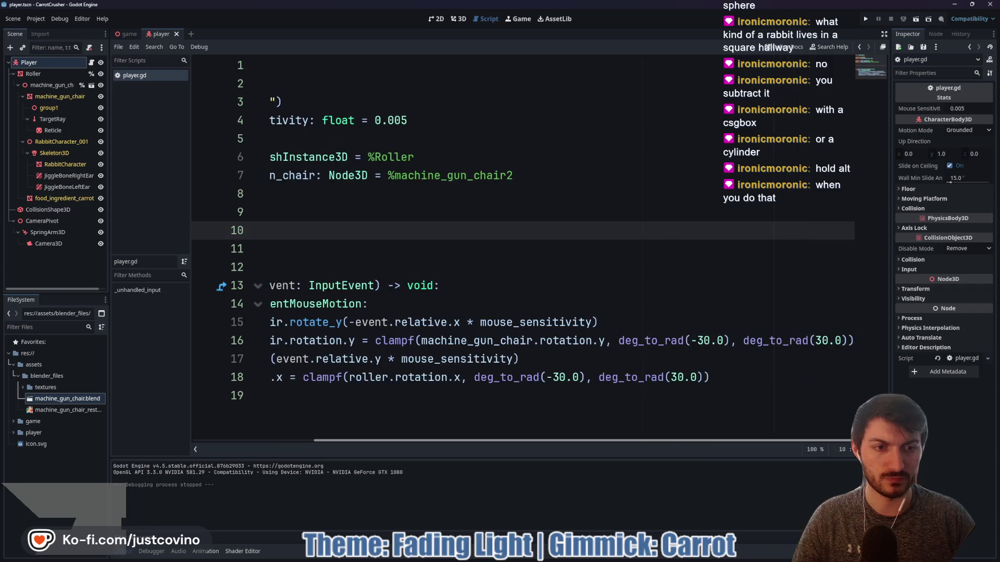
left_click(706, 340)
left_click_drag(707, 340, 698, 340)
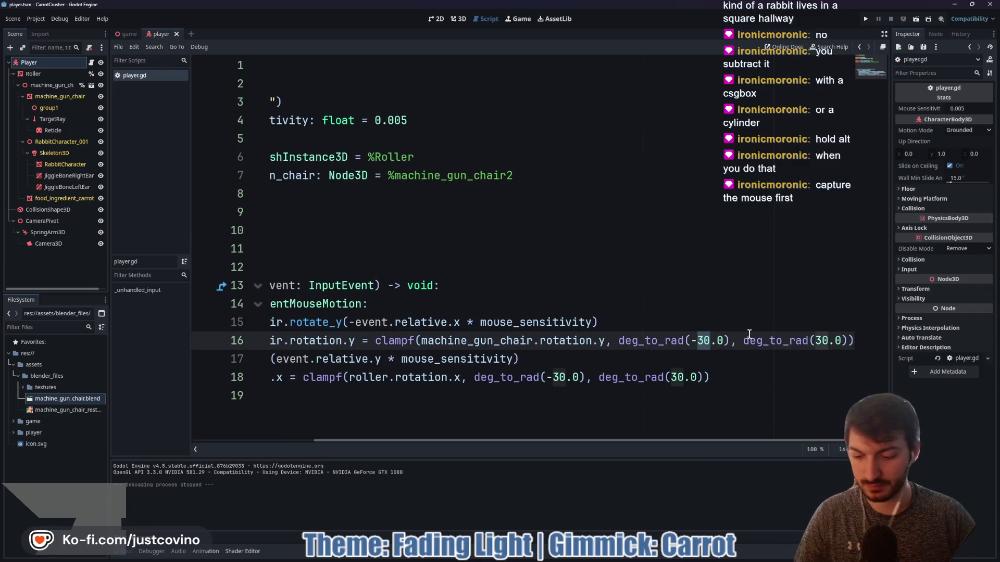
key("ctrl+d")
key("ctrl+d")
key("ctrl+d")
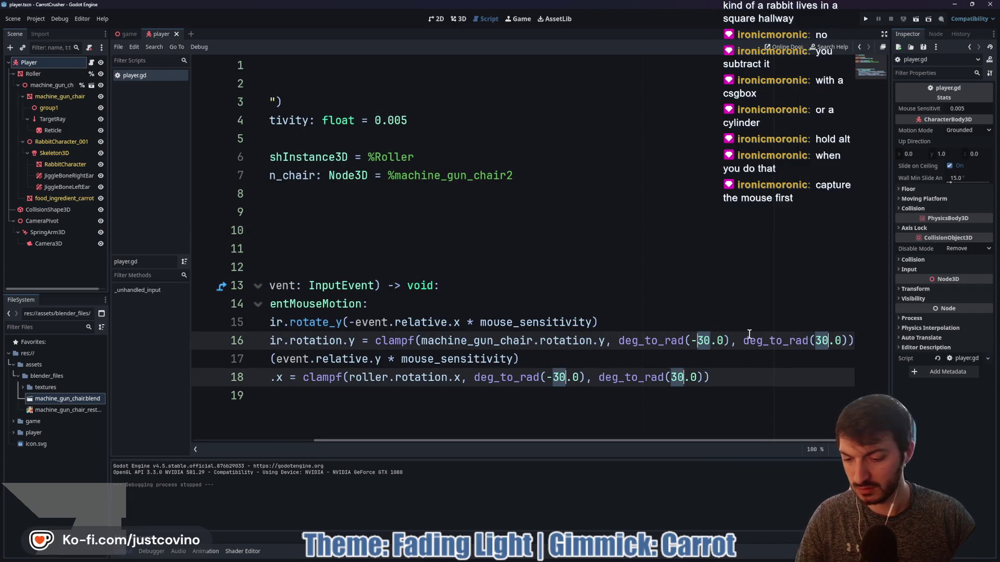
type("45")
left_click(760, 382)
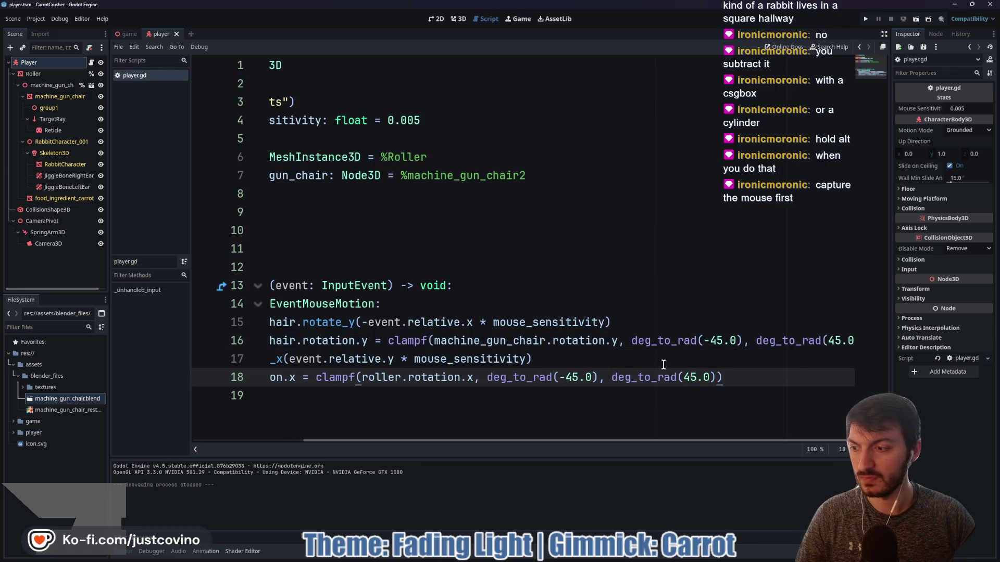
left_click_drag(421, 439, 292, 382)
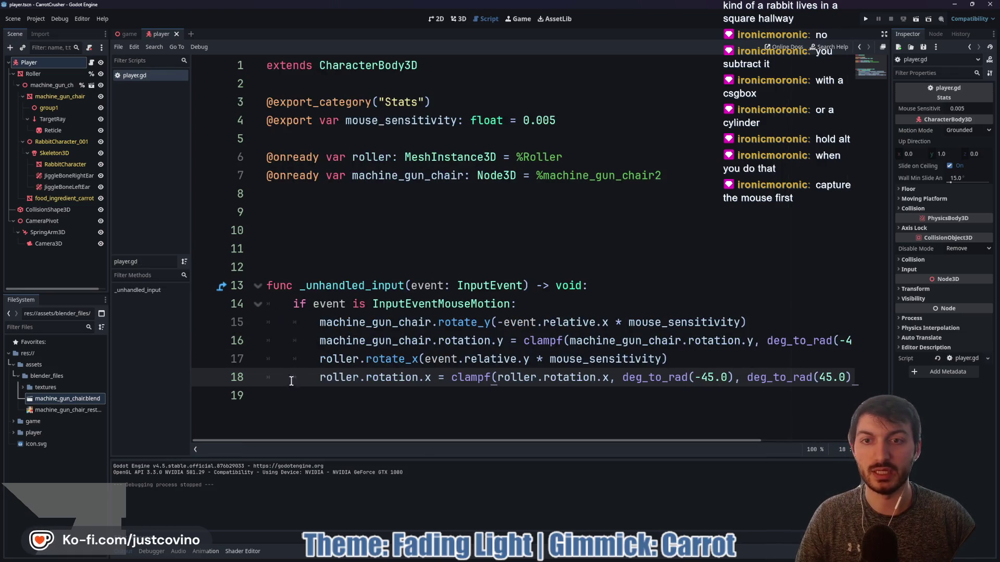
left_click(346, 223)
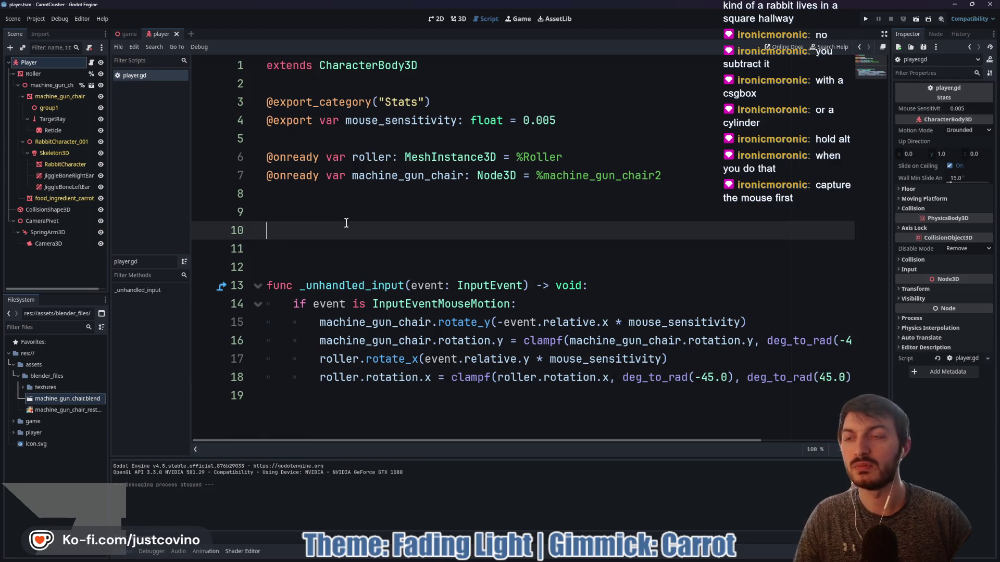
left_click(123, 34)
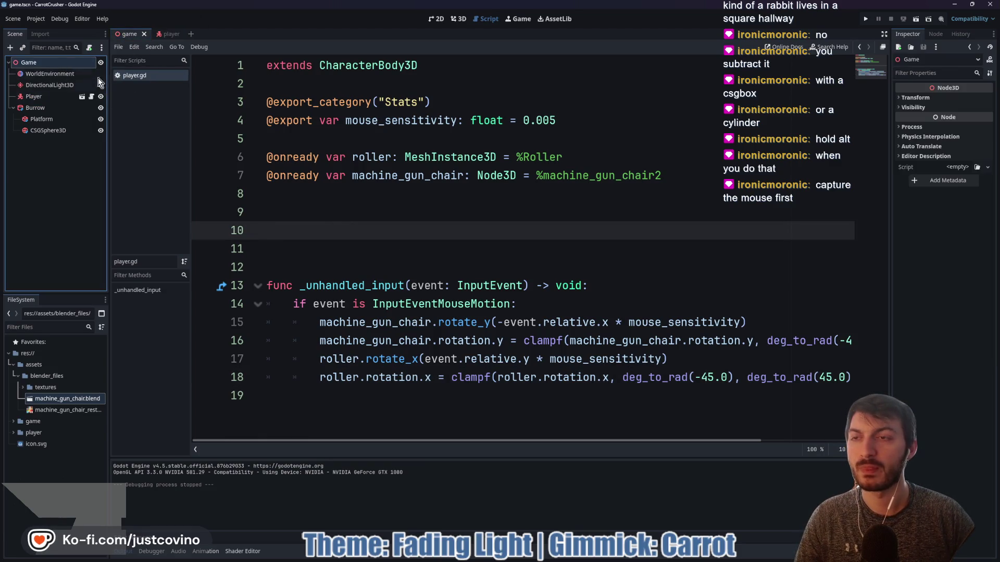
Attach a new game.gd script to the Game node and delete its _process function
left_click(89, 48)
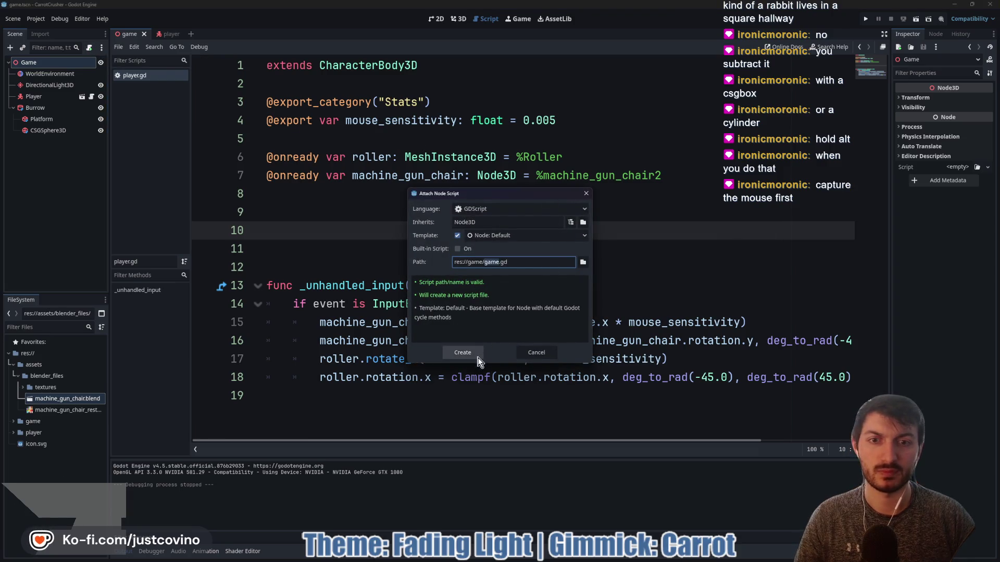
left_click(472, 349)
left_click_drag(491, 274, 258, 190)
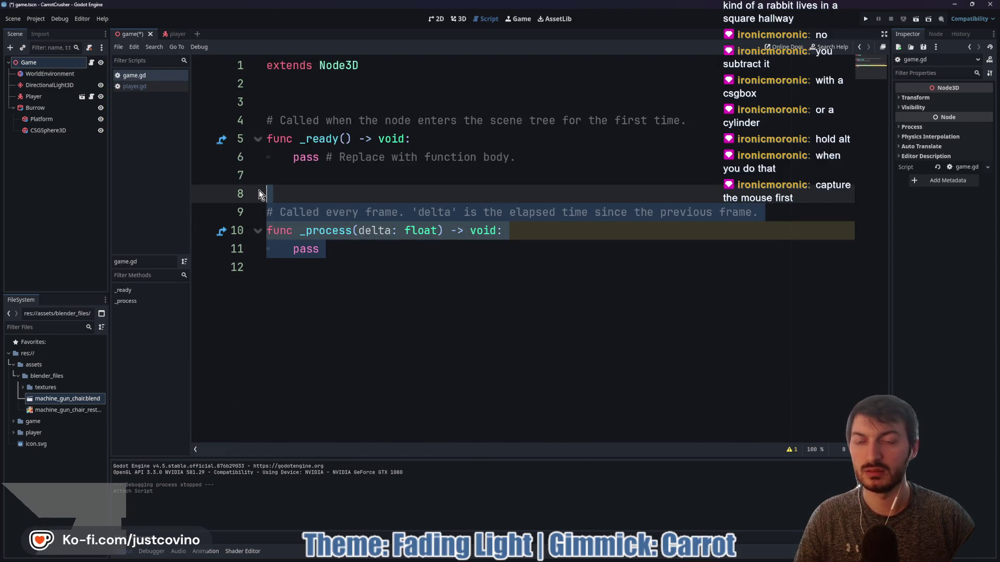
key("BackSpace")
Make _ready set Input.mouse_mode = Input.MOUSE_MODE_CAPTURED, then save and run with F5
left_click_drag(524, 157, 284, 160)
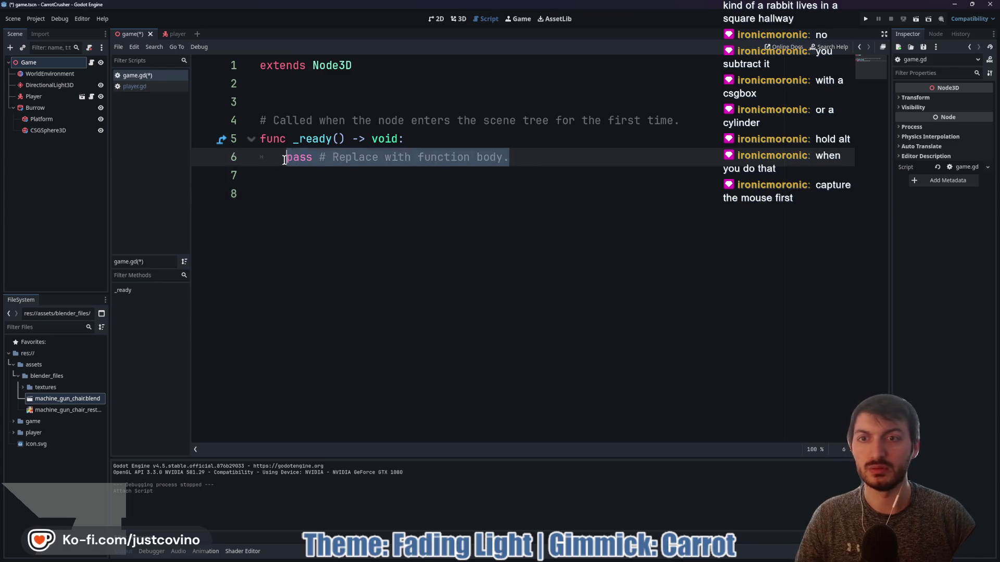
type("Input.m")
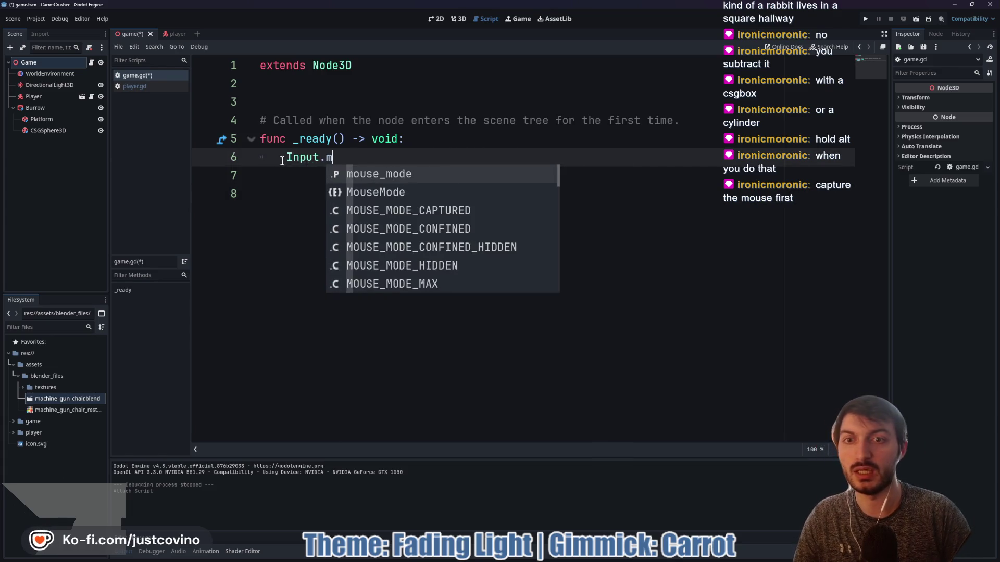
key("Return")
type("= Inpu")
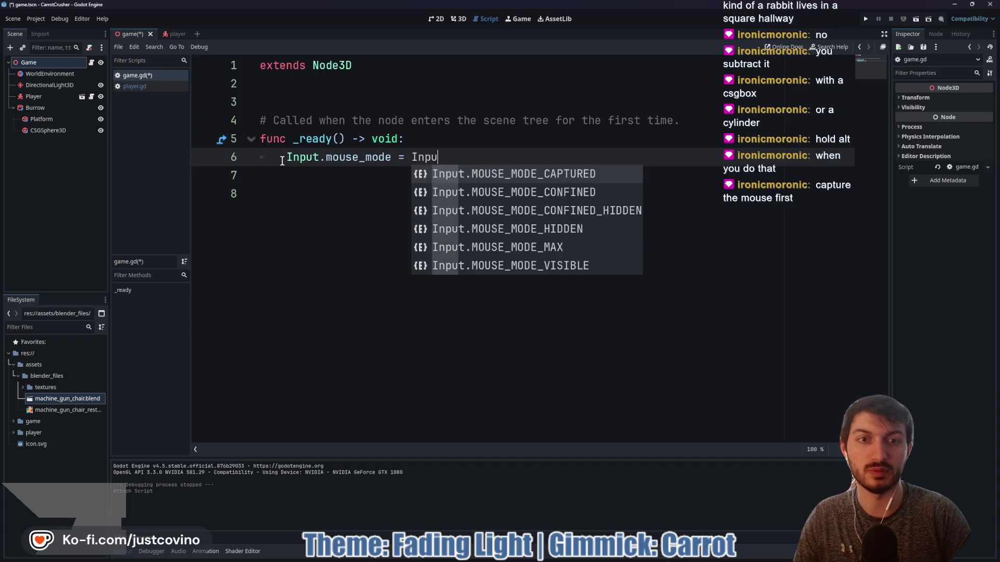
key("Return")
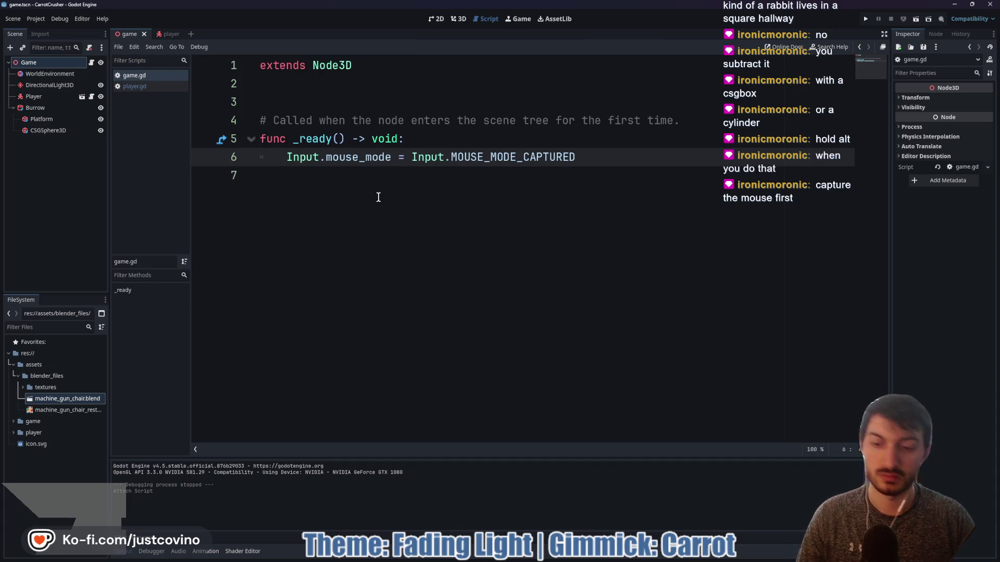
key("F5")
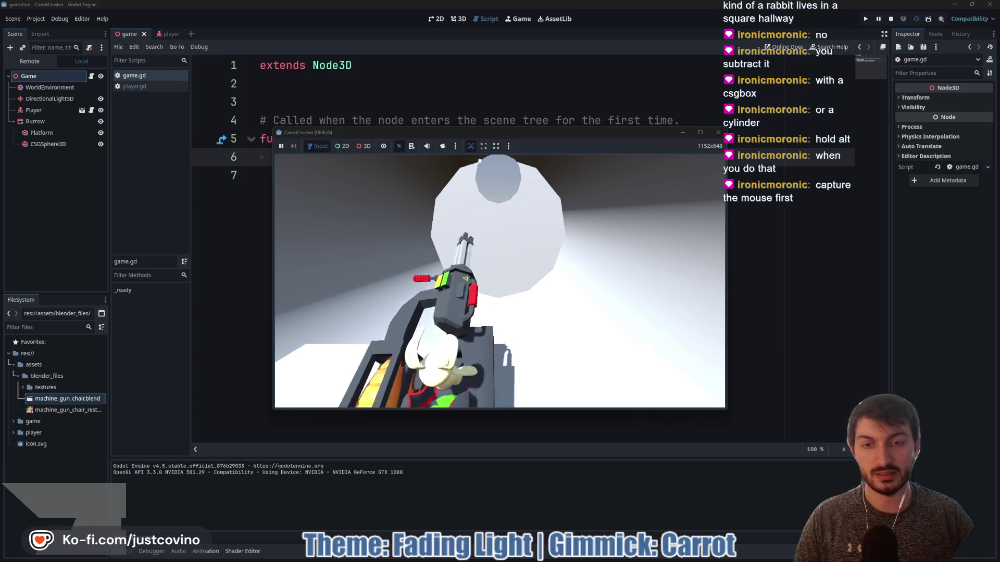
Stop the game with F8 and return to the player scene
key("F8")
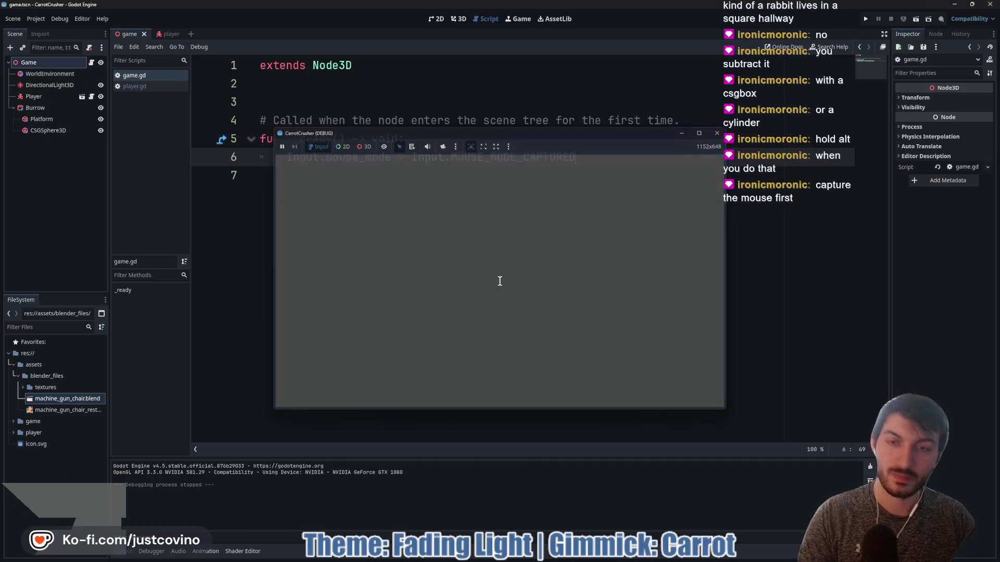
left_click(168, 34)
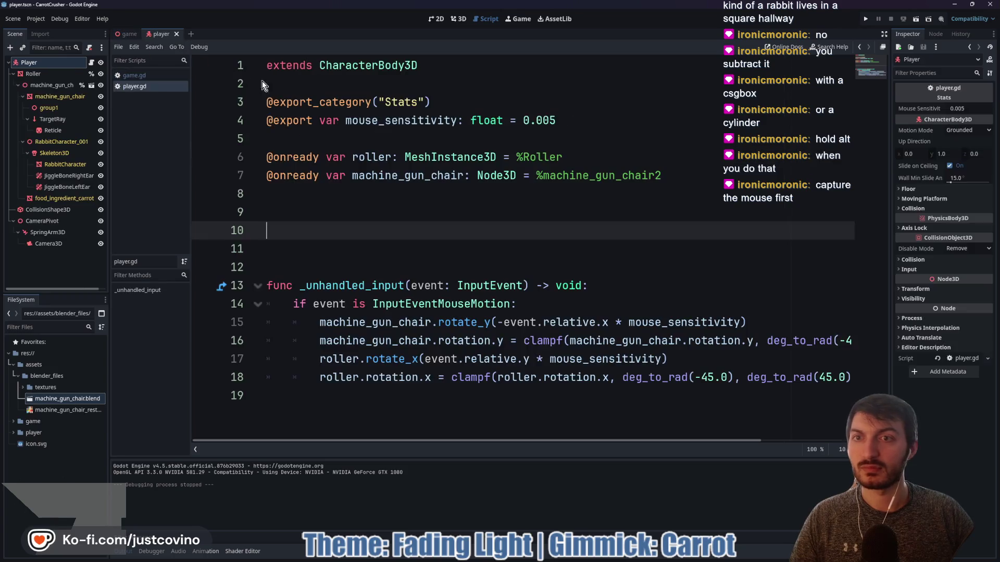
In the player scene, select SpringArm3D and show its Transform properties
left_click(458, 18)
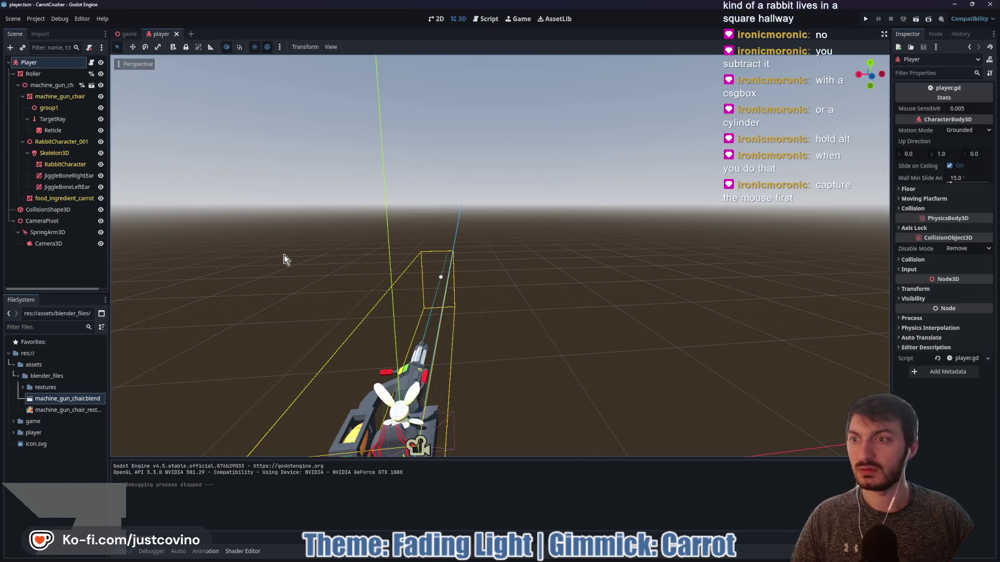
scroll(389, 294, "down", 5)
scroll(513, 295, "up", 3)
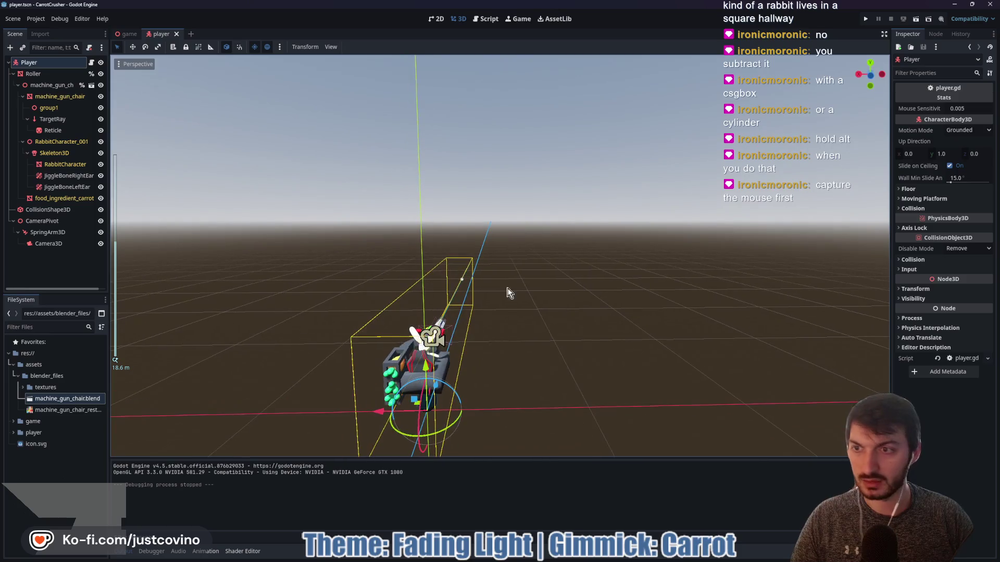
left_click(56, 232)
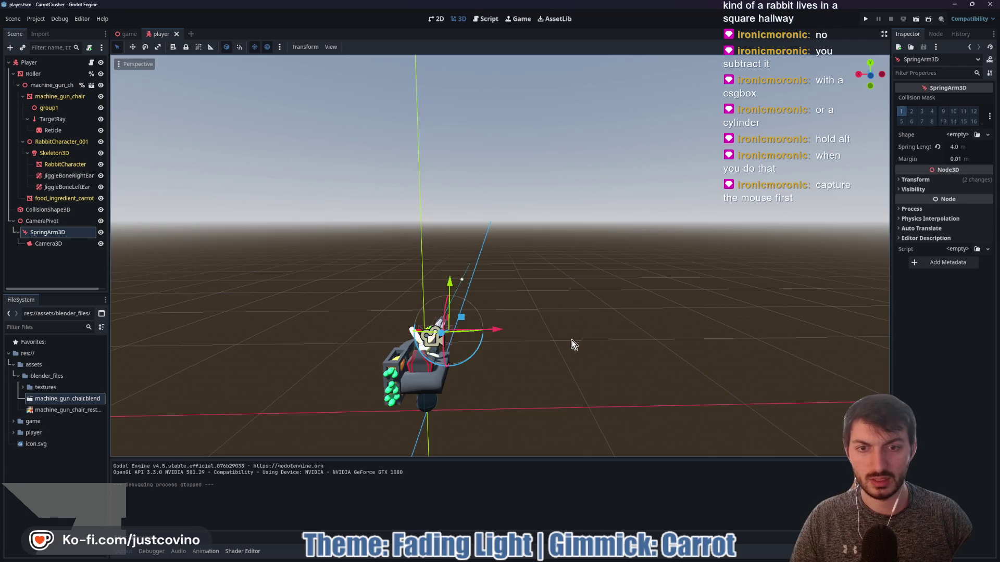
scroll(542, 333, "down", 2)
mouse_move(541, 334)
left_mouse_down()
mouse_move(578, 342)
mouse_move(565, 346)
left_mouse_up()
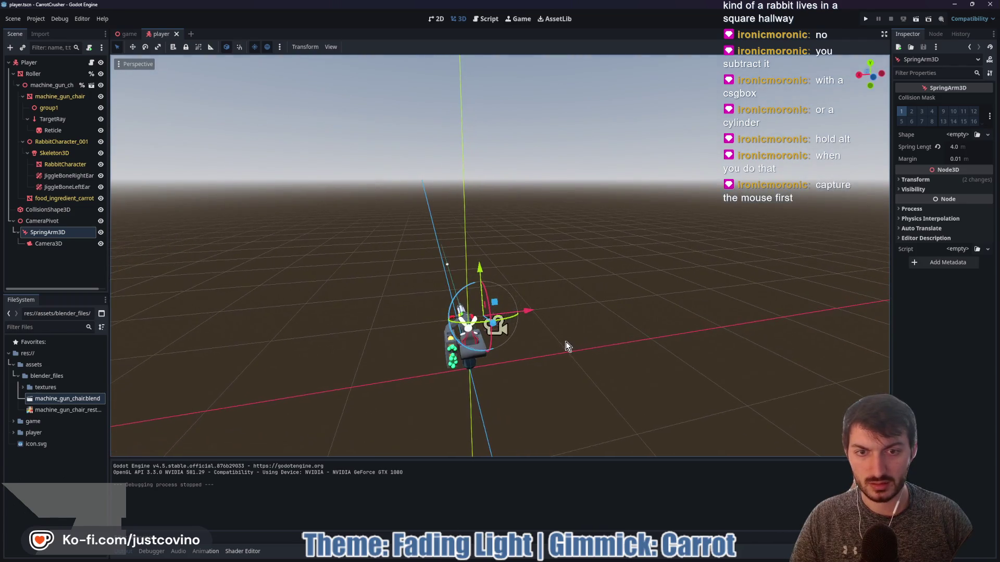
left_click(912, 179)
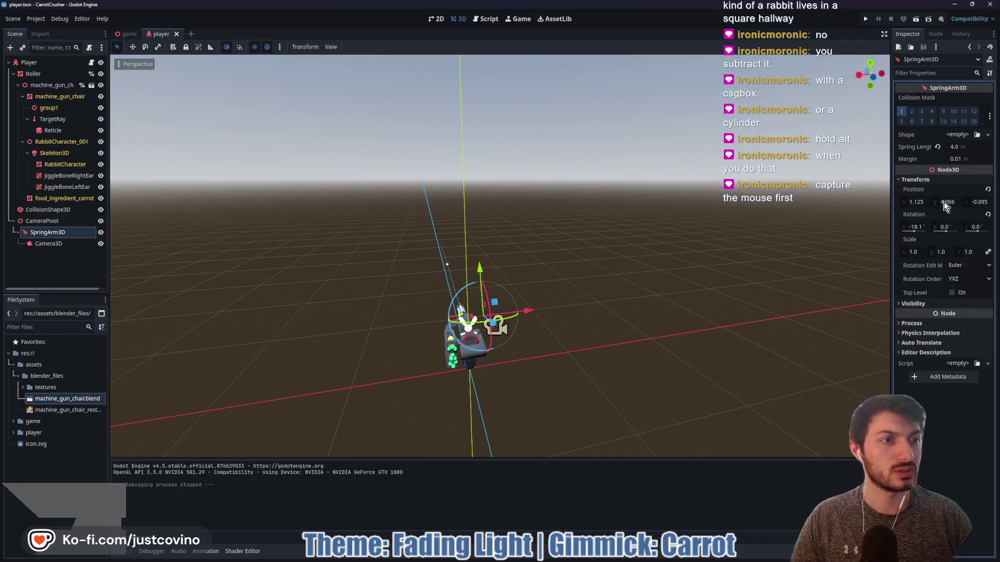
Set the spring arm's X and Z positions to 0, save, and run the game scene
left_click(917, 203)
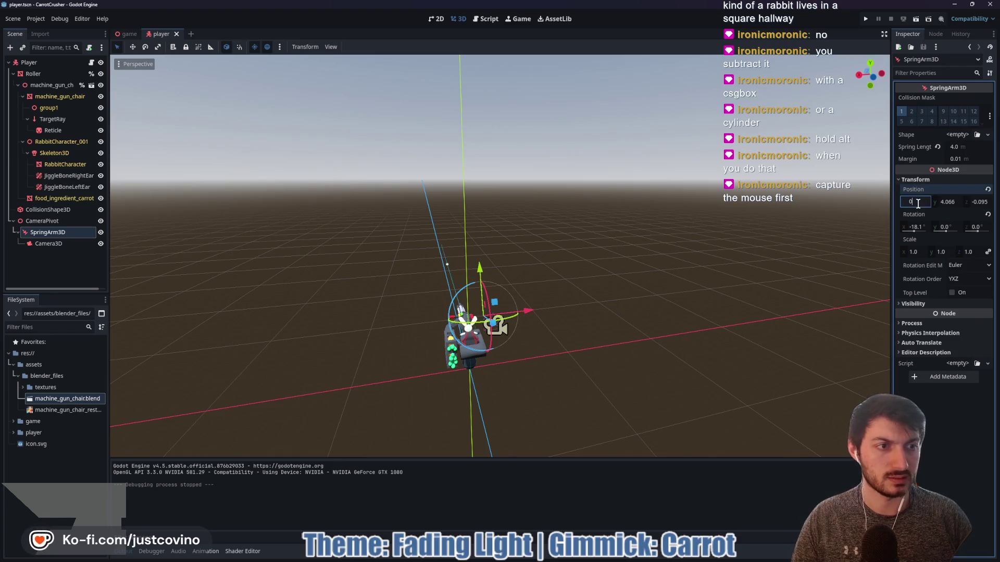
key("Tab")
key("Tab")
type("0")
key("Return")
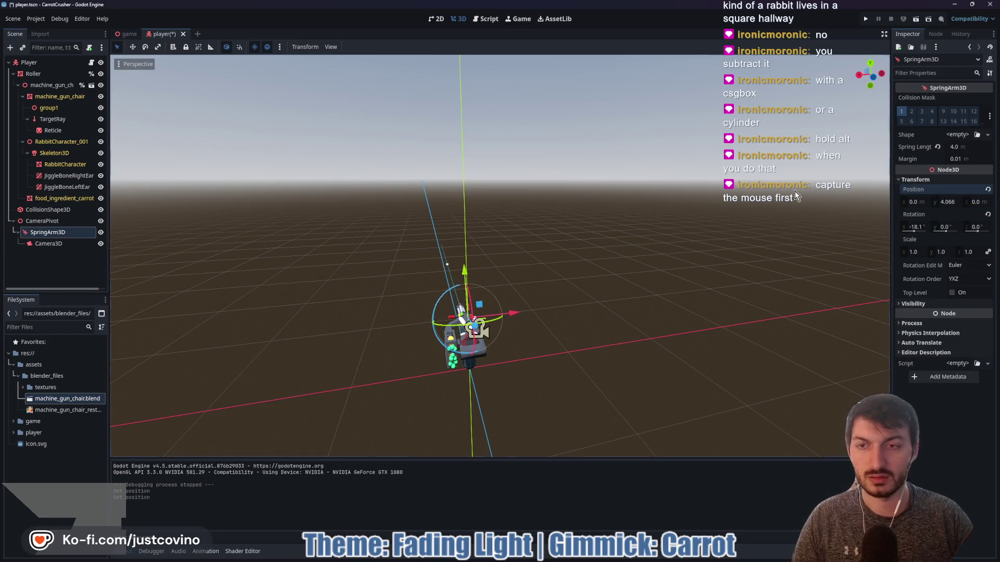
key("ctrl+s")
left_click(125, 33)
key("F6")
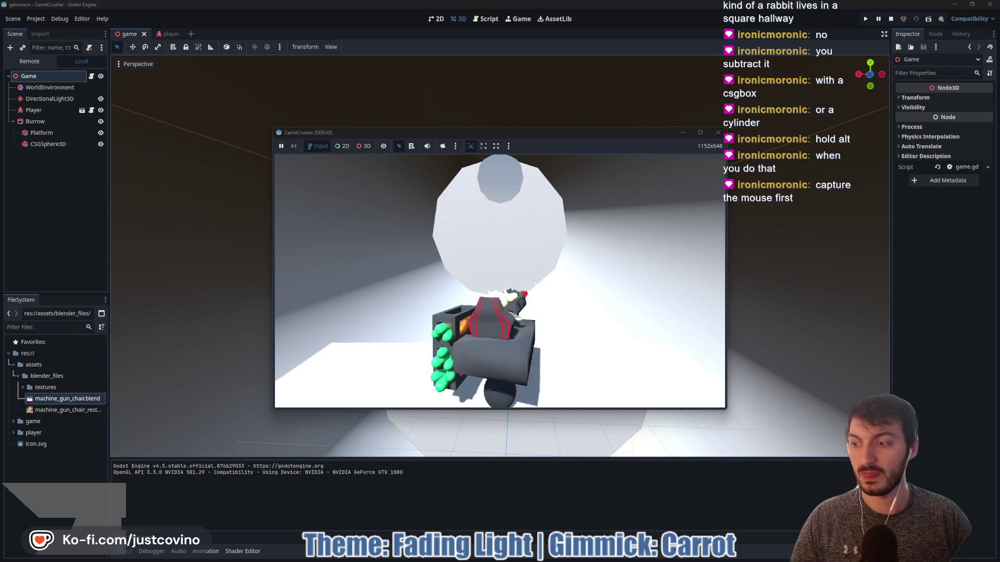
Stop the test run and delete the DirectionalLight3D node from the game scene
key("Escape")
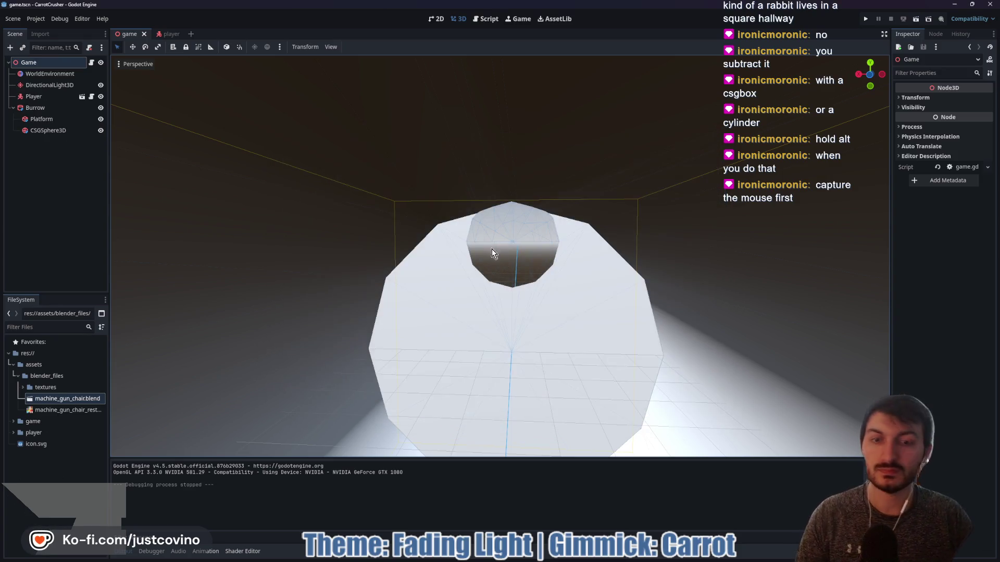
scroll(370, 167, "down", 10)
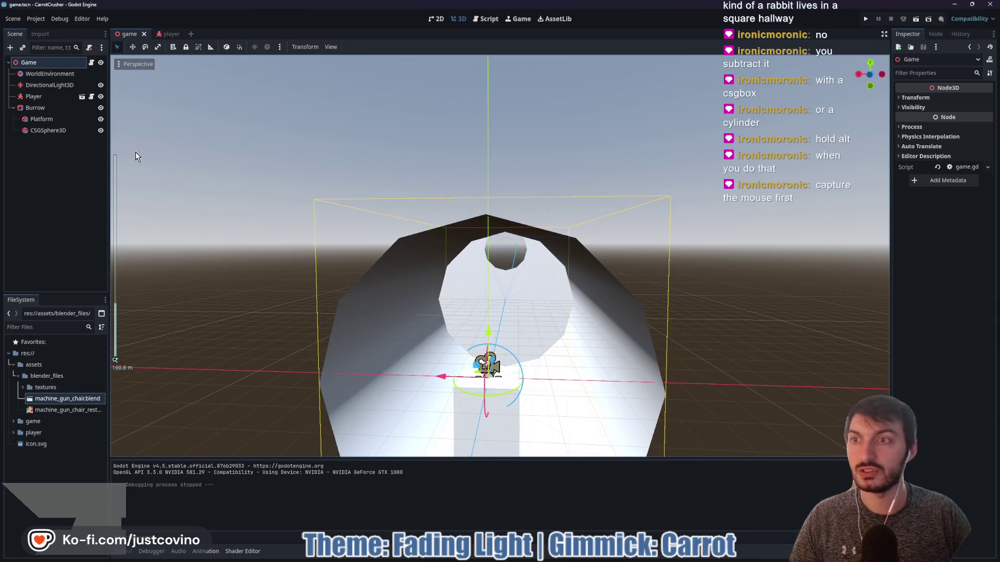
left_click(76, 88)
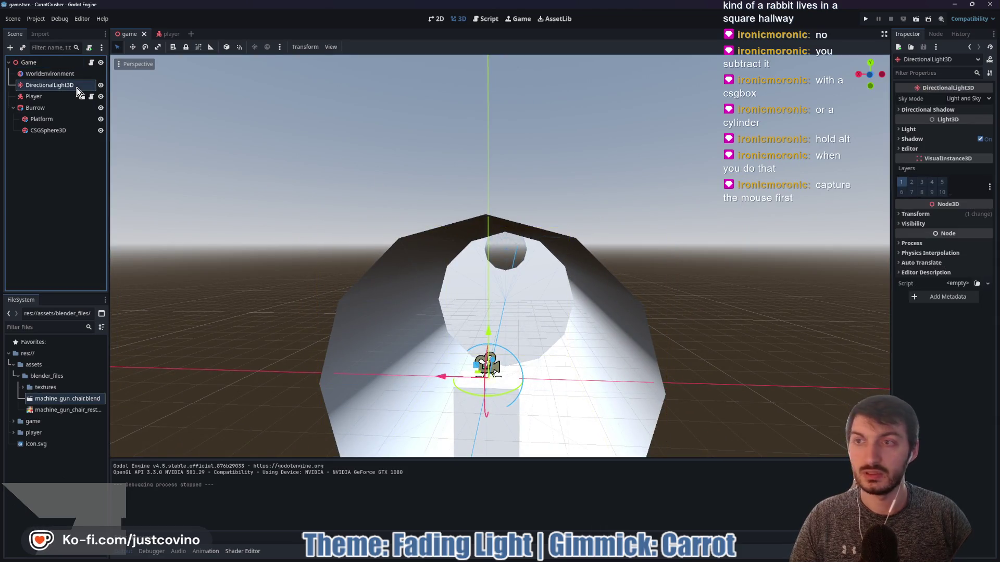
key("Delete")
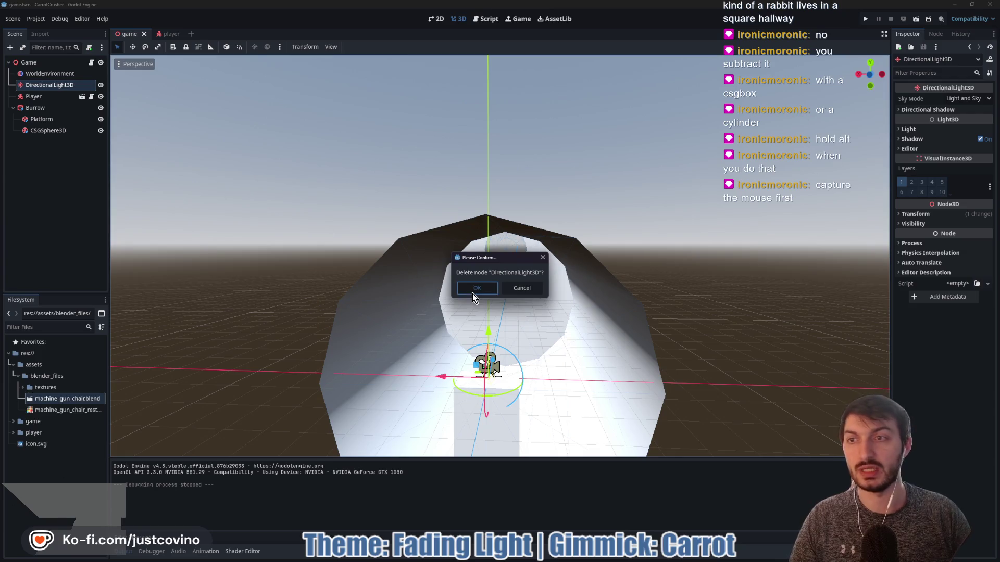
left_click(475, 286)
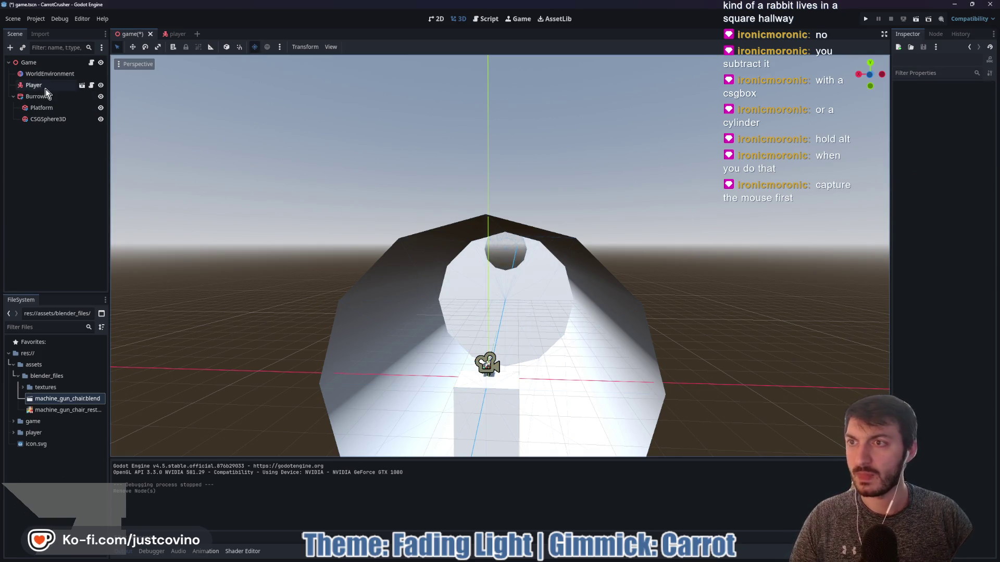
double_click(43, 121)
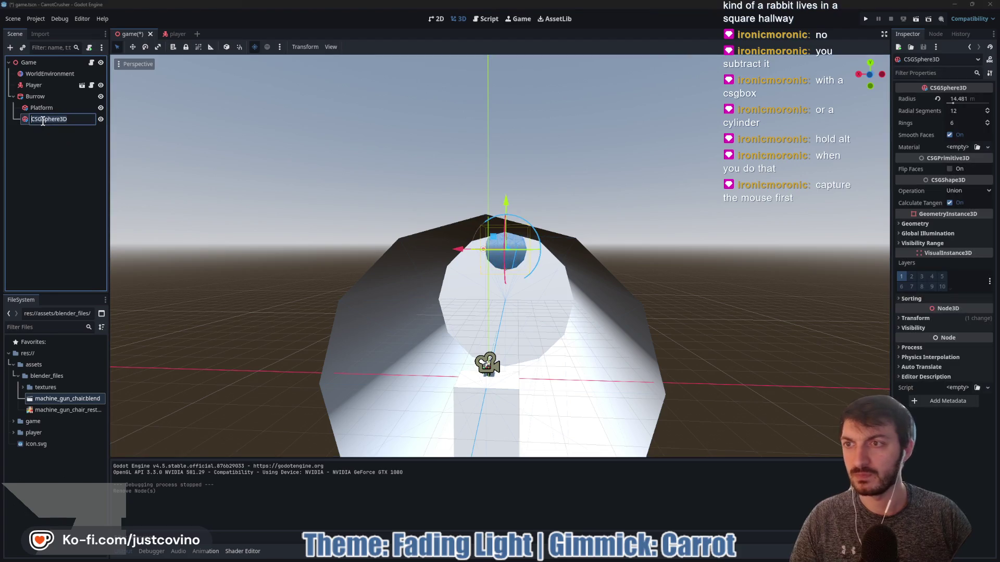
Name the burrow's CSGSphere3D child 'Hole'
type("Hole")
key("Return")
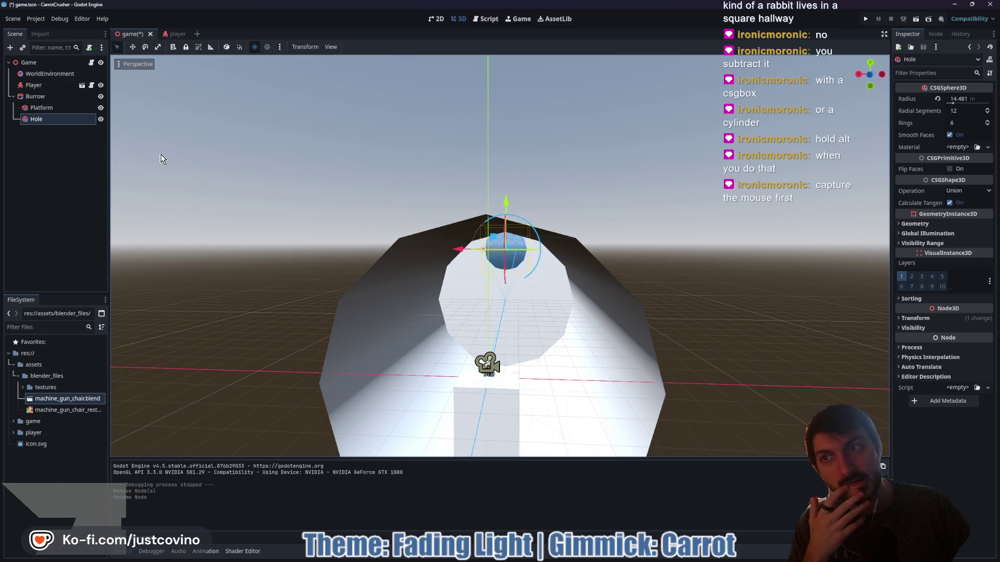
key("ctrl+a")
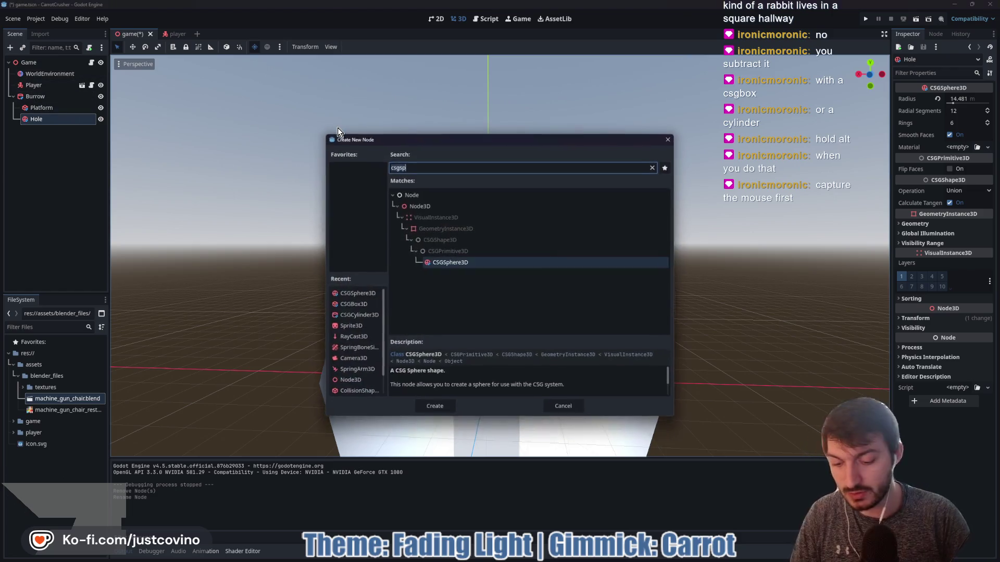
Add an OmniLight3D under Hole and enlarge its range to about 19
type("omni")
key("Return")
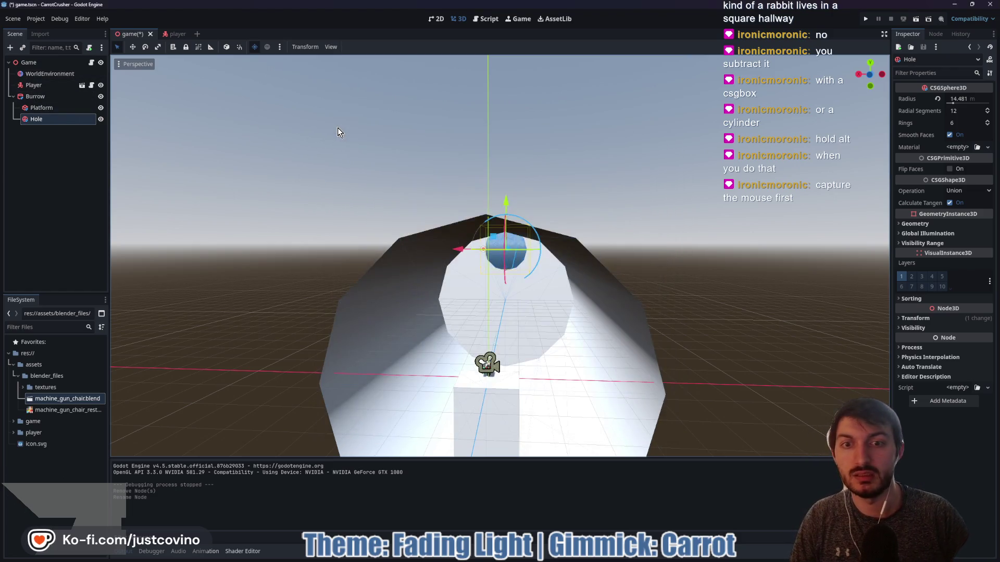
key("f")
mouse_move(630, 225)
left_mouse_down()
mouse_move(502, 232)
mouse_move(562, 279)
left_mouse_up()
scroll(562, 279, "up", 3)
scroll(644, 235, "up", 5)
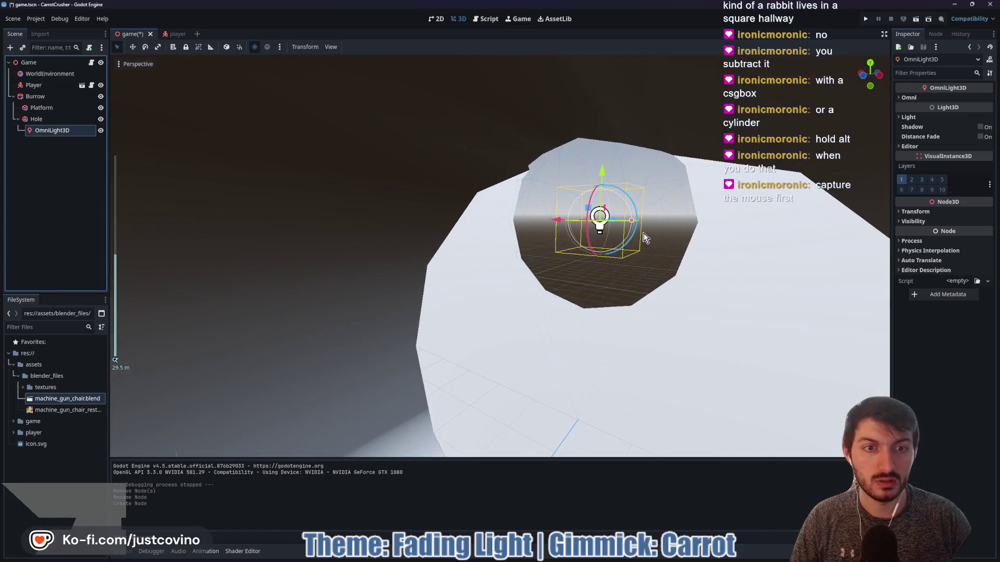
left_click_drag(631, 225, 718, 252)
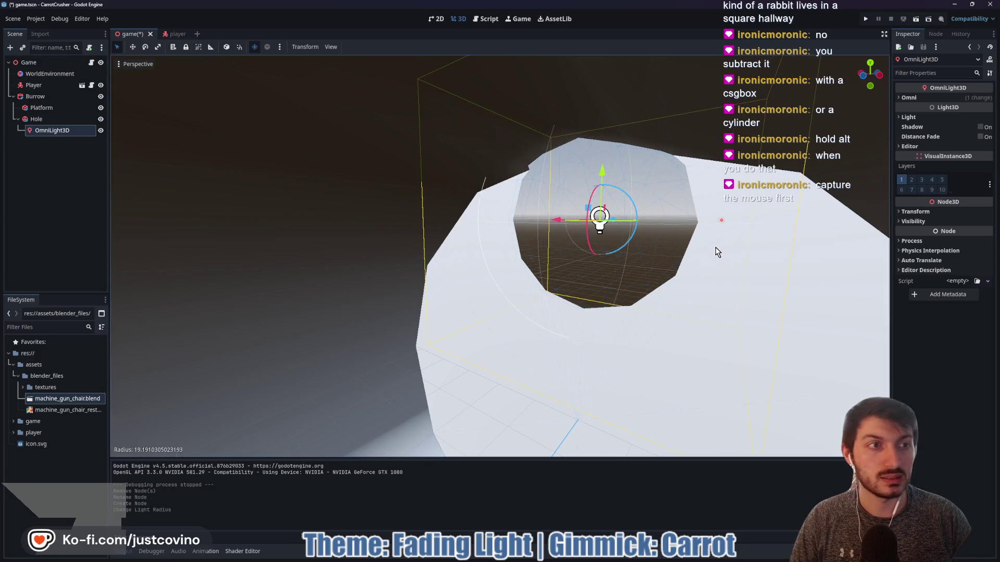
Give the omni light a pale yellow colour (ecf2c3)
left_click(909, 98)
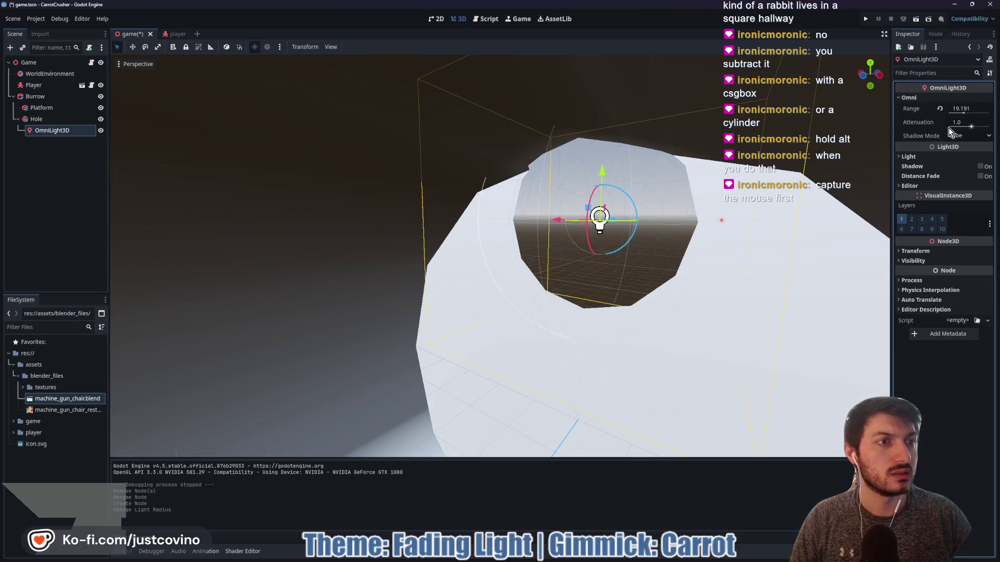
left_click(926, 157)
left_click(965, 167)
left_click(991, 197)
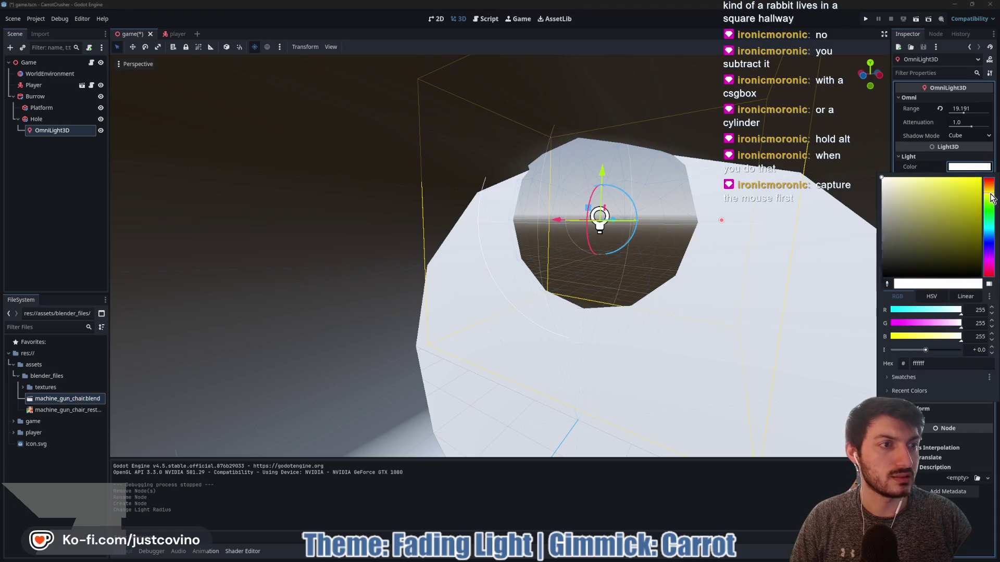
mouse_move(991, 197)
left_mouse_down()
mouse_move(991, 228)
mouse_move(991, 202)
left_mouse_up()
left_click(901, 182)
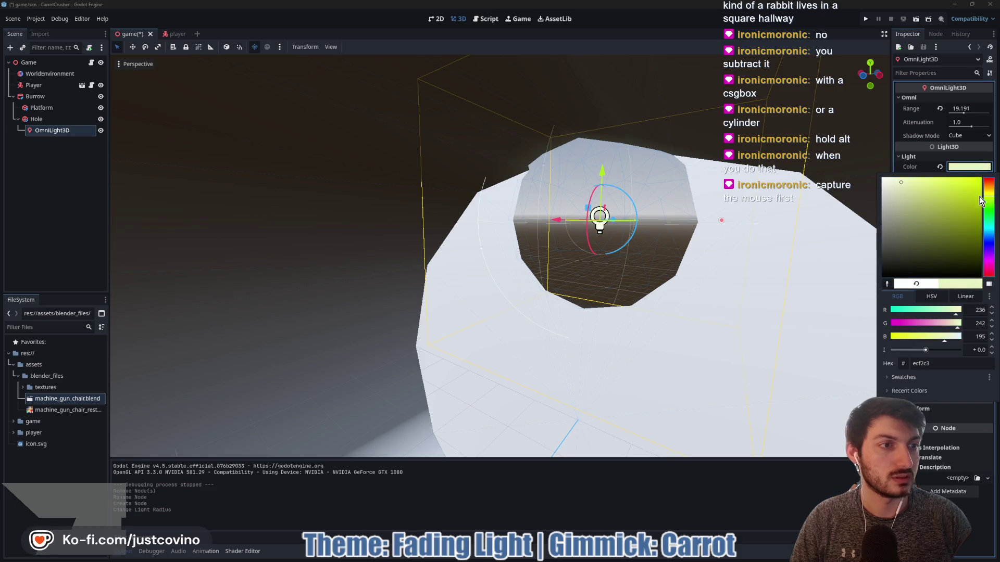
left_click(964, 167)
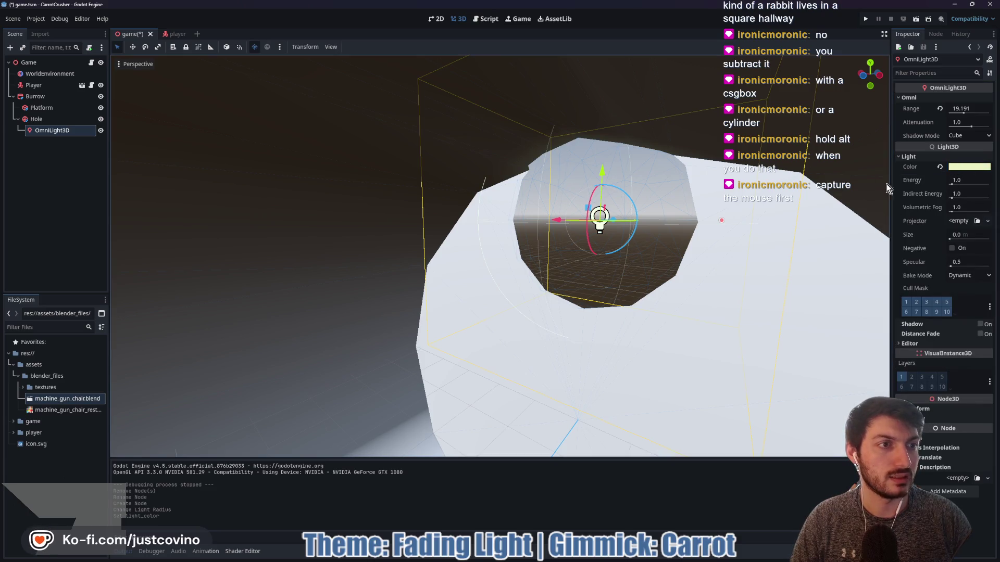
Keep the omni light's shadow mode set to Cube
left_click(962, 135)
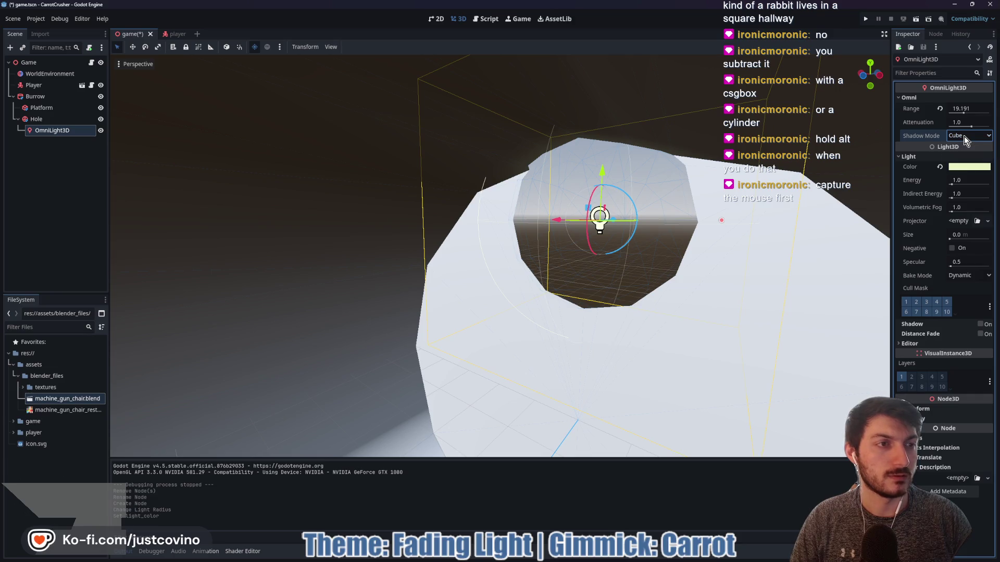
left_click(963, 136)
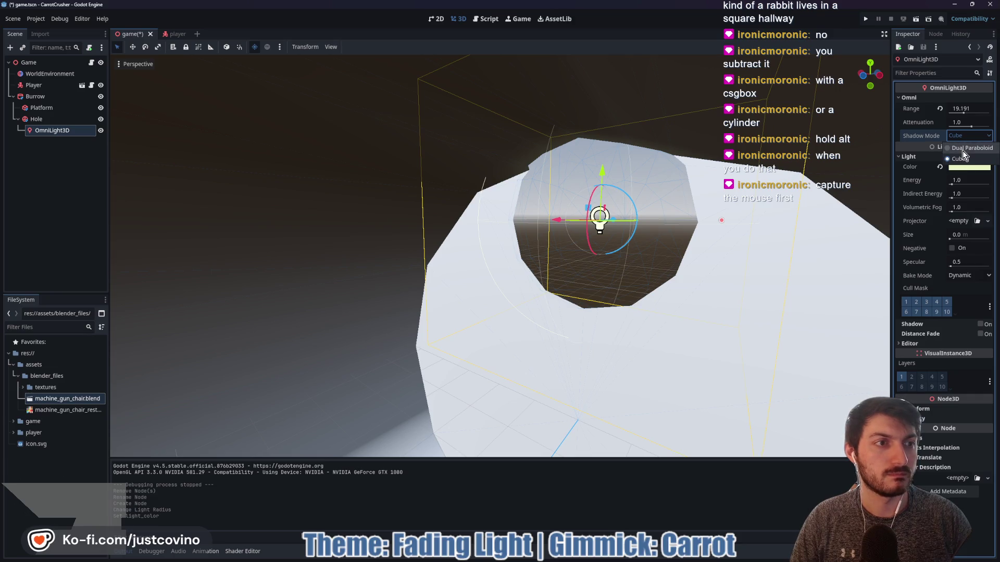
left_click(921, 136)
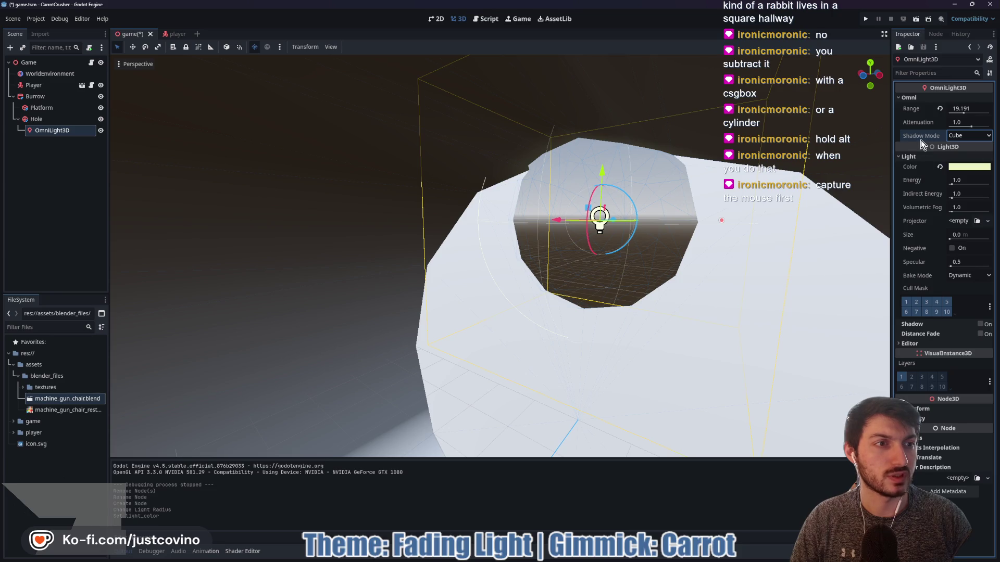
mouse_move(920, 141)
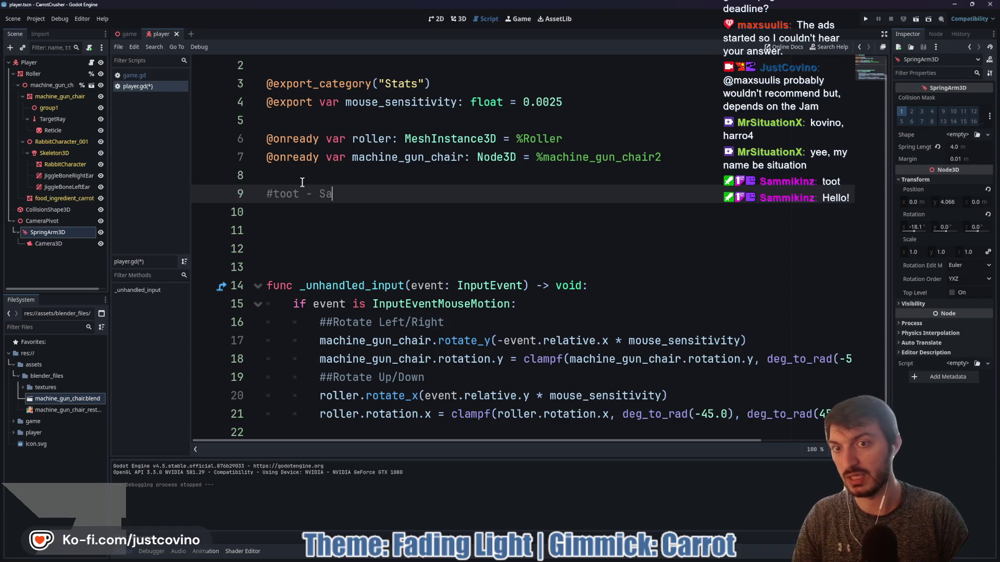
Save player.gd, then start a new '#harro -' comment line below line 9
type("z 6 OCT 2025")
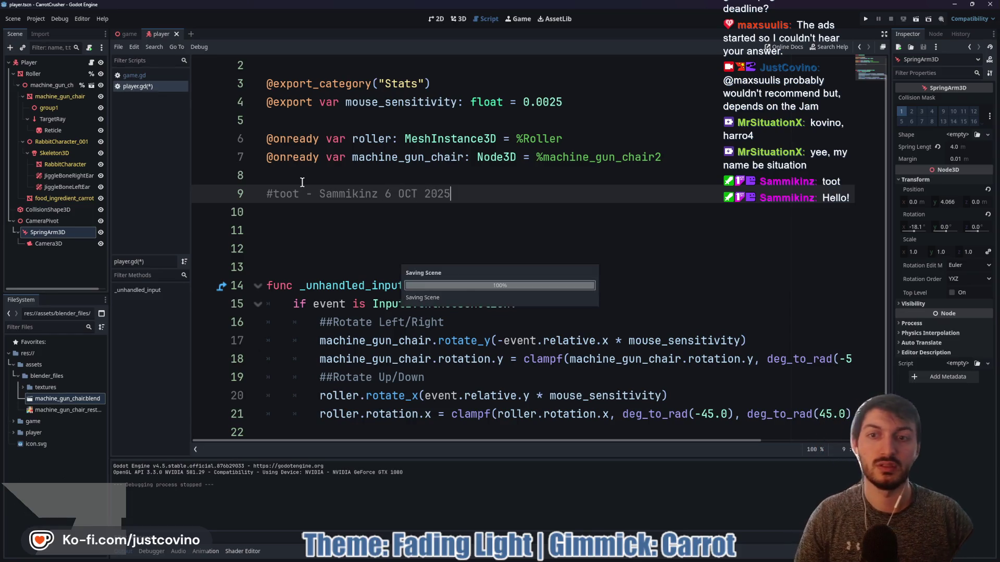
key("ctrl+s")
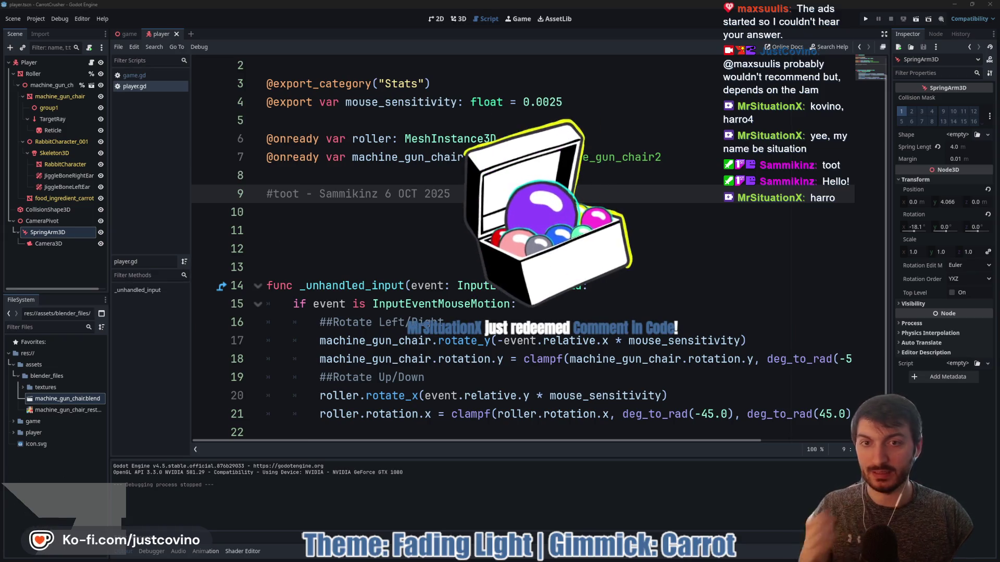
left_click(484, 192)
key("Return")
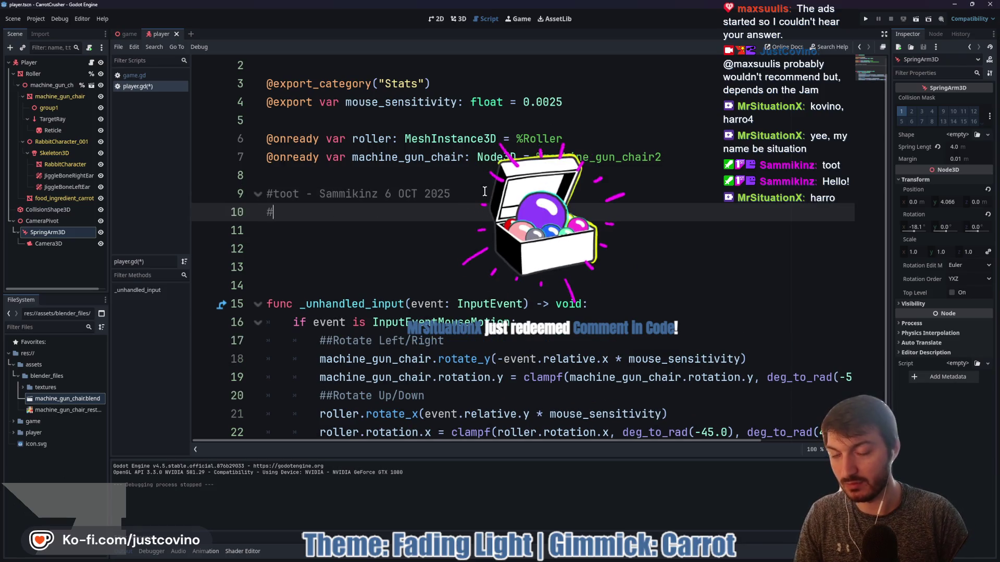
type("#harro =")
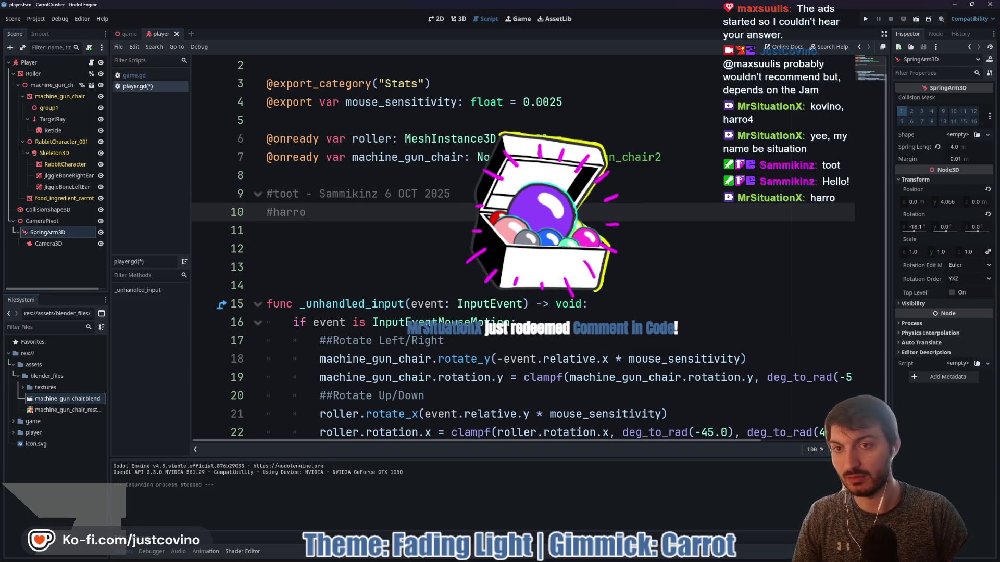
key("BackSpace")
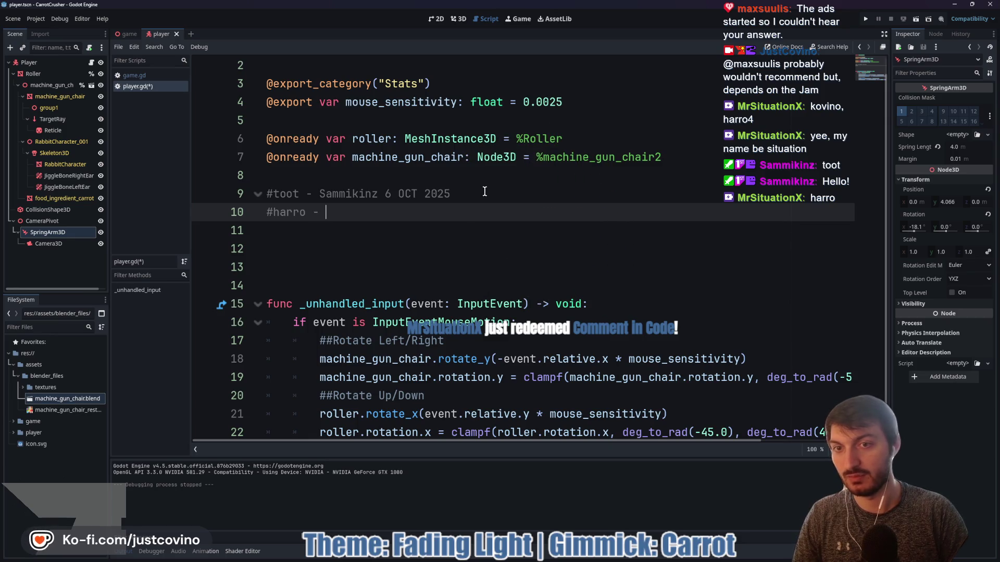
Complete the comment with the viewer's name and the 6 OCT 2025 date, then save player.gd
type("MrSituationX")
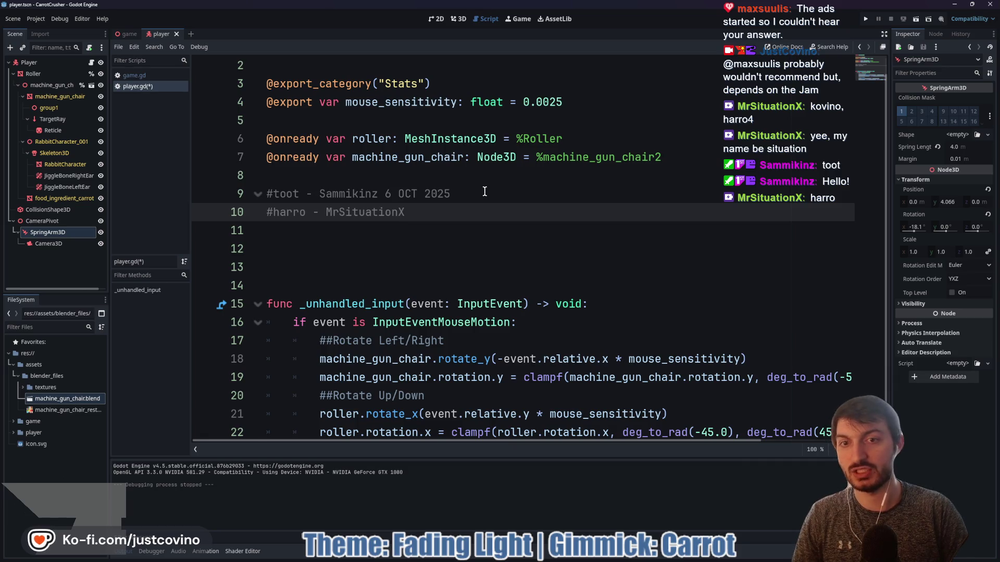
type("6 OCT 202")
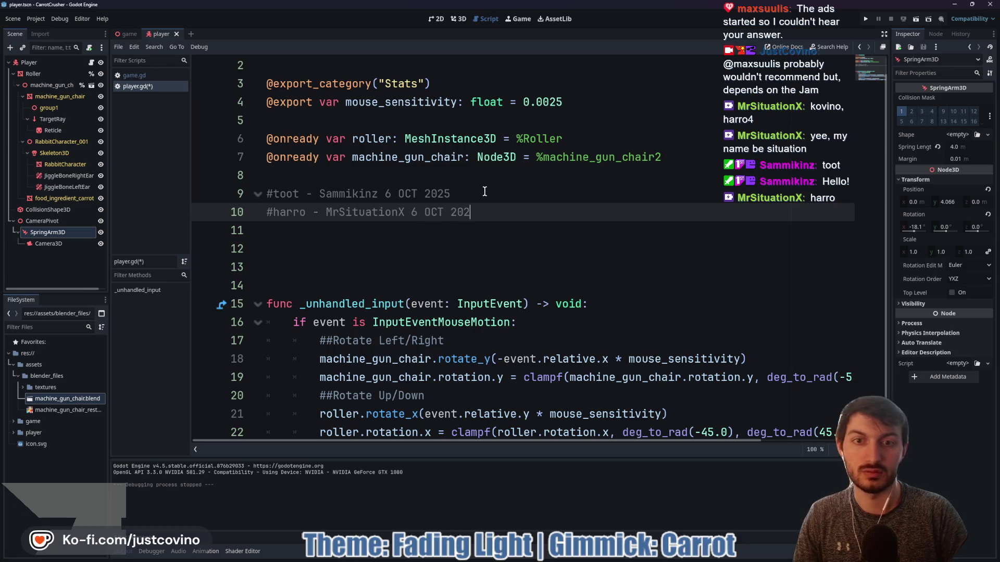
type("5")
key("ctrl+s")
scroll(383, 264, "down", 1)
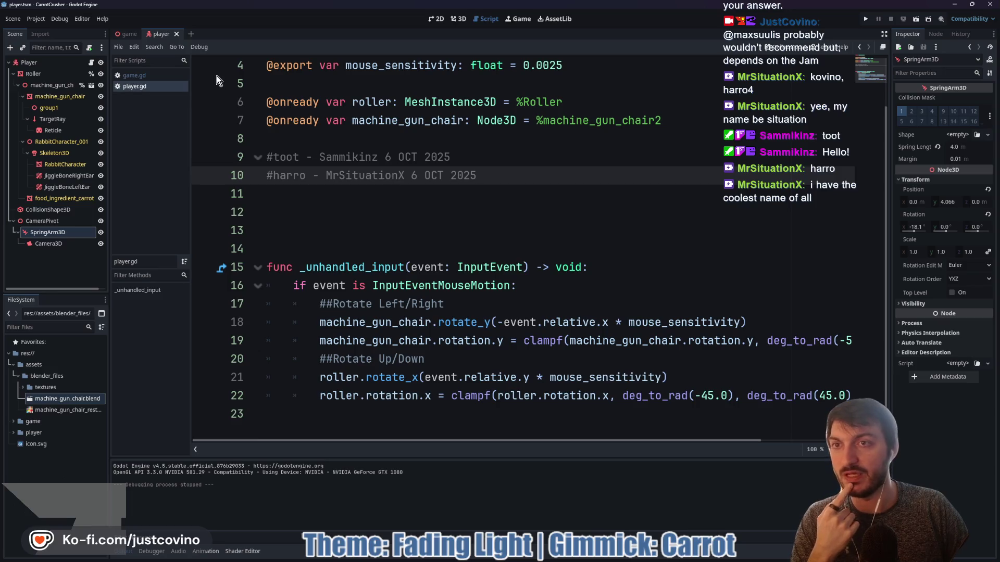
left_click(388, 193)
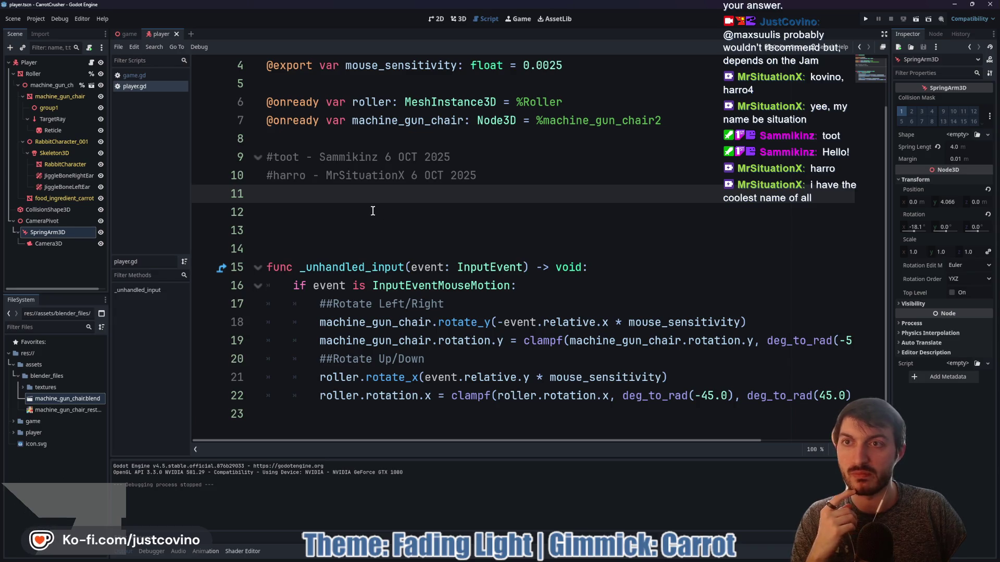
left_click(192, 34)
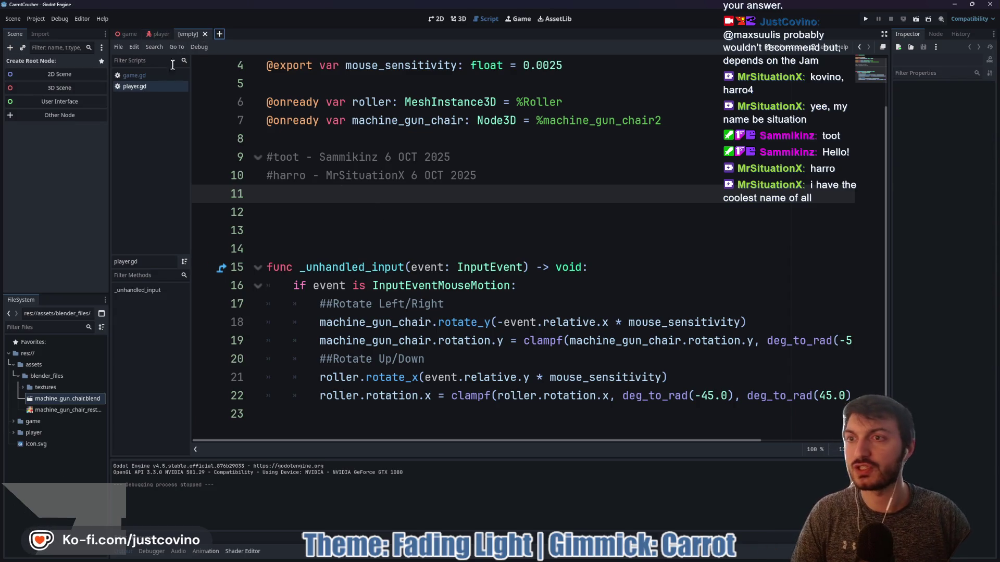
Create an Area3D as the new scene's root and rename it Bullet
key("ctrl+a")
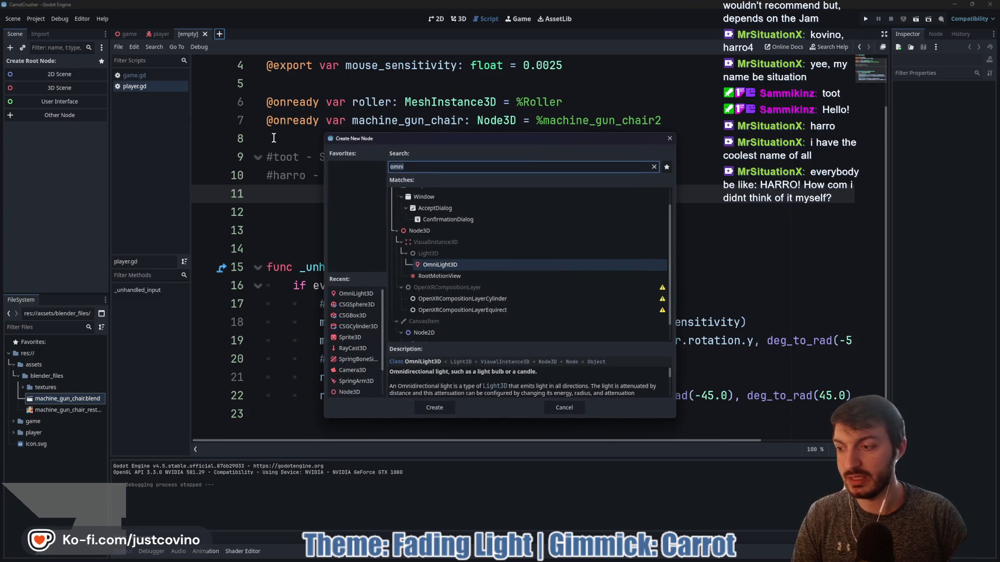
type("area")
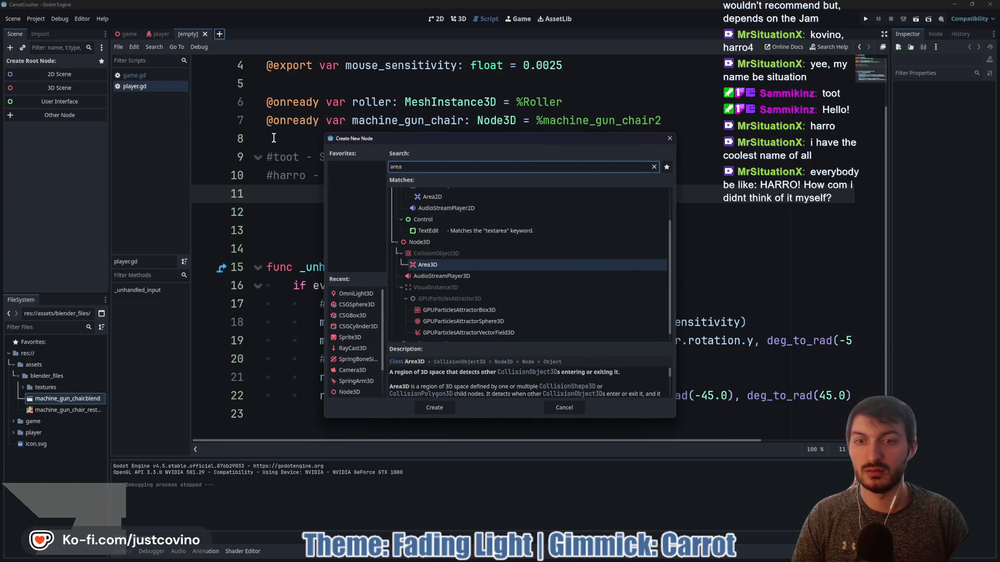
key("Return")
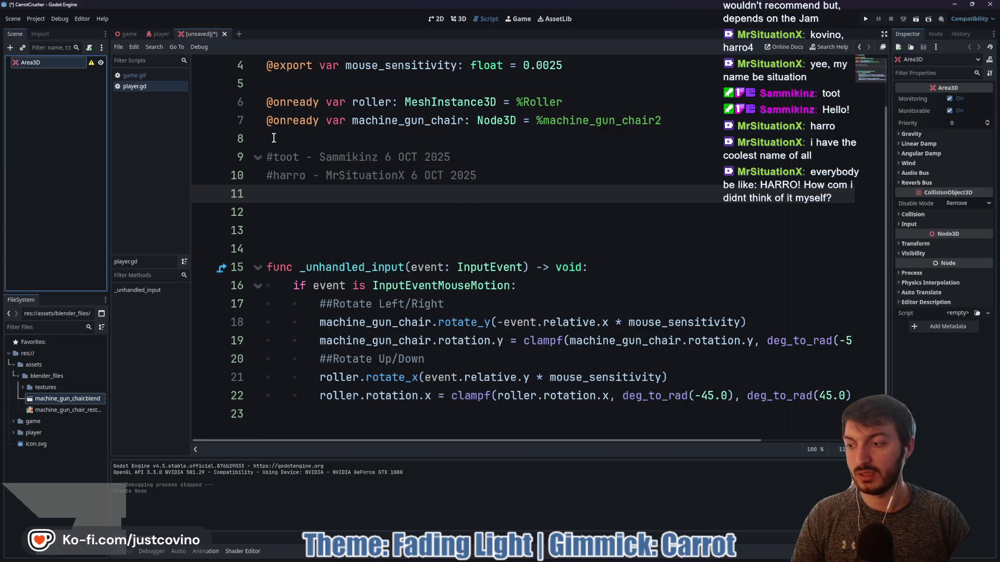
double_click(54, 62)
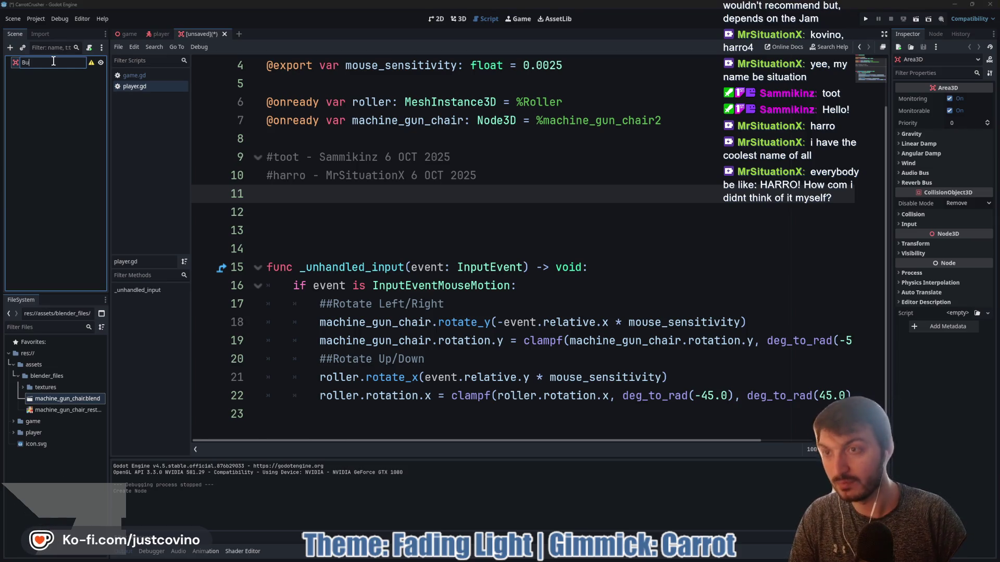
key("Return")
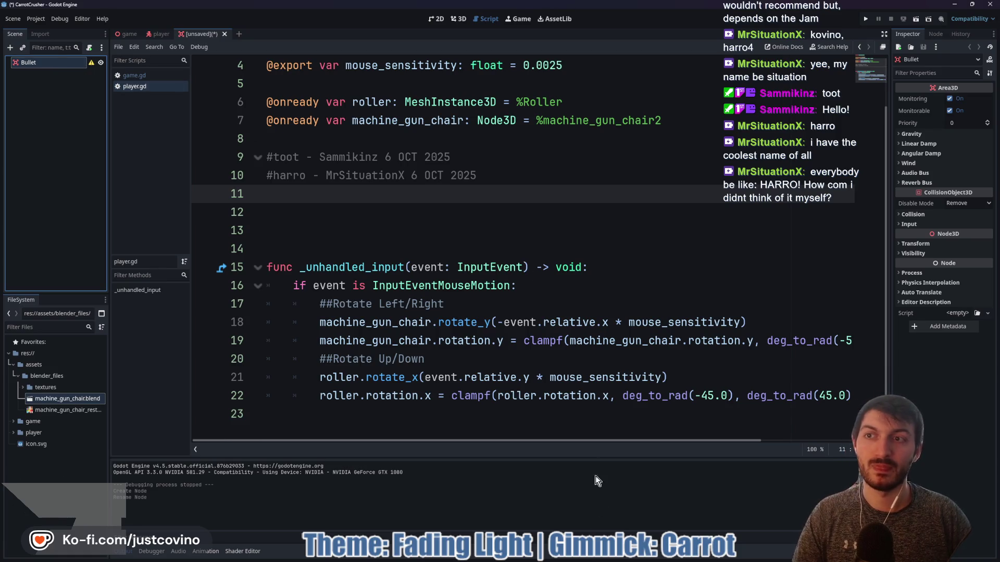
left_click(545, 556)
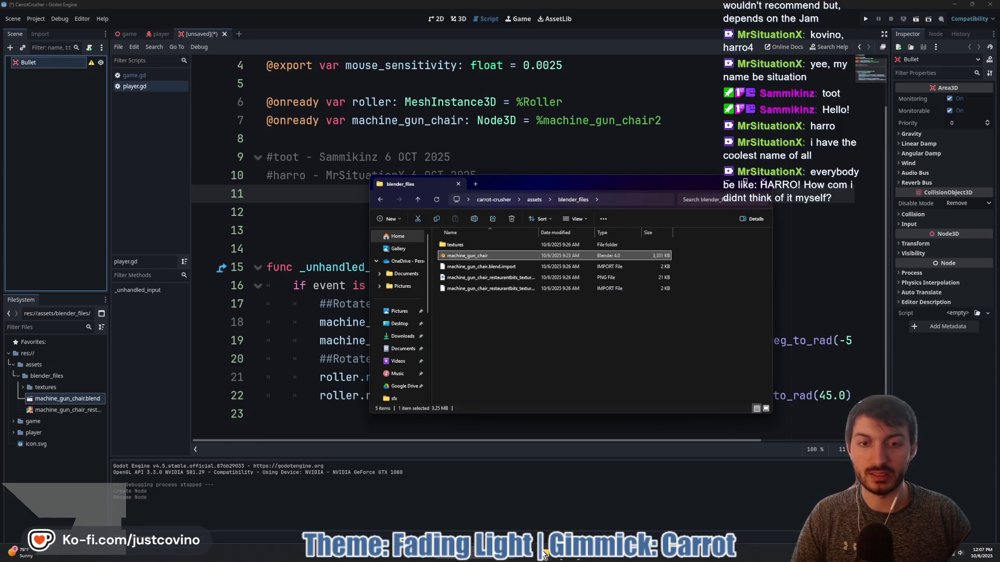
Open the Desktop in a second window and browse to KayKit_Restaurant_Bits > Assets > fbx
left_click(492, 344)
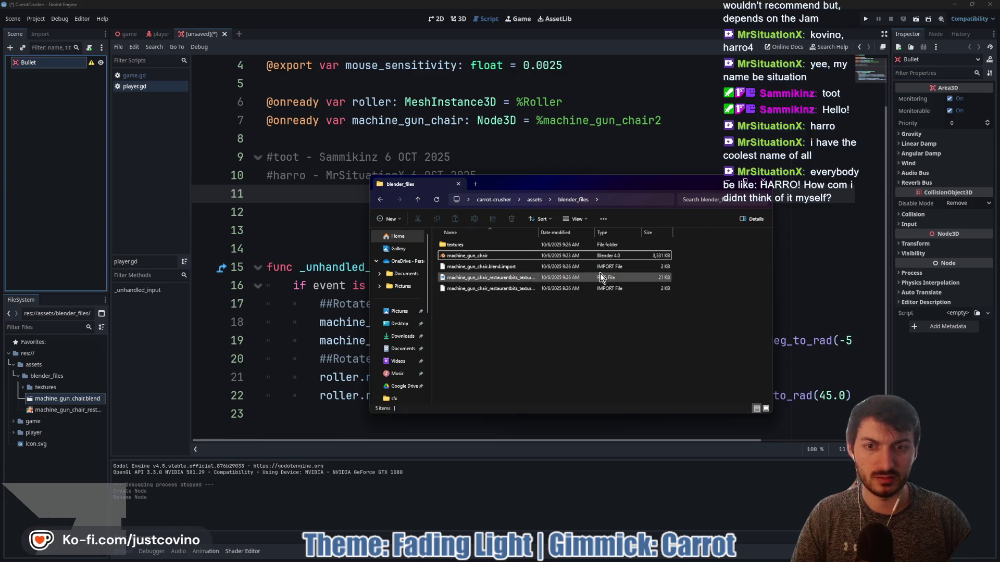
right_click(386, 324)
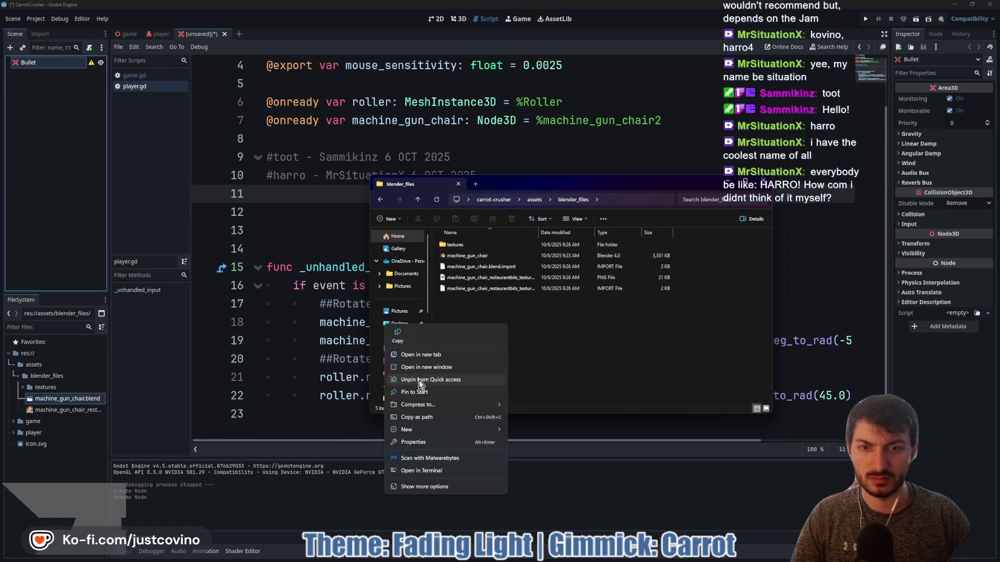
left_click(424, 368)
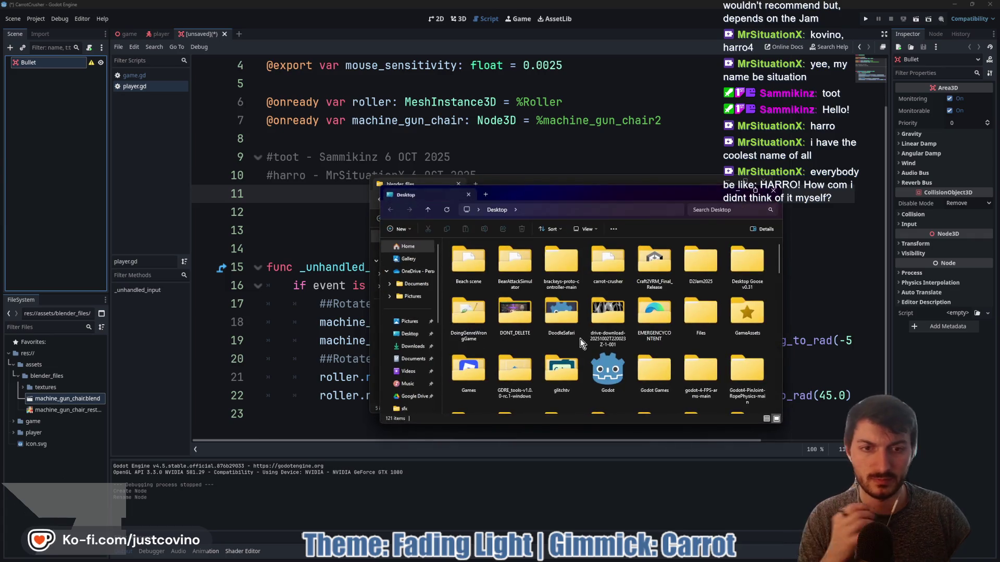
left_click_drag(574, 200, 231, 190)
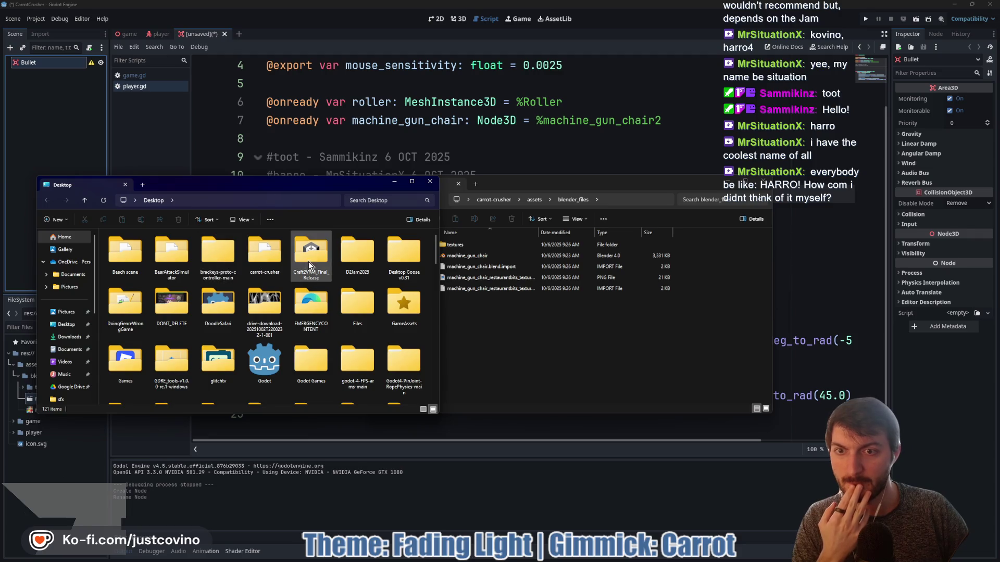
double_click(405, 312)
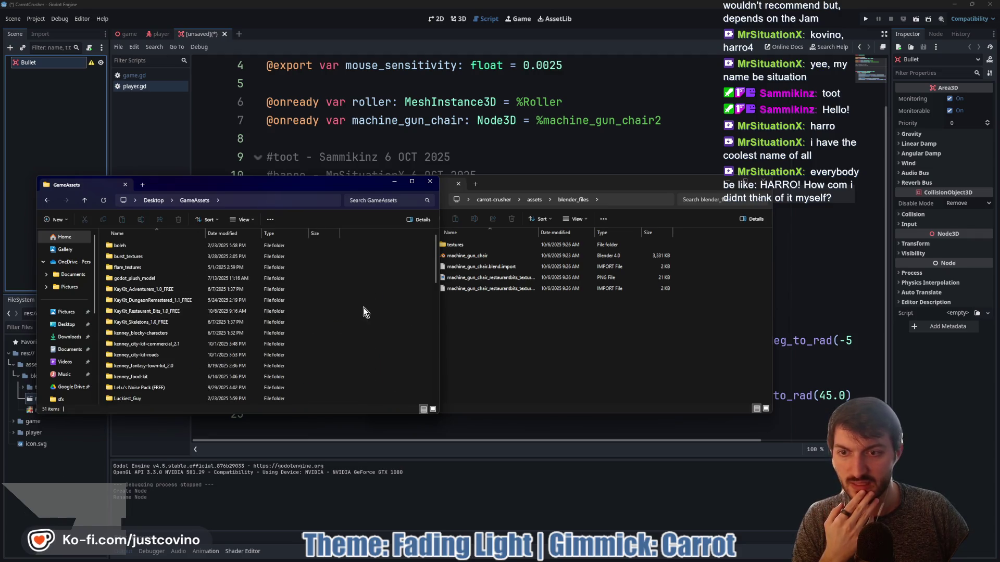
double_click(175, 311)
double_click(158, 247)
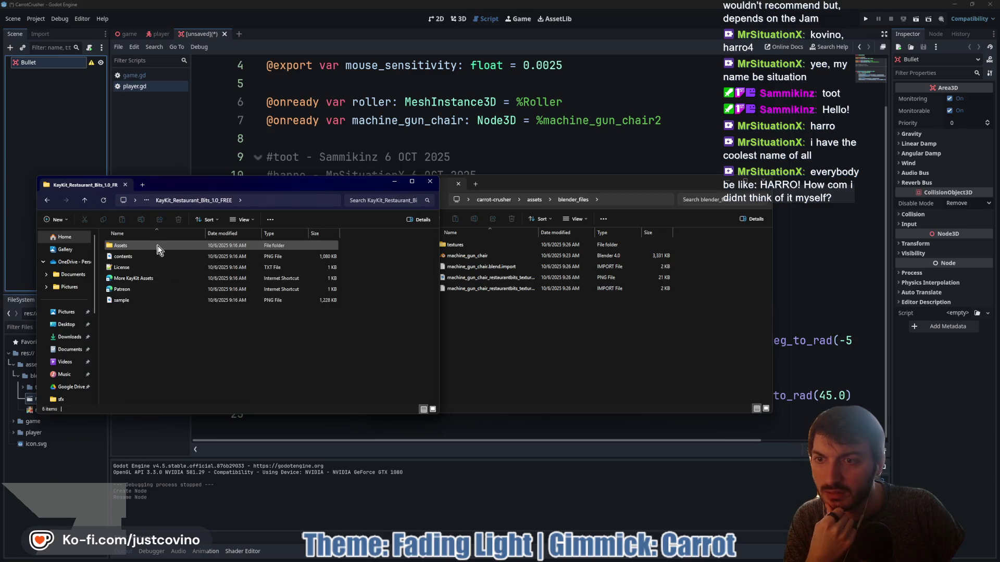
double_click(150, 245)
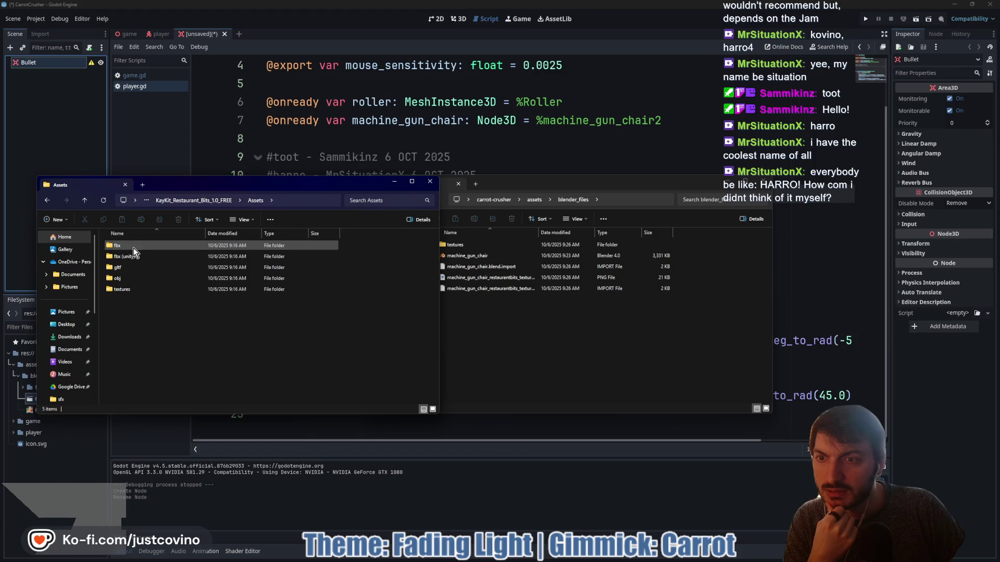
double_click(132, 247)
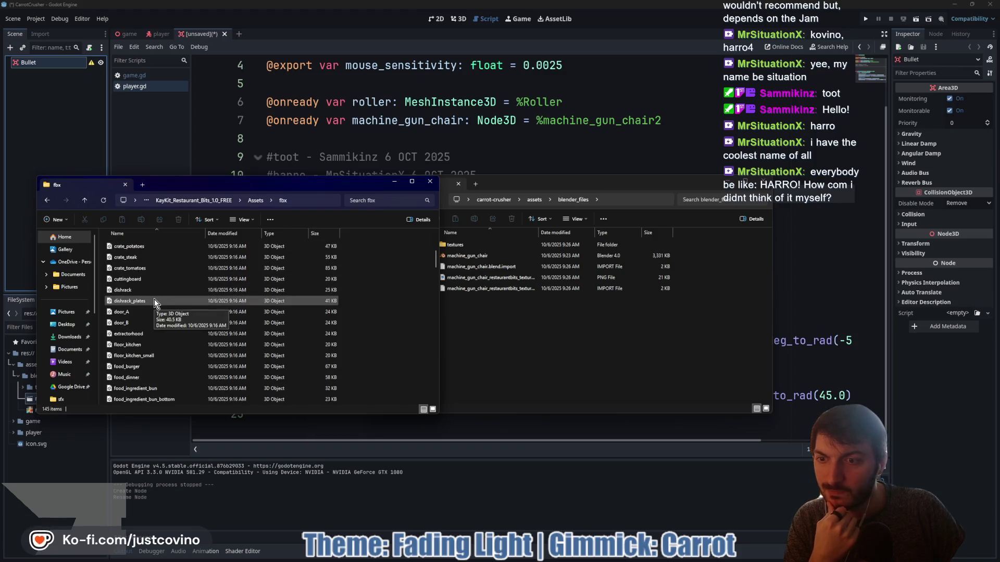
scroll(154, 299, "down", 10)
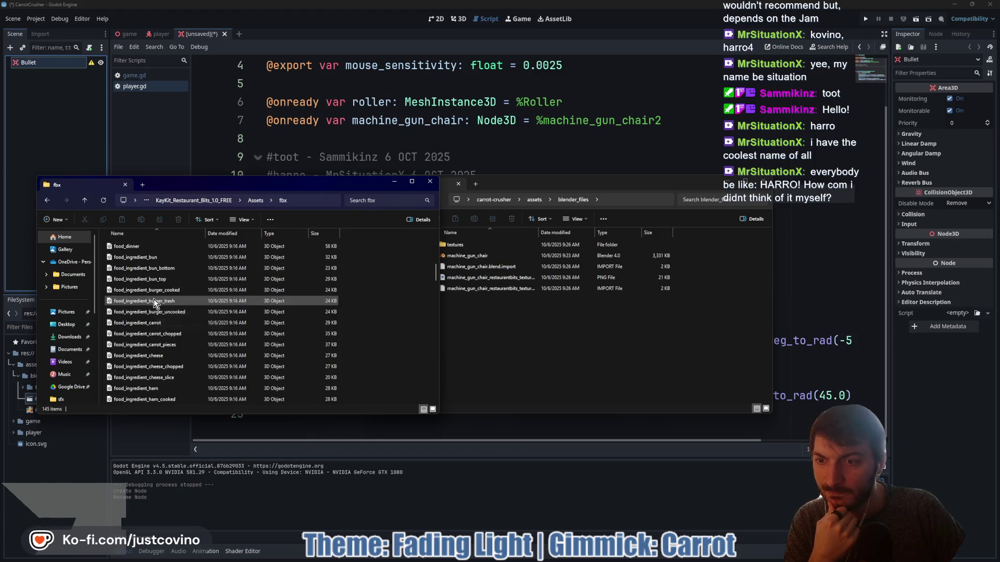
Search 'carr' and select crate_carrots and food_ingredient_carrot
left_click(173, 321)
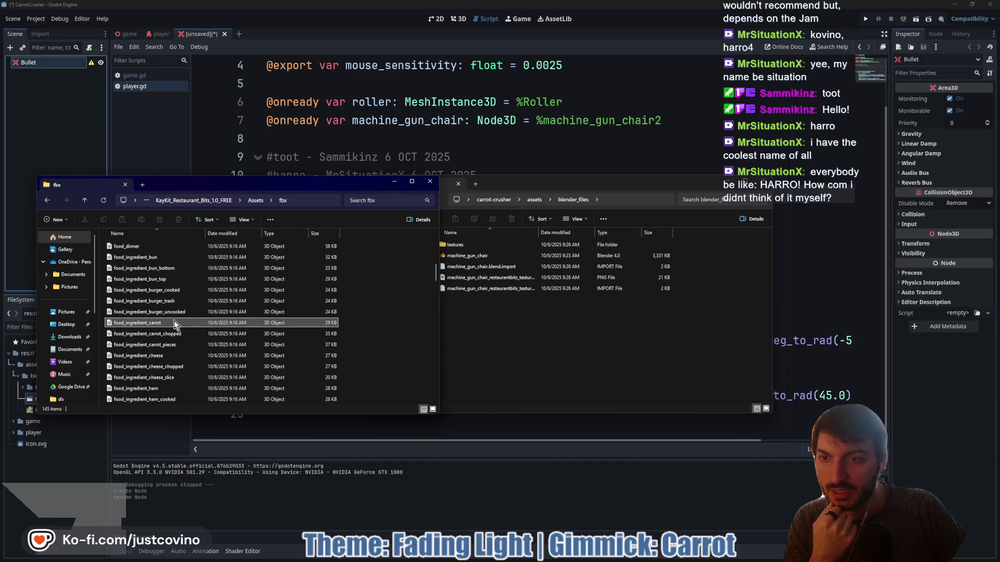
left_click(367, 201)
type("x")
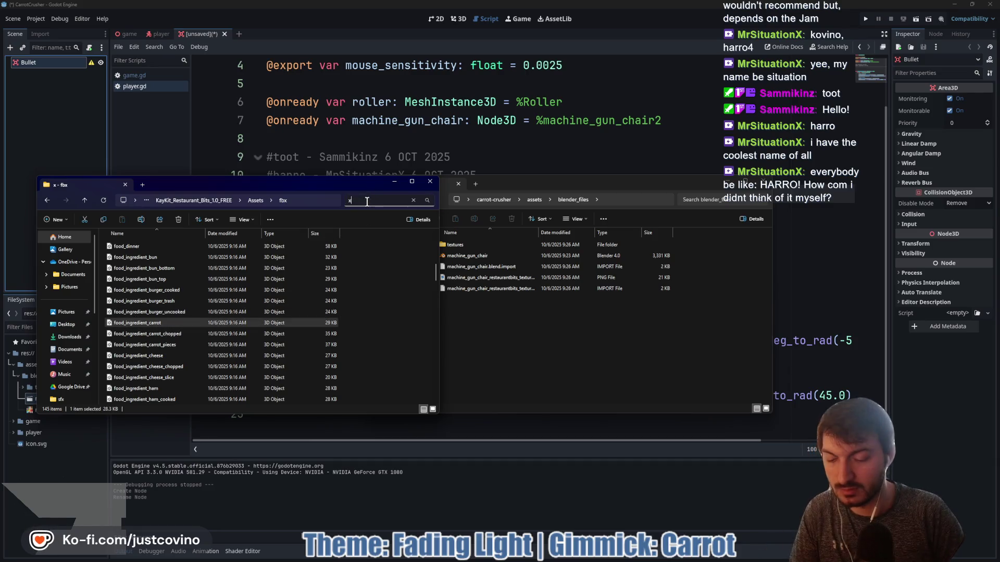
type("rrit")
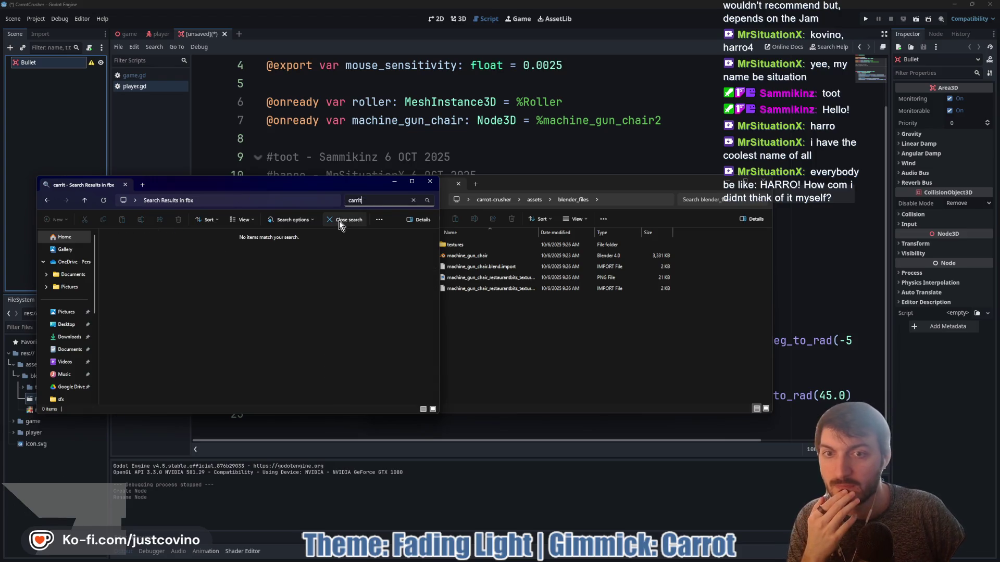
key("BackSpace")
key("BackSpace")
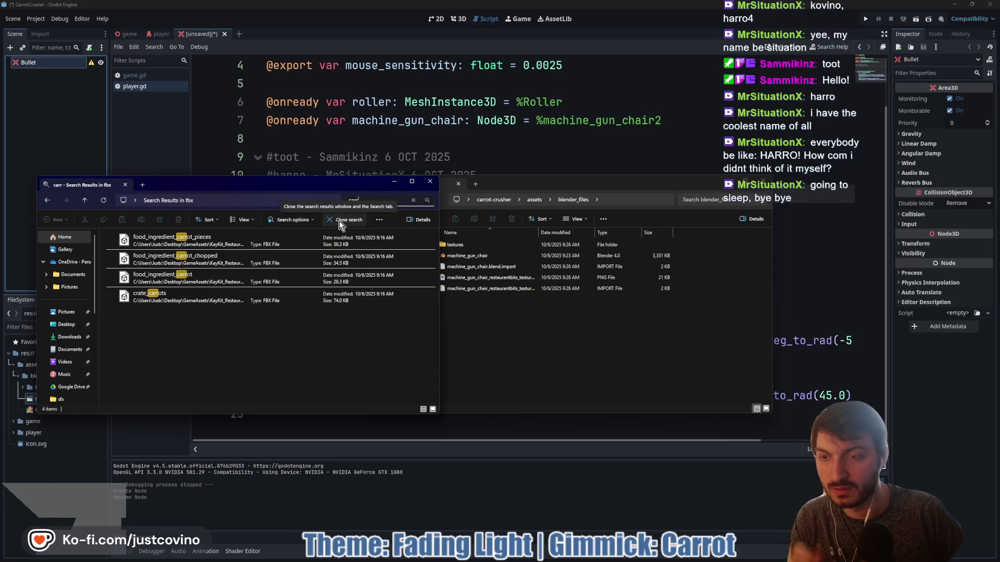
left_click(223, 298)
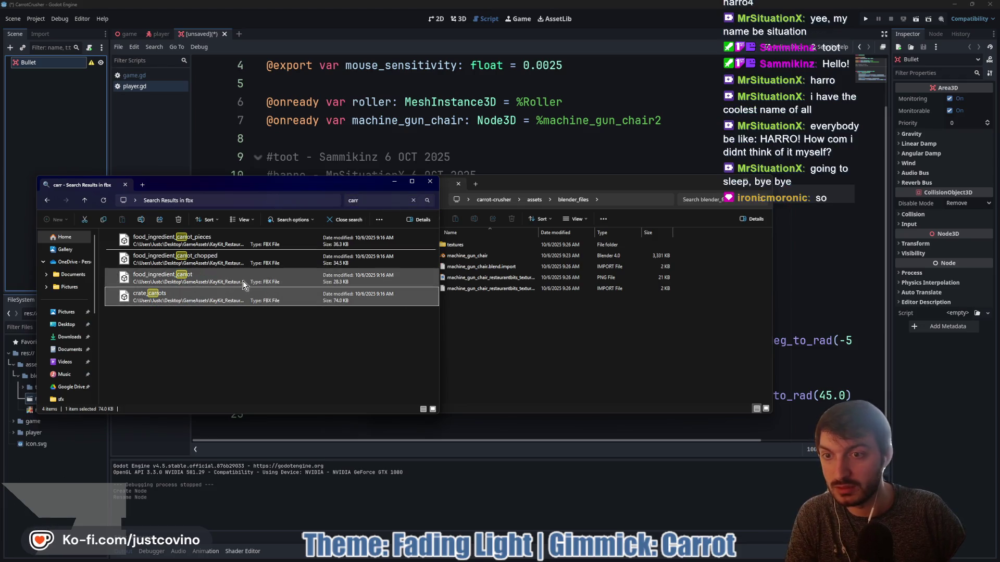
left_click(223, 283, "ctrl")
mouse_move(221, 290)
left_mouse_down()
mouse_move(448, 328)
mouse_move(525, 365)
mouse_move(236, 299)
mouse_move(236, 308)
left_mouse_up()
Copy both carrot FBX models and paste them into blender_files
left_click(177, 301)
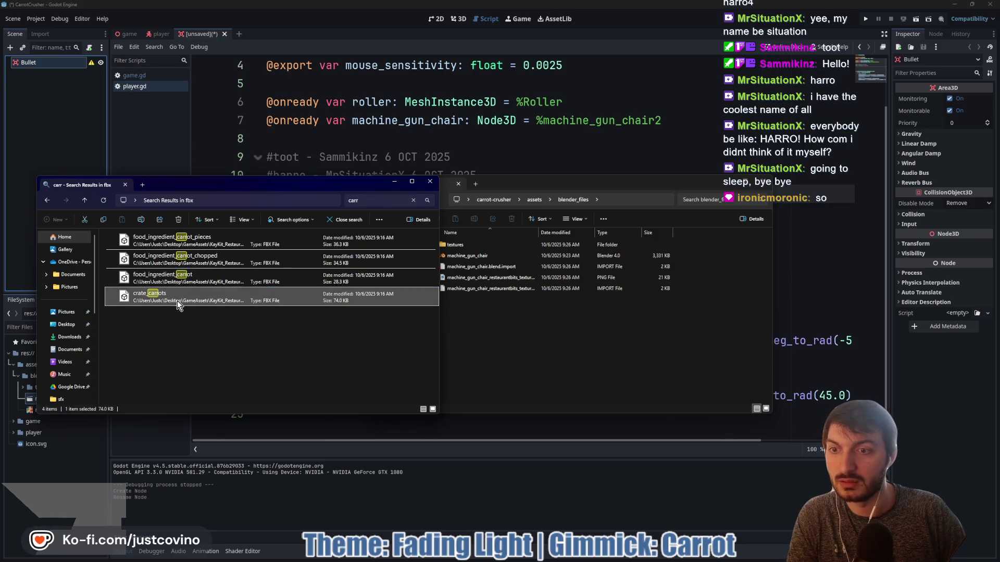
left_click(204, 276, "ctrl")
left_click(105, 218)
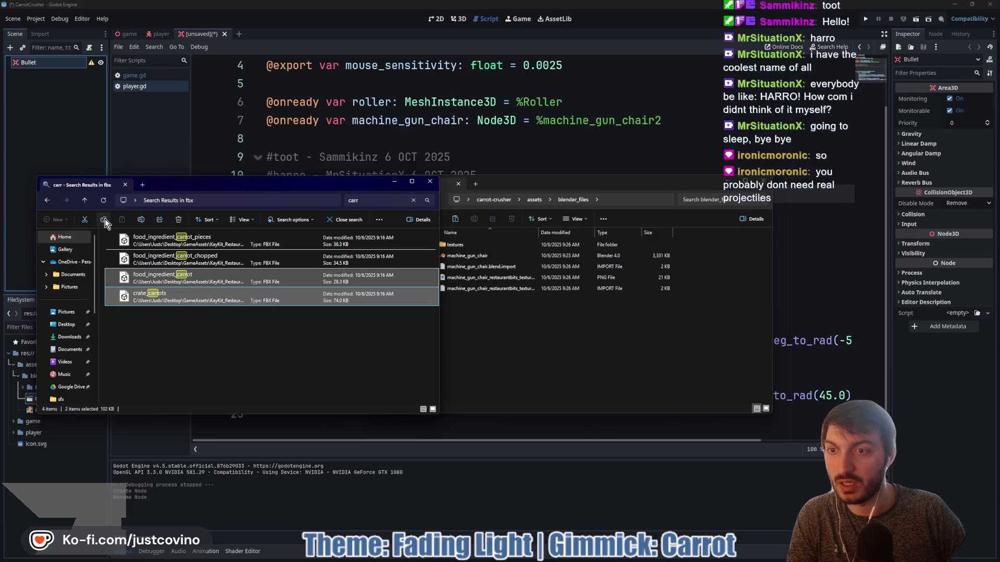
left_click(517, 343)
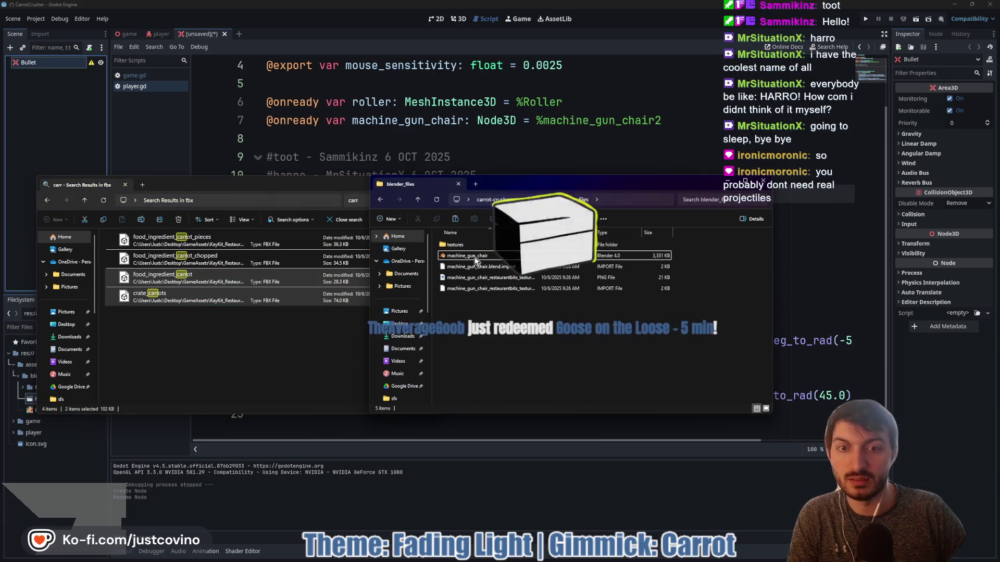
key("ctrl+v")
left_click(267, 139)
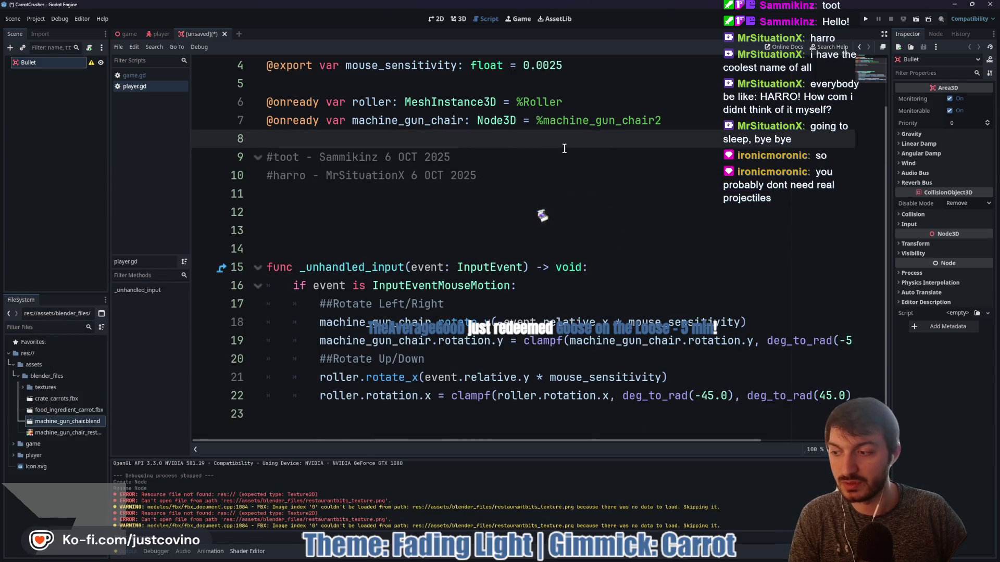
Bring up the Windows search with 'g' and try to dismiss it back to Godot
key("super")
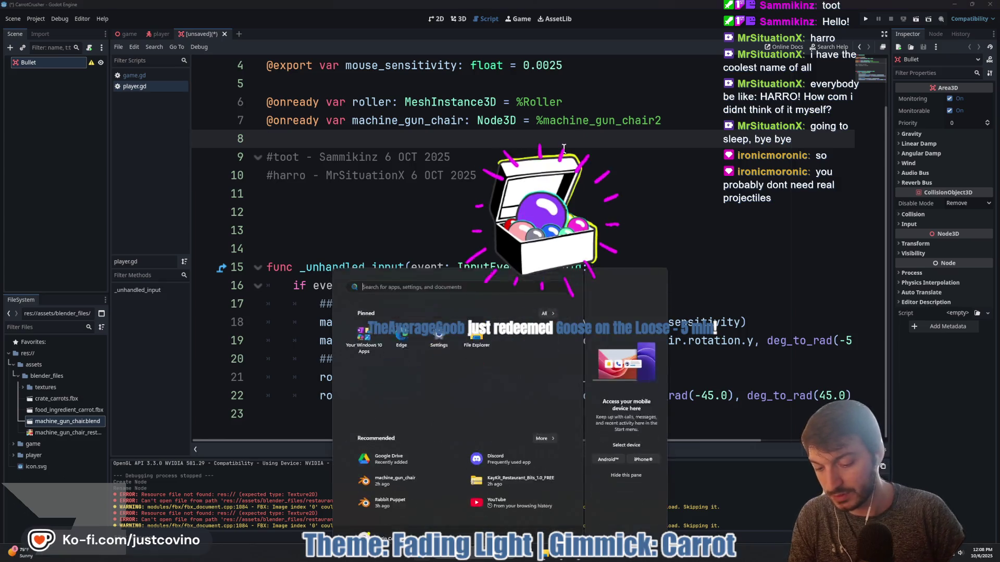
type("goose")
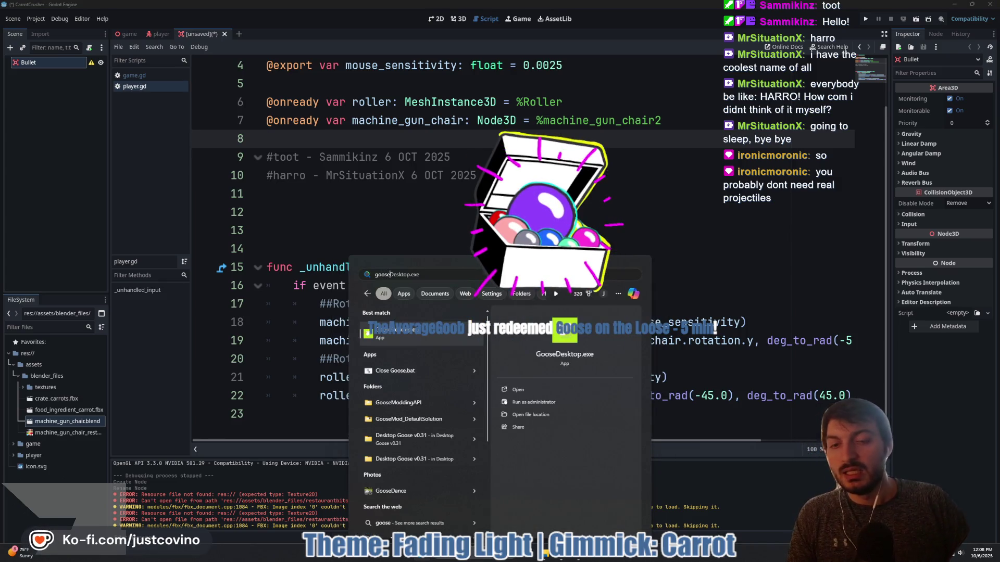
key("Return")
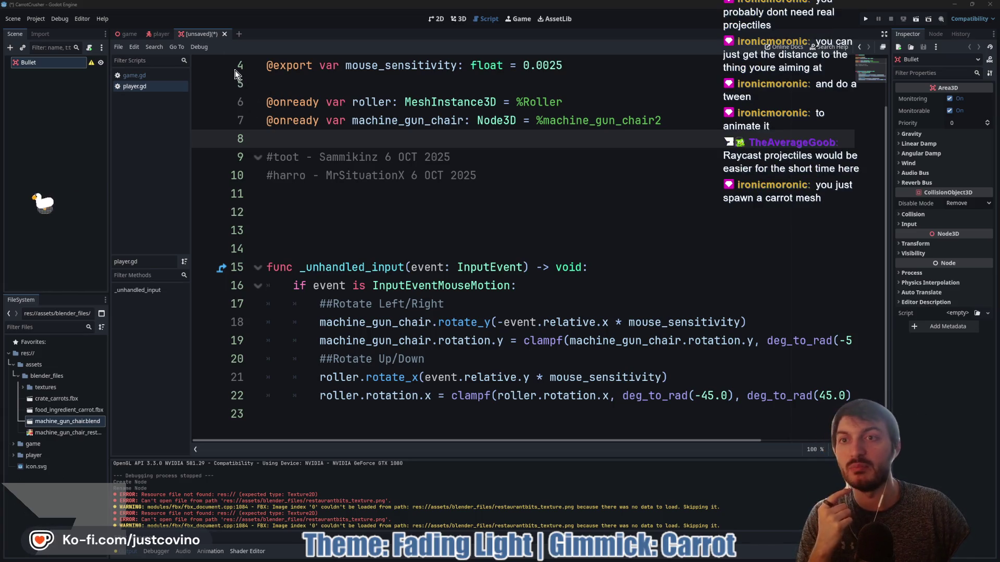
Close the Bullet scene tab, discarding it with Don't Save
left_click(225, 36)
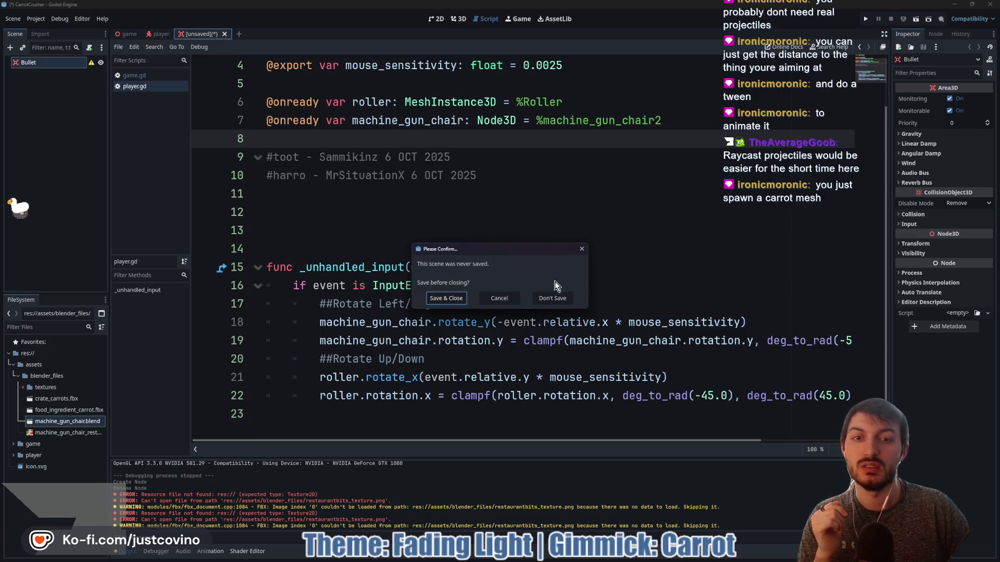
left_click(558, 301)
left_click(364, 212)
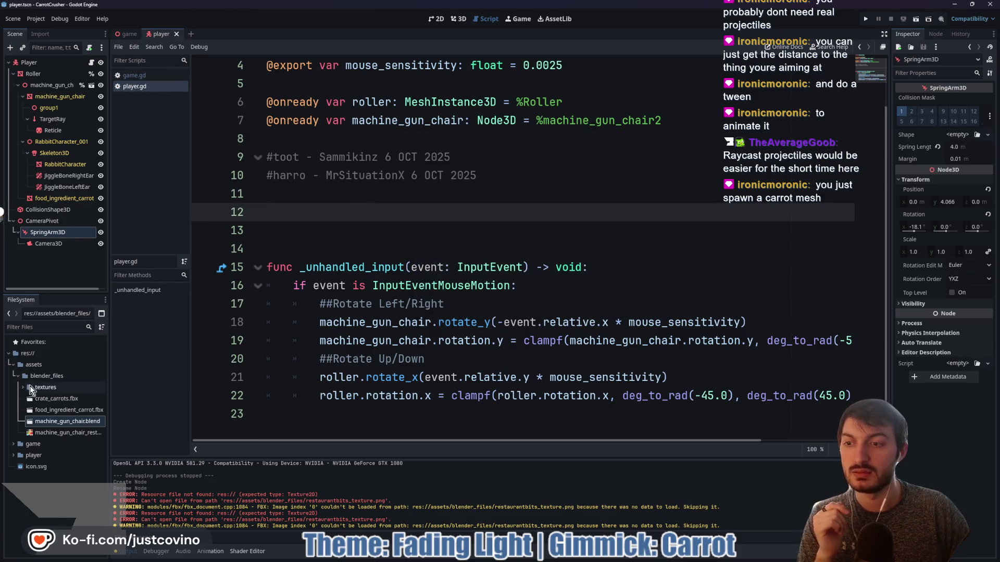
Collapse the blender_files and assets folders in the FileSystem dock
left_click(17, 377)
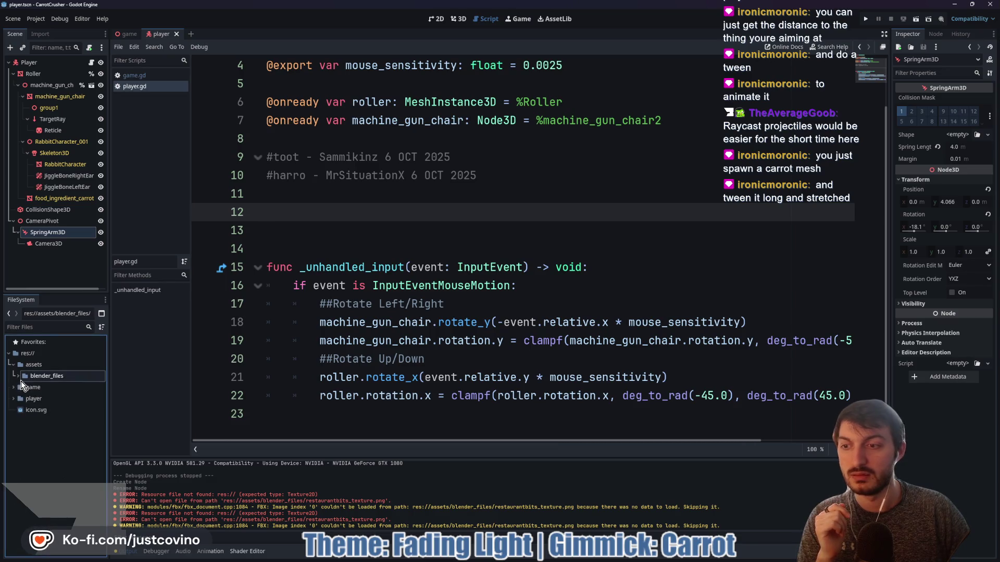
left_click(16, 369)
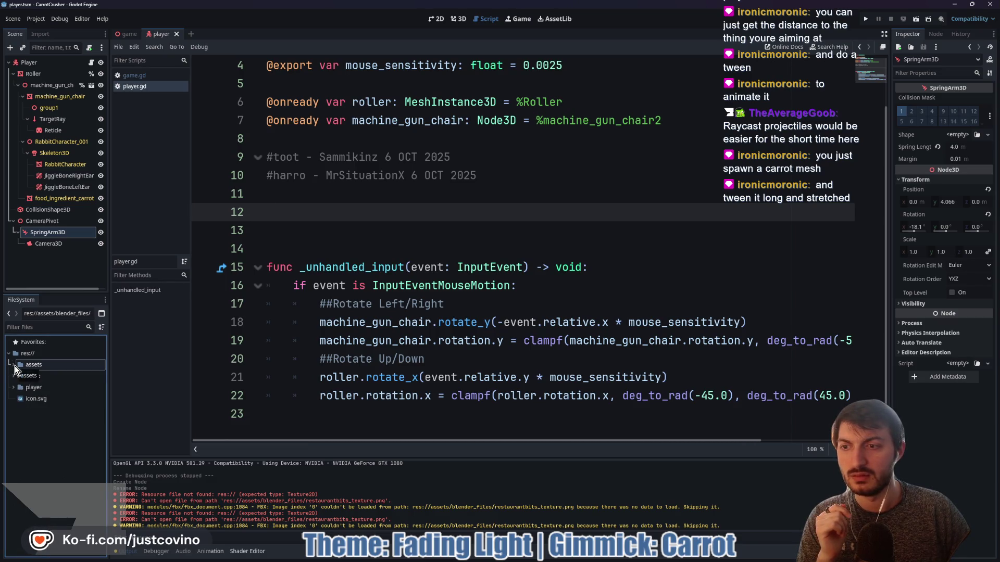
left_click_drag(16, 370, 73, 422)
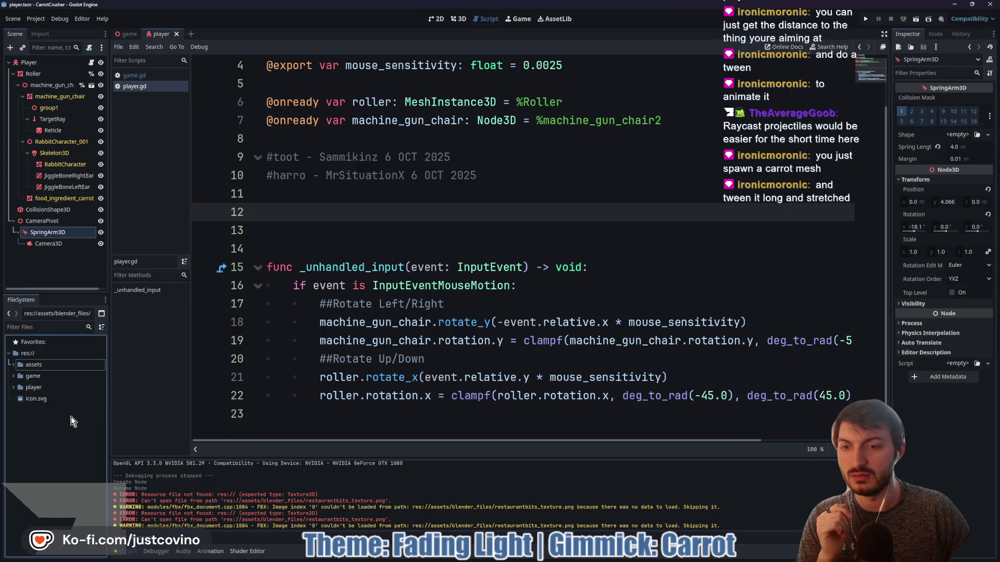
left_click(13, 387)
left_click(13, 389)
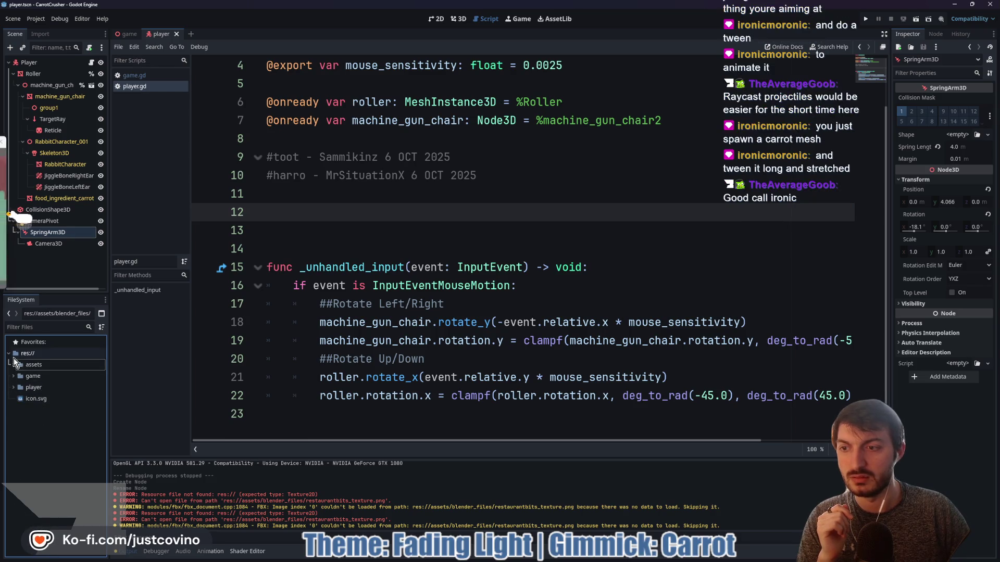
left_click(576, 436)
key("super")
left_click(540, 556)
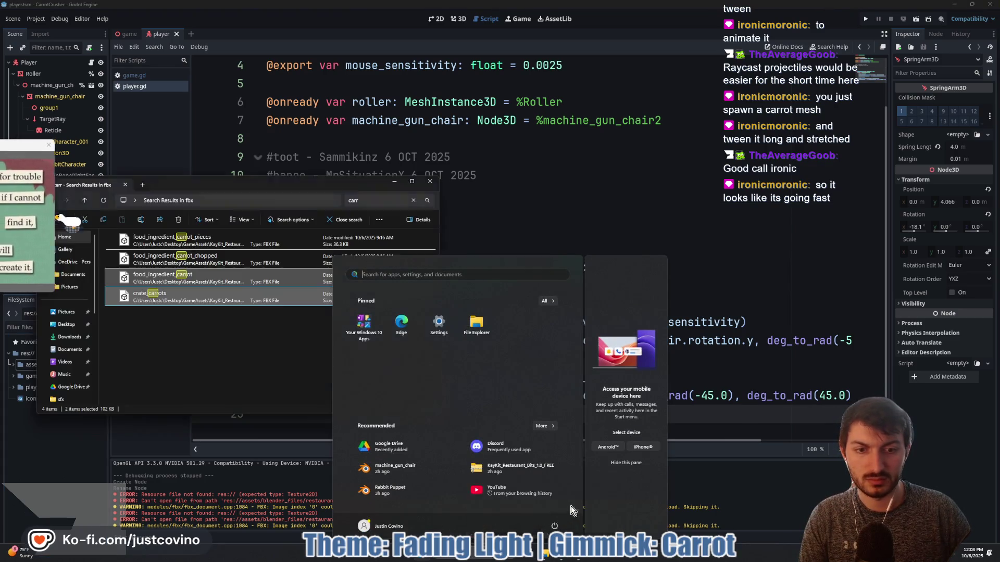
key("super")
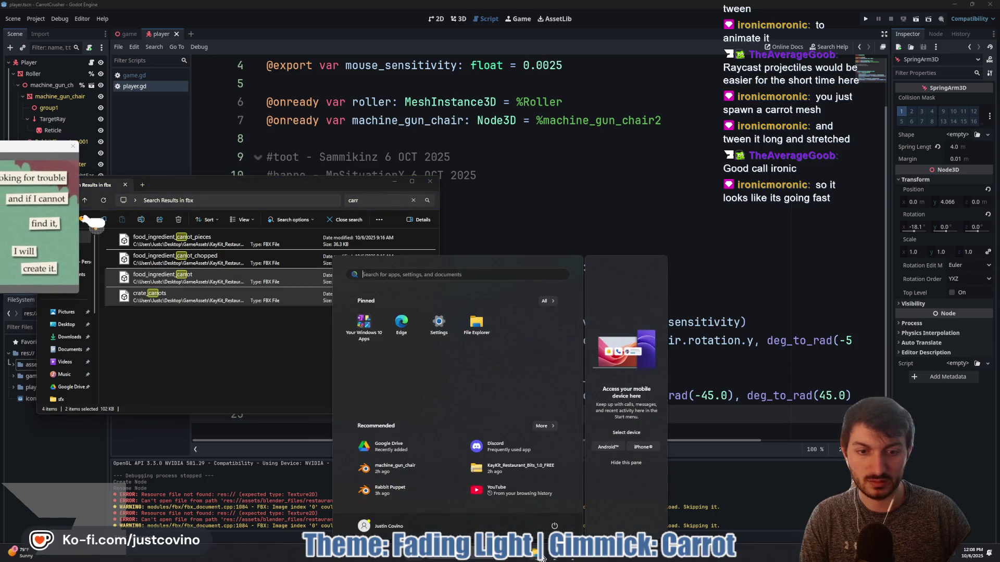
key("Escape")
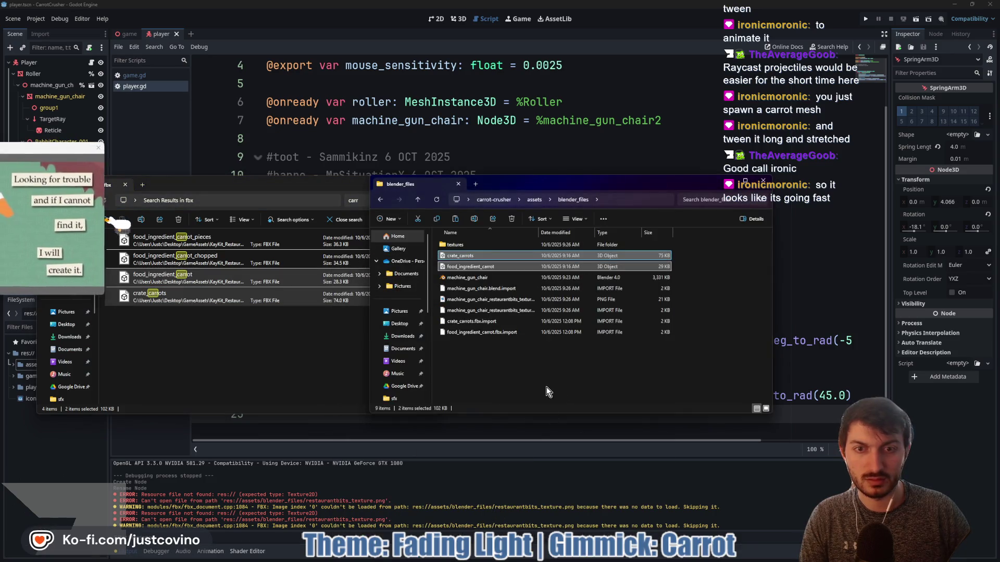
left_click(520, 376)
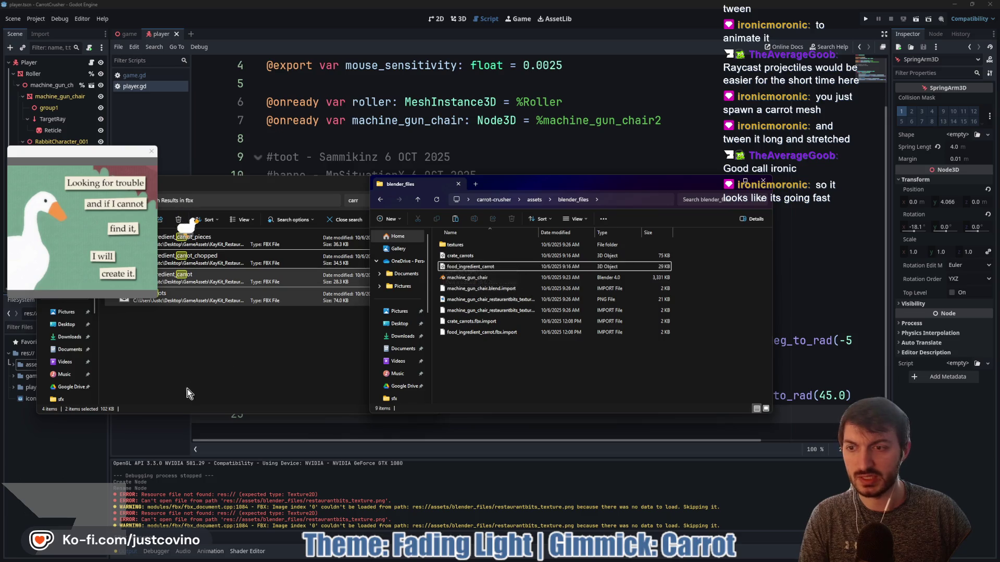
left_click(109, 429)
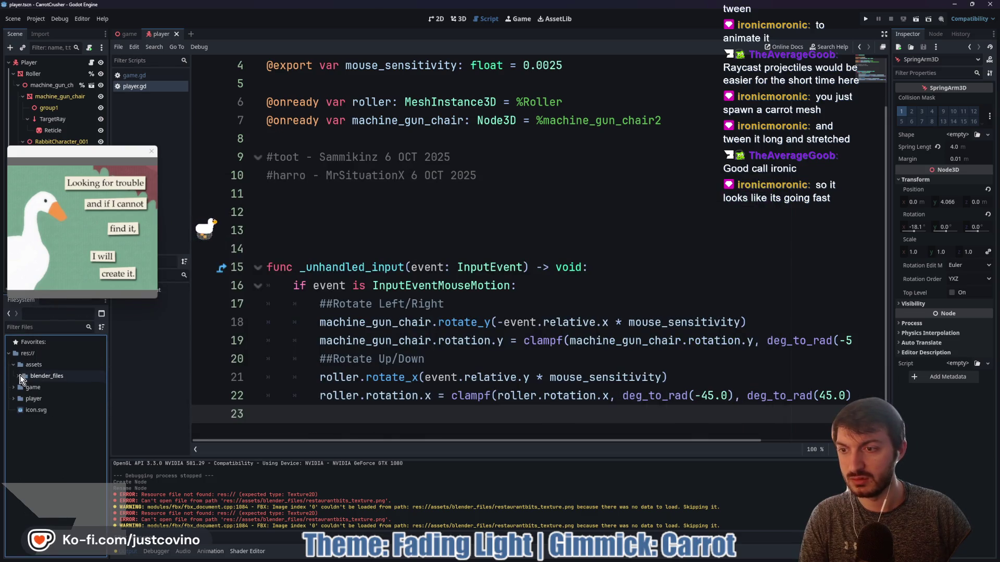
Declare 'func fire() -> void:' on line 12 of player.gd, leaving its body empty
left_click(13, 364)
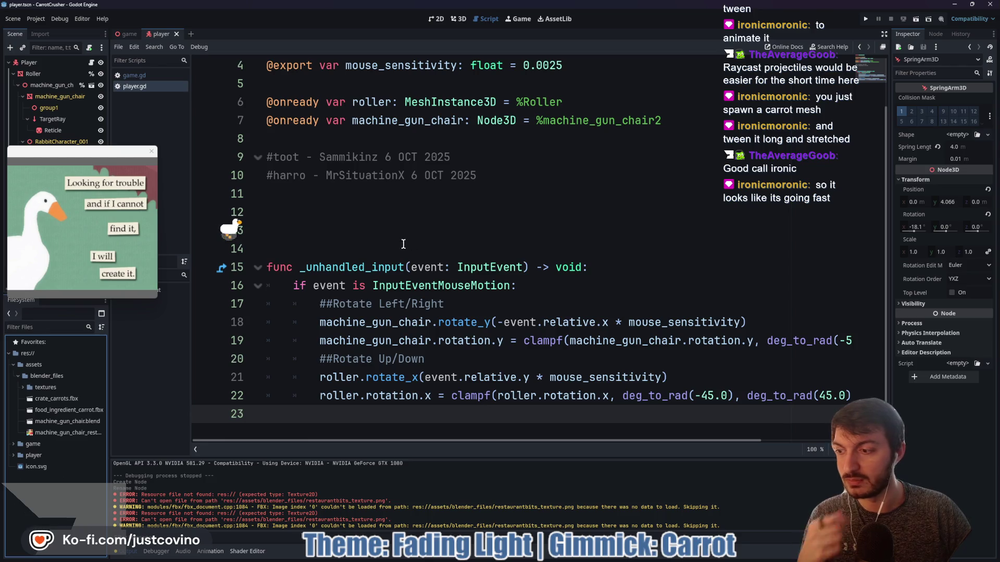
left_click(425, 286)
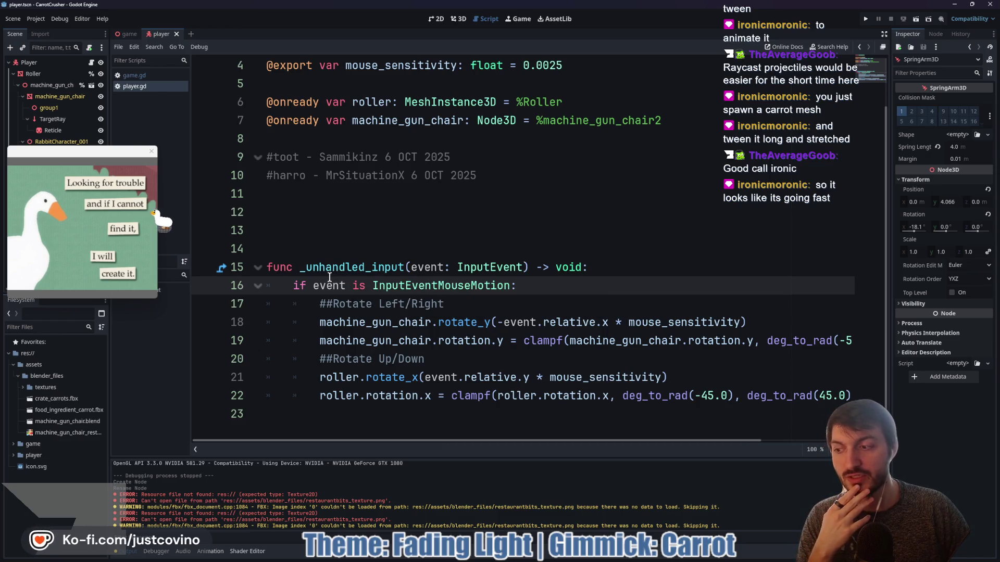
left_click(342, 238)
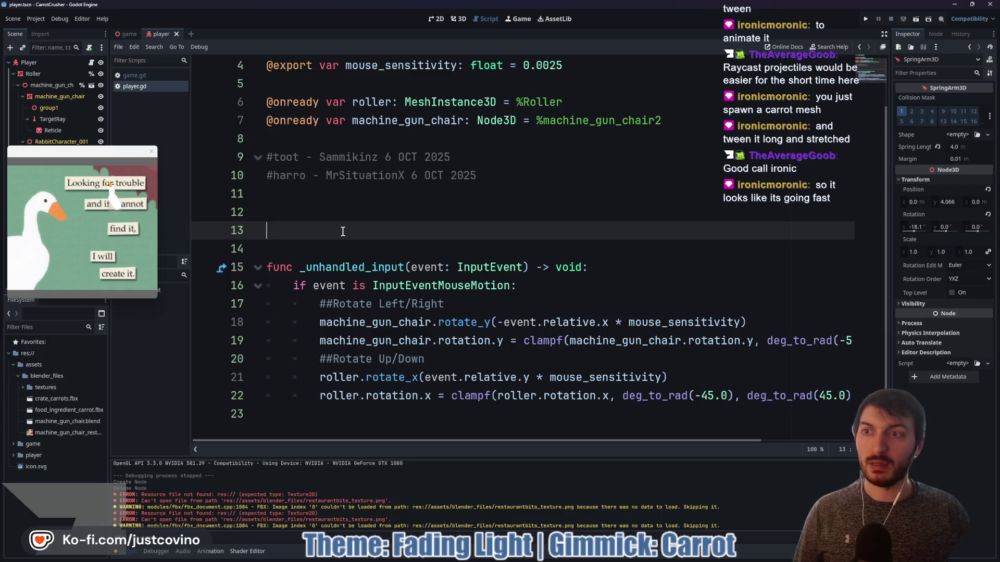
left_click(337, 221)
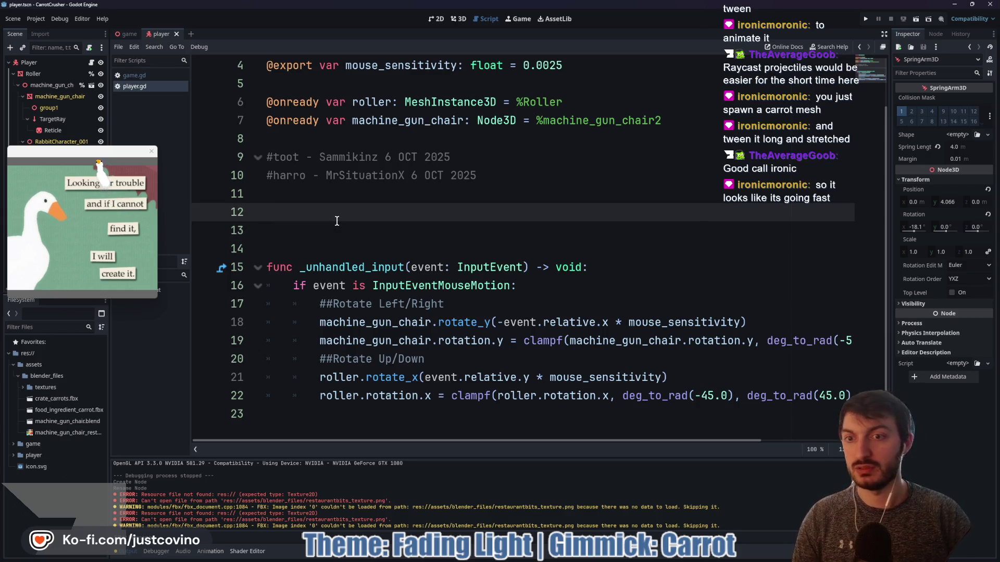
type("nc fire()")
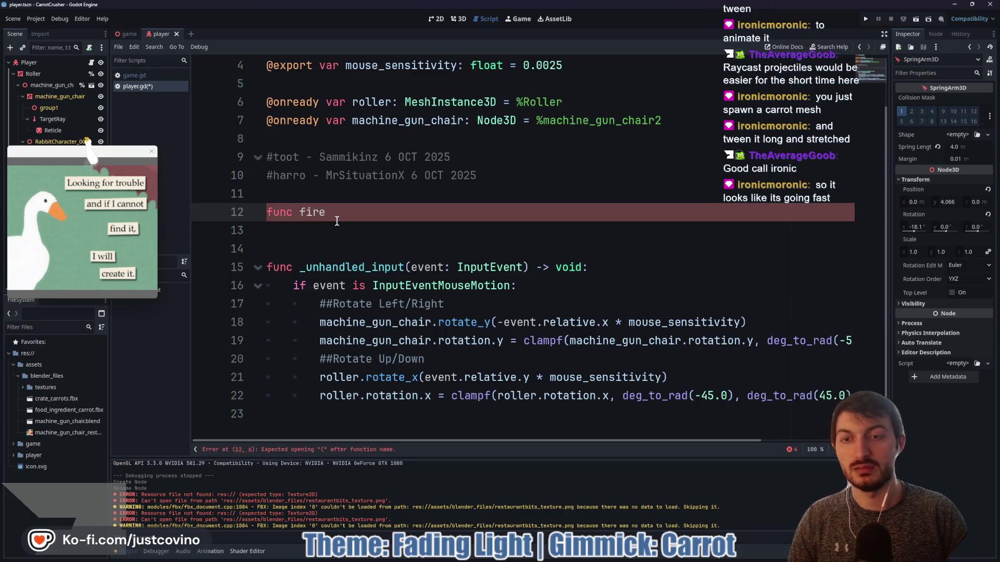
type(" -> void:")
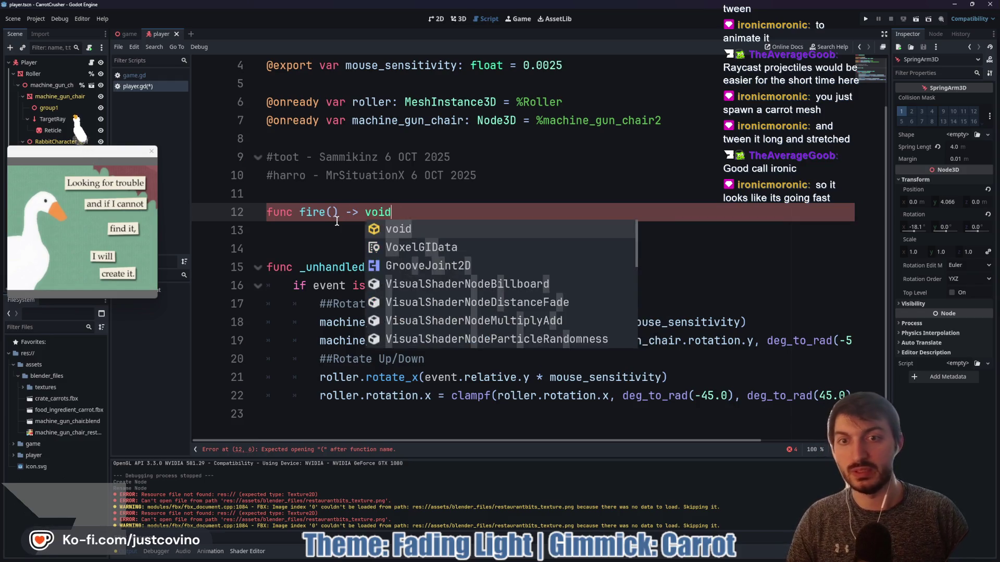
key("Return")
scroll(337, 221, "up", 2)
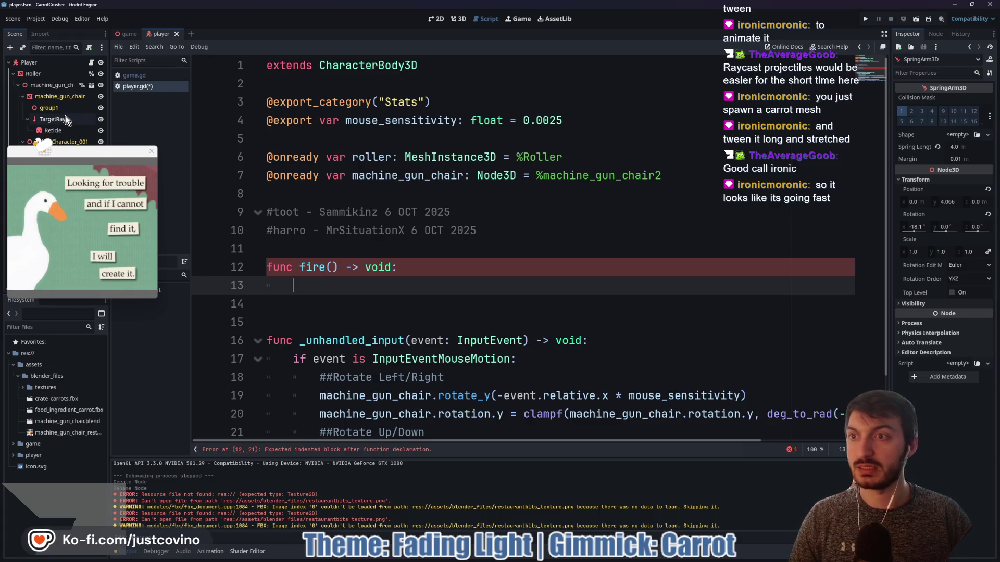
Mark the TargetRay node as a scene-unique name so it is accessible as %TargetRay
left_click(65, 118)
right_click(64, 120)
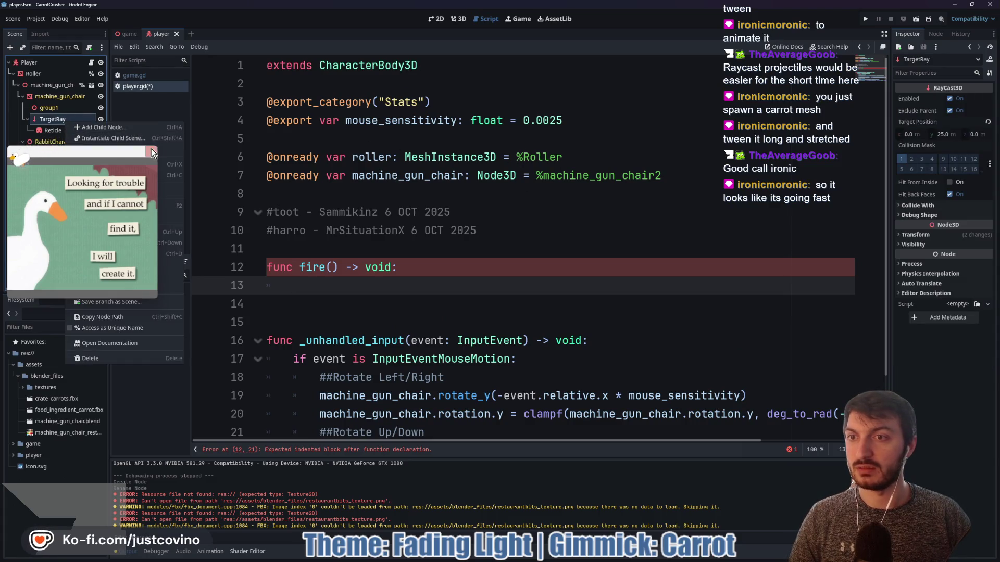
key("Escape")
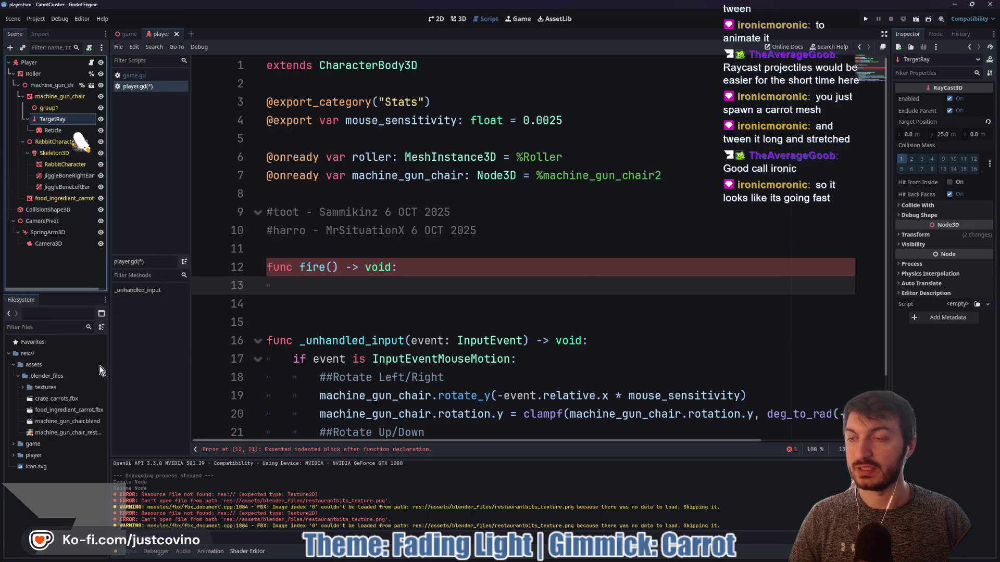
right_click(40, 118)
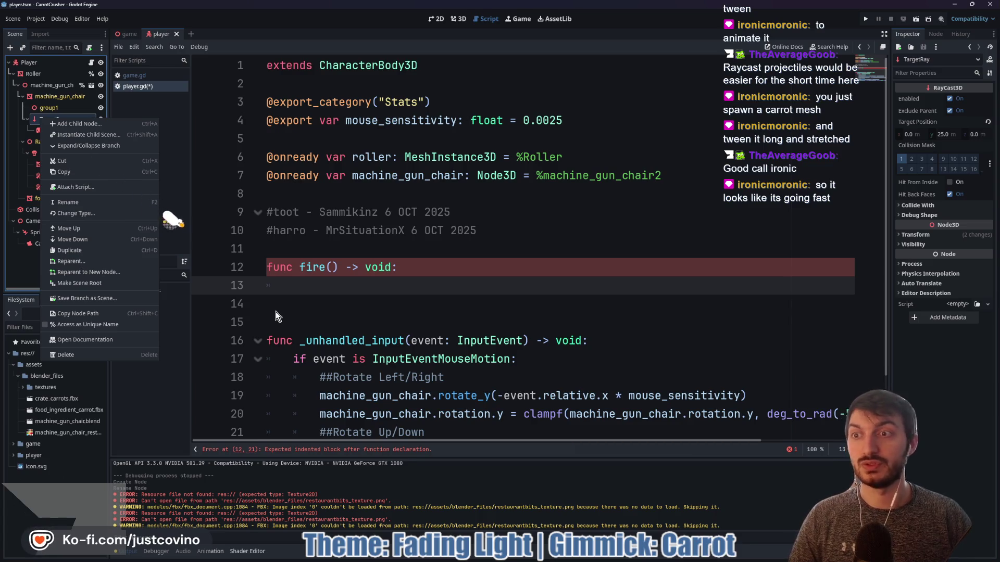
left_click(86, 326)
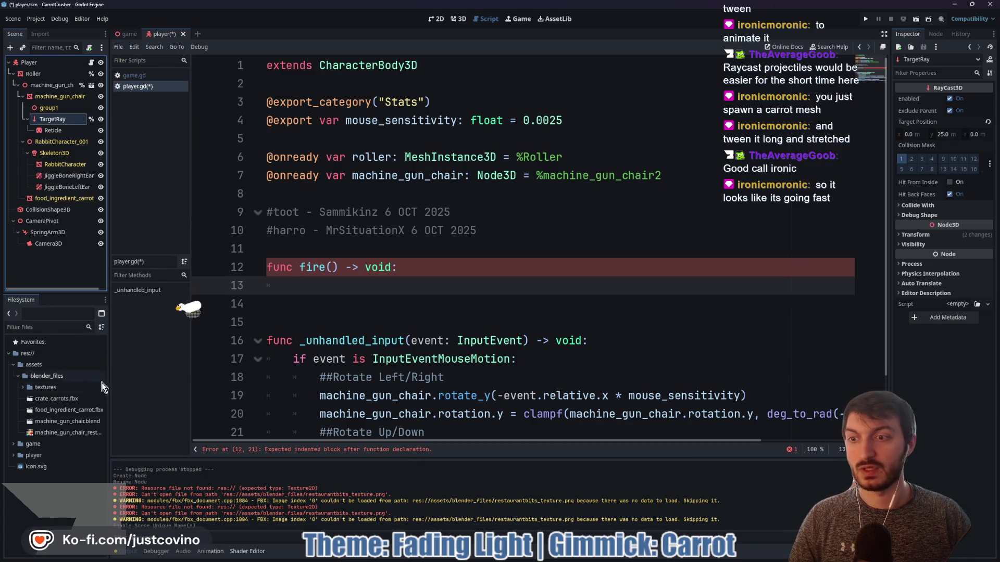
left_click(682, 180)
key("Return")
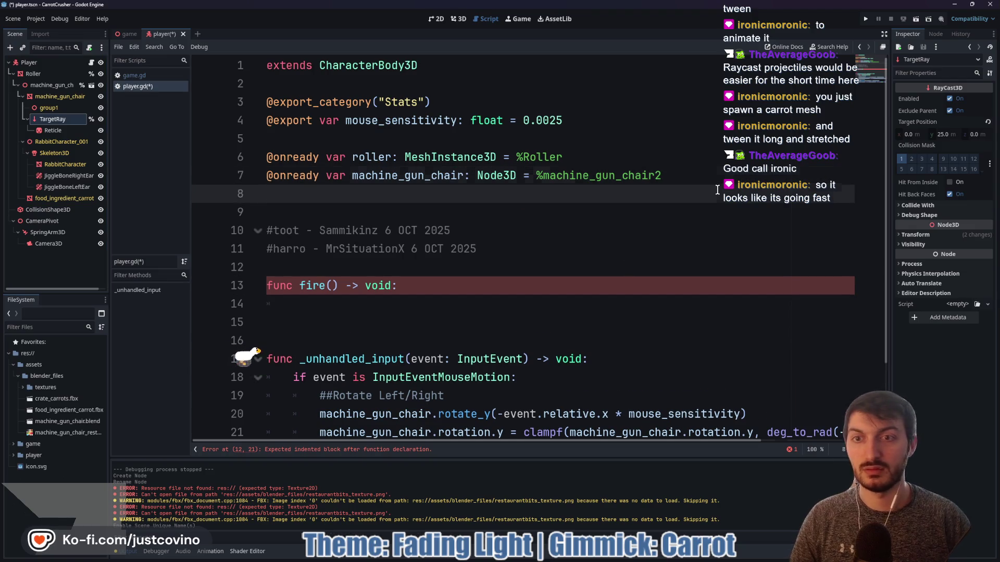
type("@onready var targ")
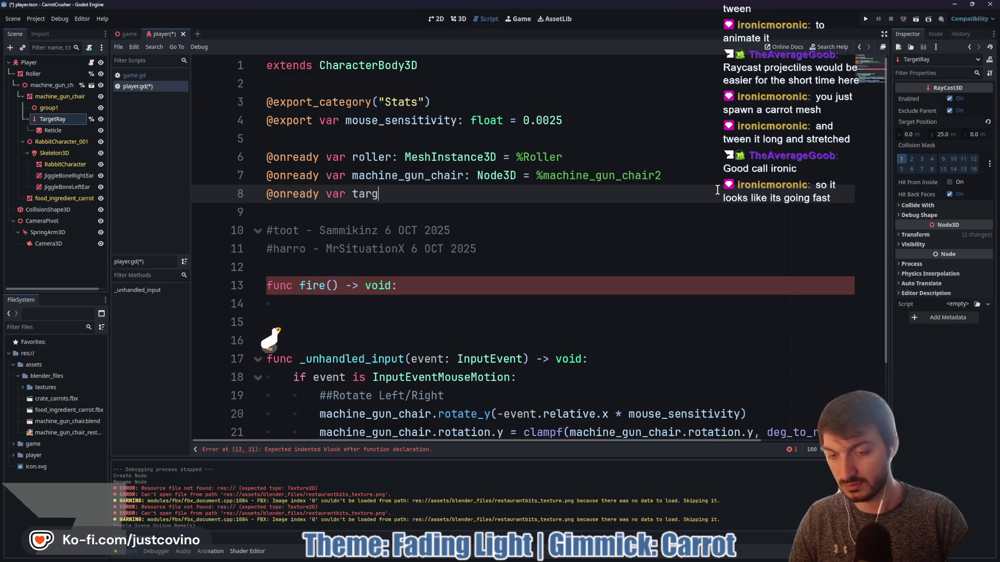
type(": Rayc")
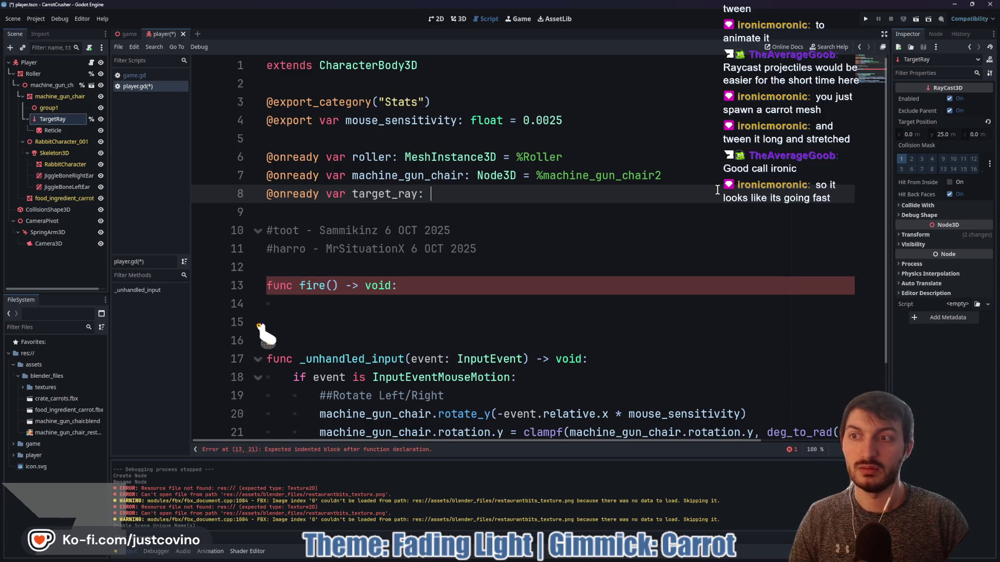
type("as")
key("Down")
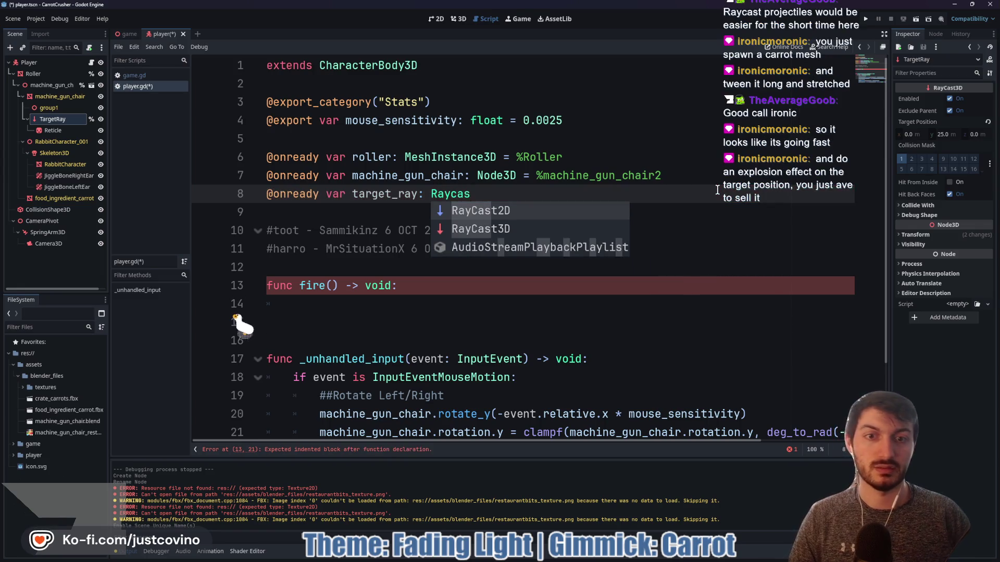
key("Return")
type("%Target")
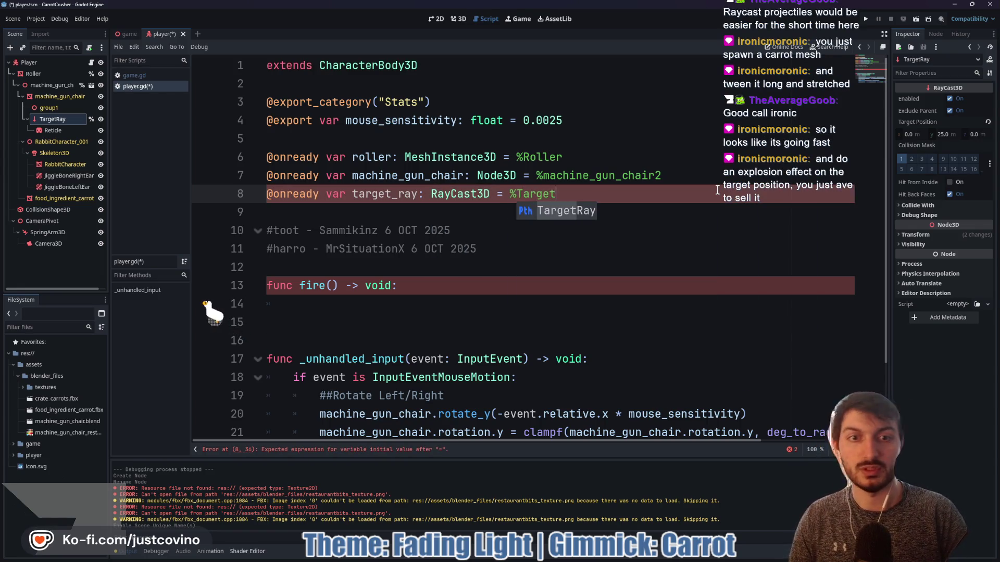
key("Return")
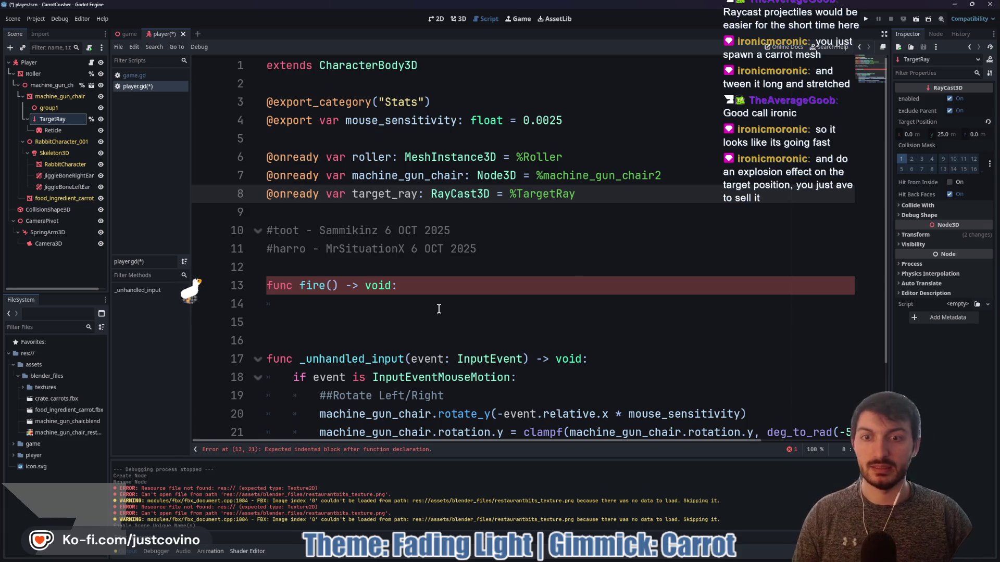
left_click(343, 306)
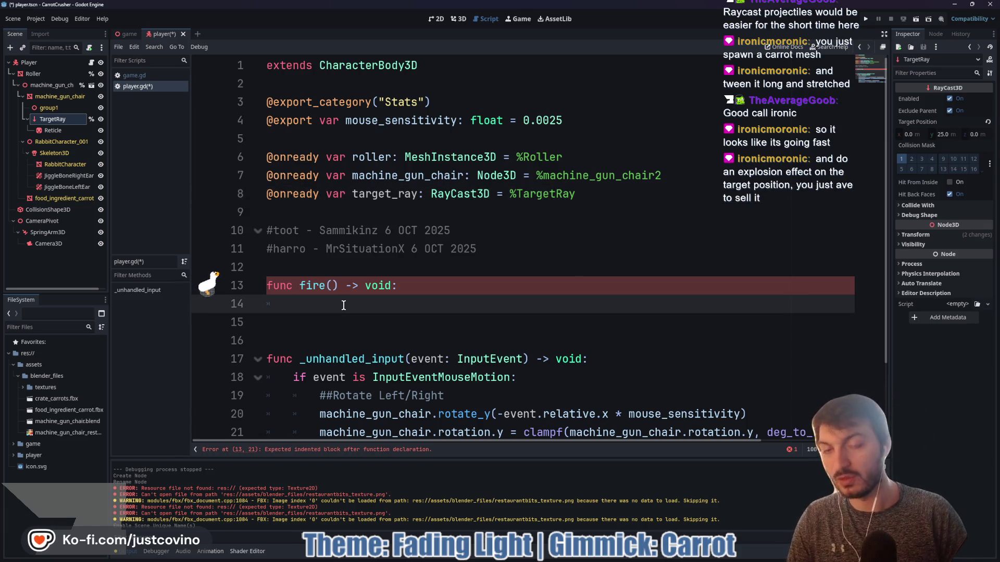
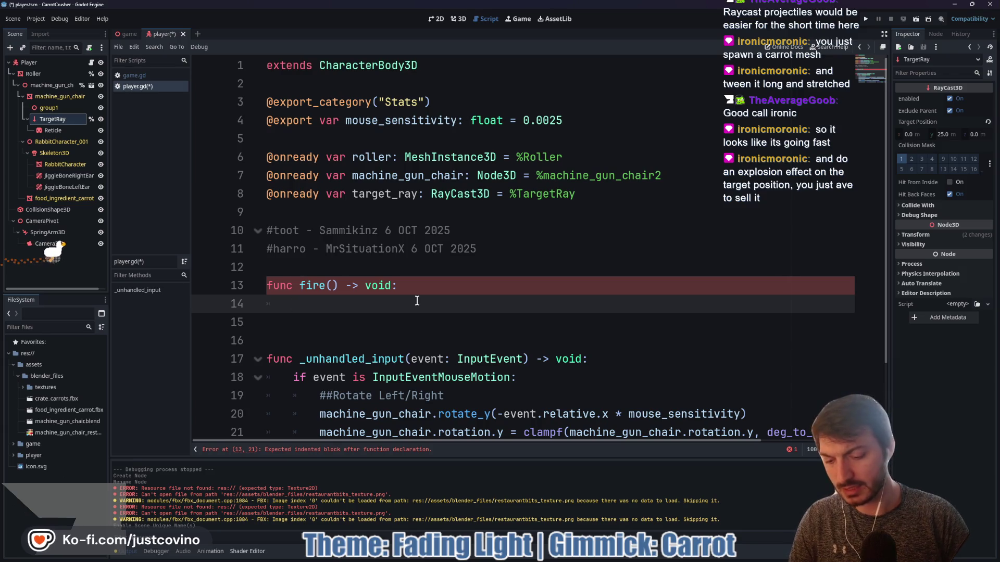
In fire(), declare var distance_to_target = target_ray.get_collision_point(), replacing the get_collider() completion
type("var dis")
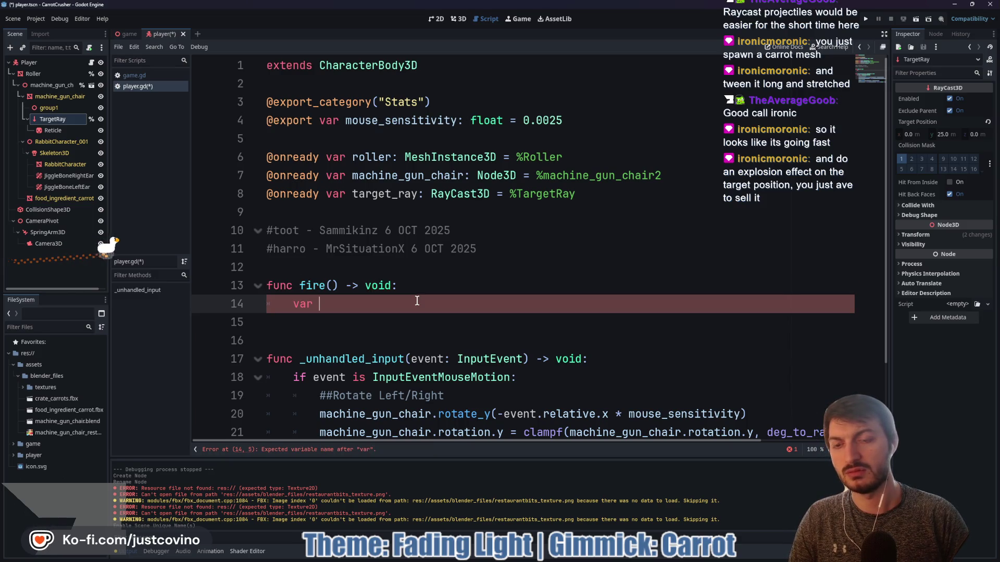
type("tance_to_ta")
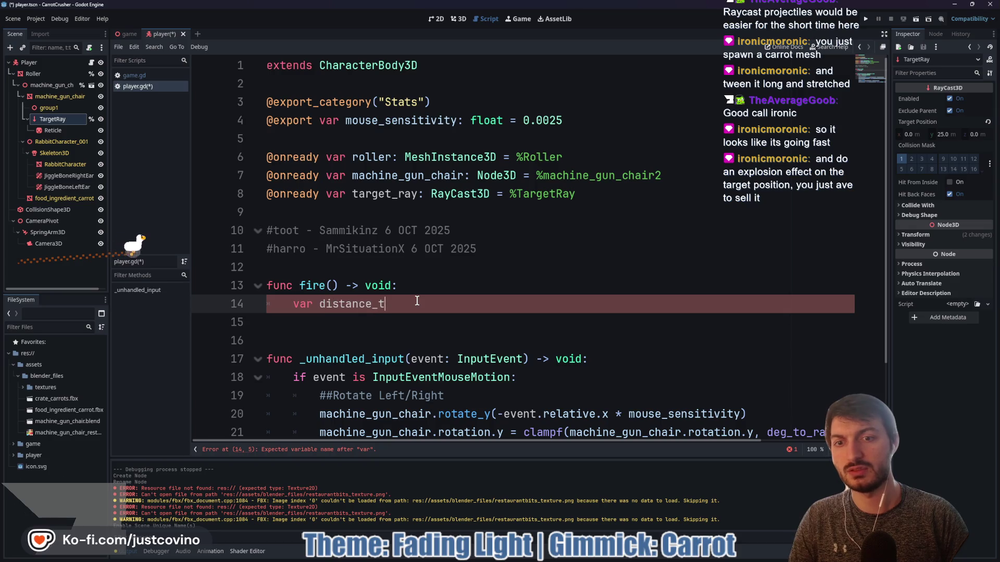
type("rget ")
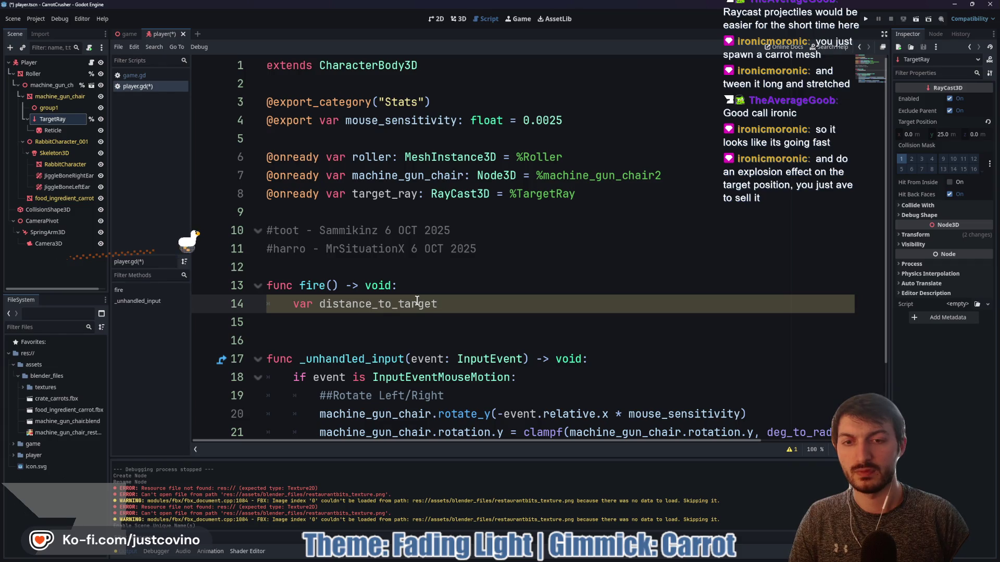
type("= ")
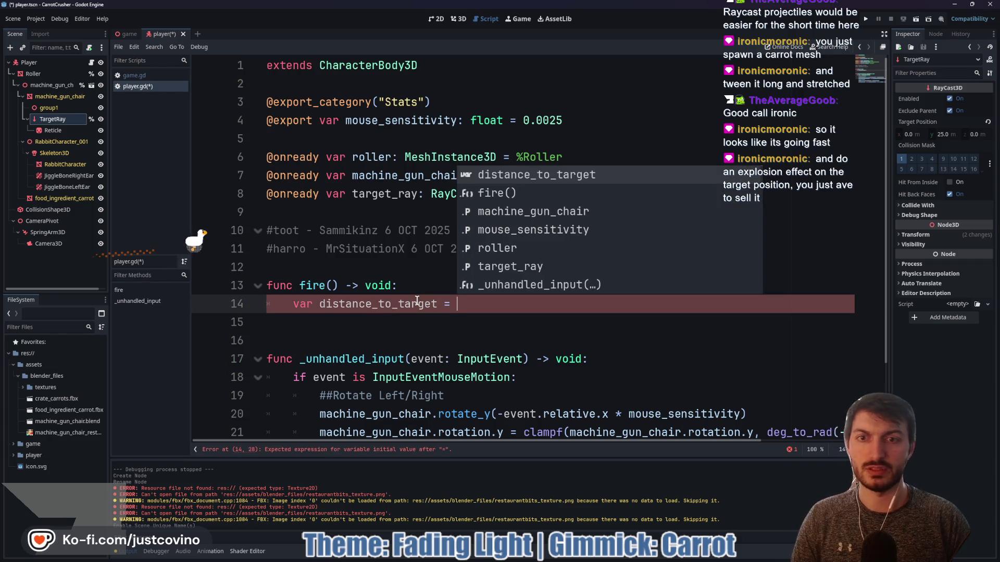
type("target")
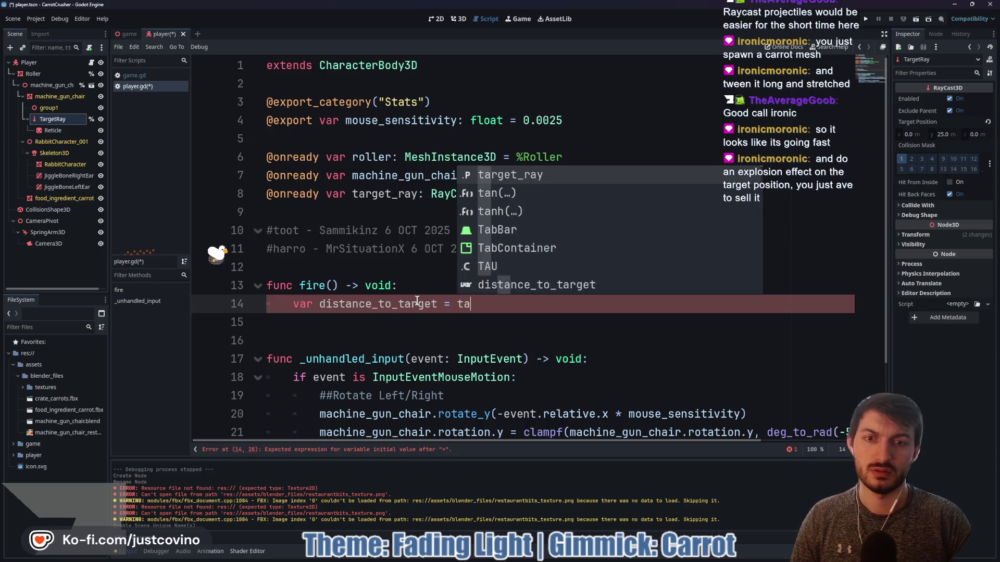
type("_ray.get_")
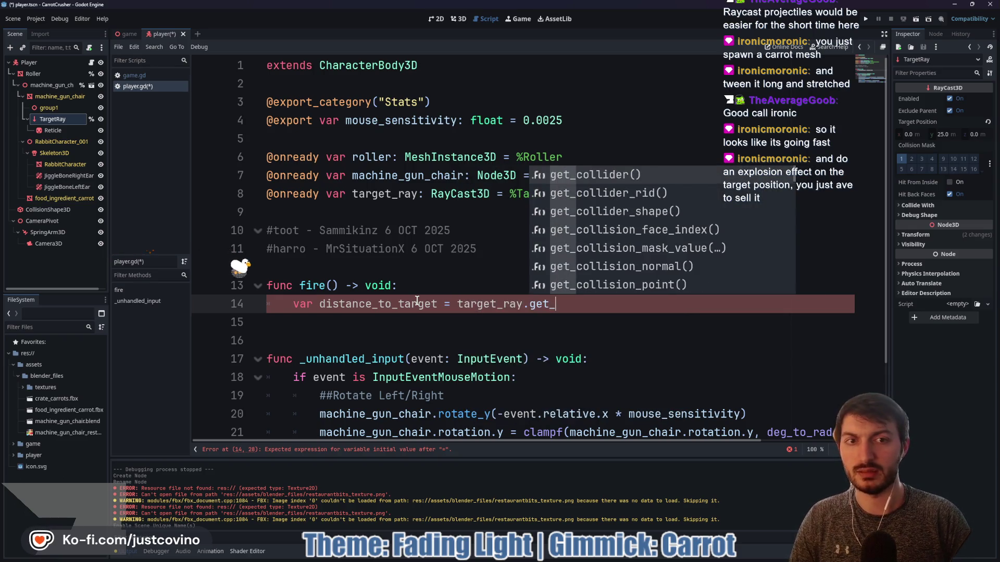
key("Return")
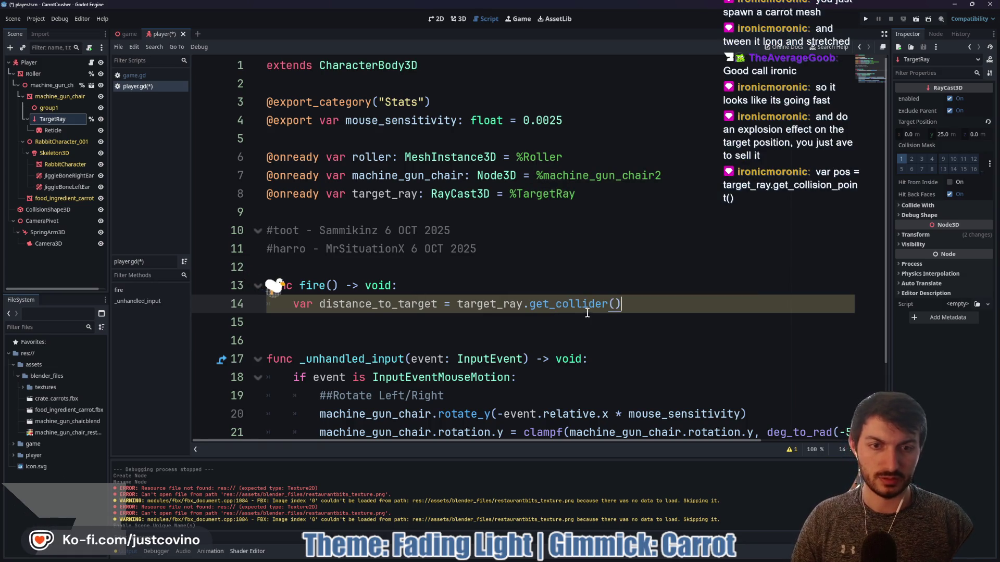
mouse_move(584, 305)
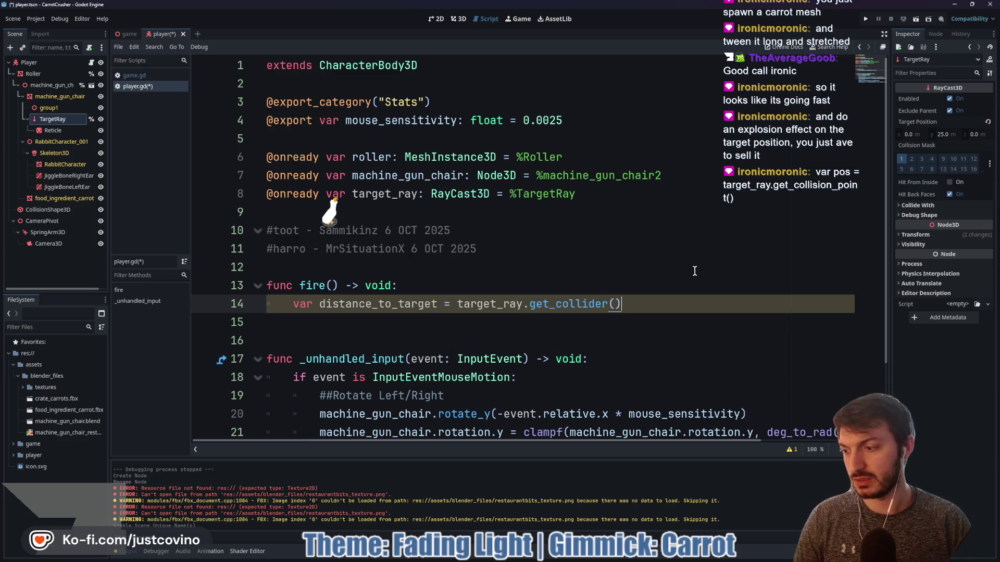
key("BackSpace")
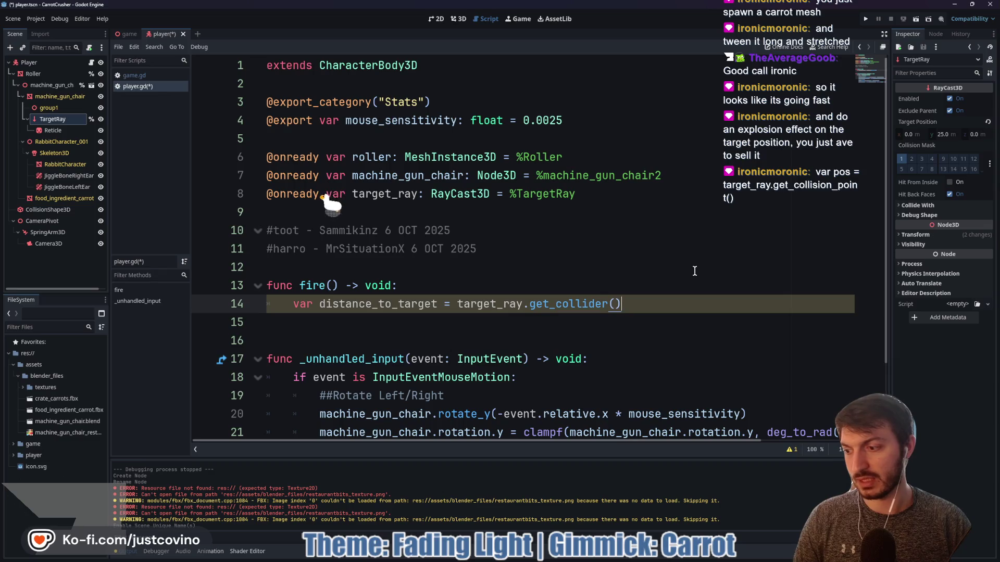
key("BackSpace")
key("BackSpace")
key("BackSpace")
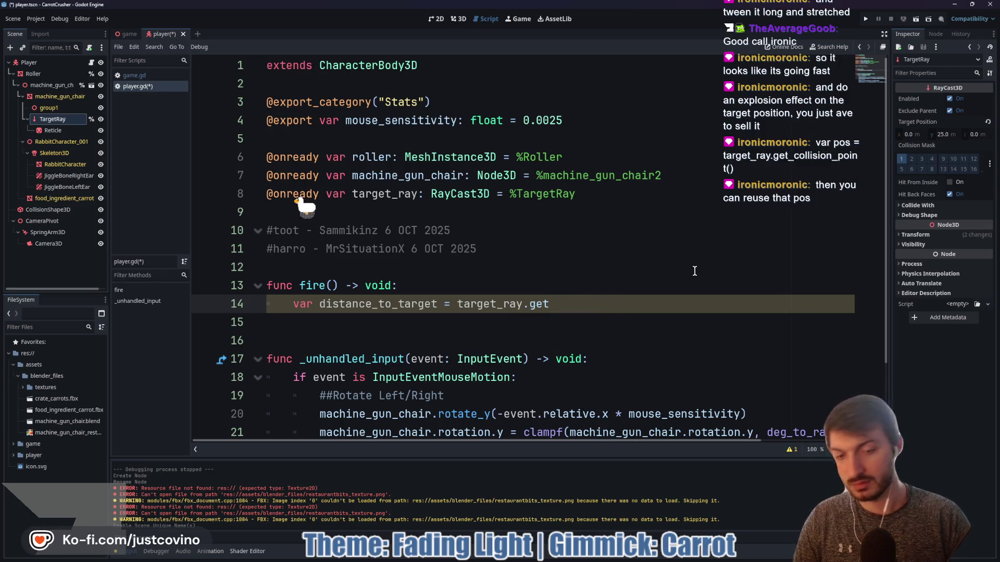
type("_collision")
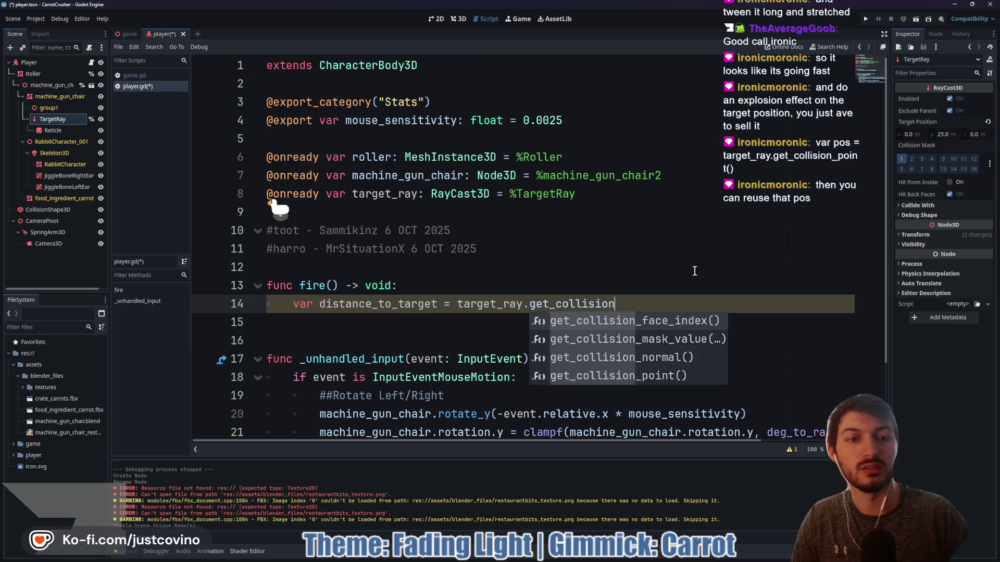
key("Down")
key("Down")
key("Down")
key("Return")
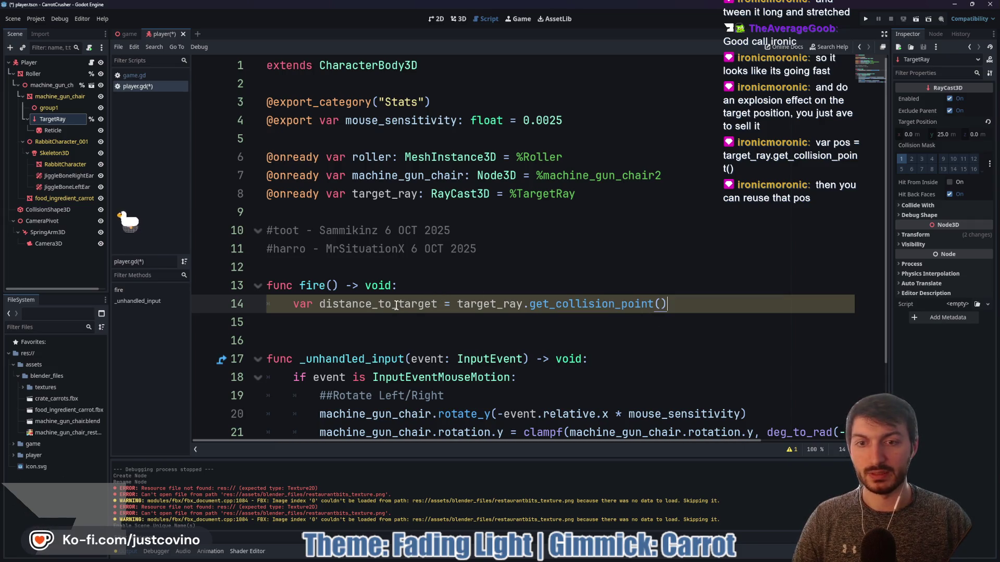
Rename the collision-point variable from distance_to_target to target_position
left_click_drag(397, 305, 319, 305)
key("BackSpace")
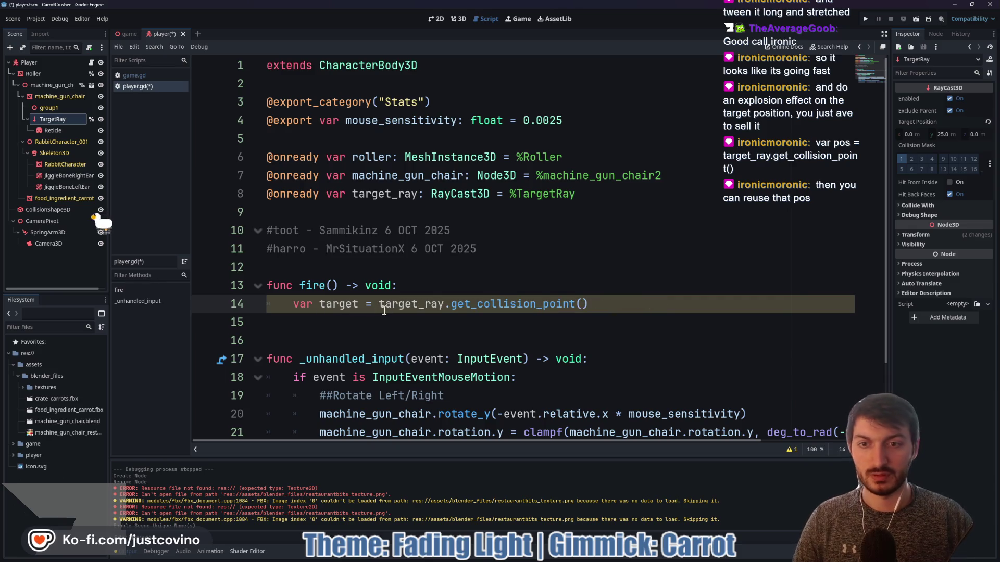
left_click(359, 304)
type("_posi")
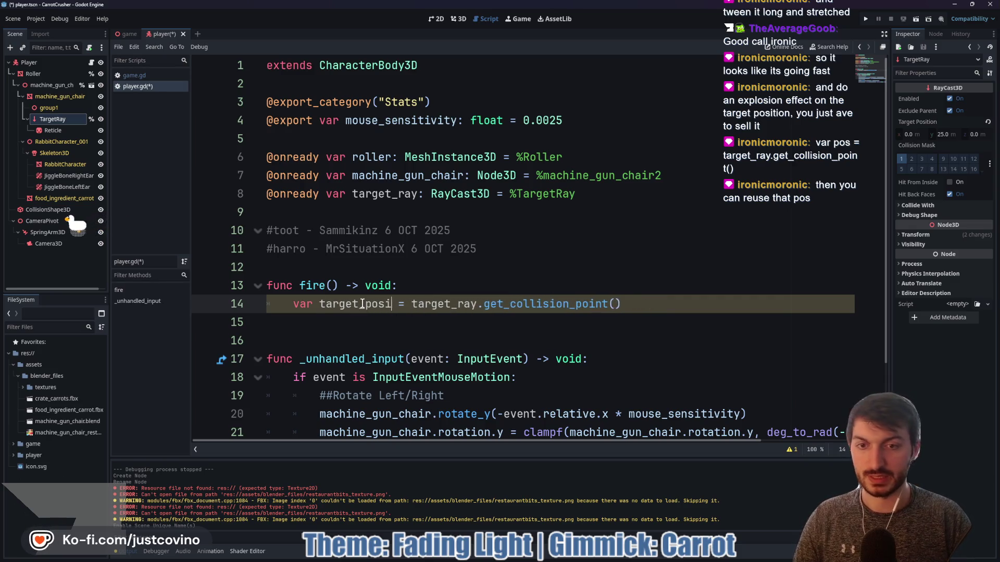
type("tion")
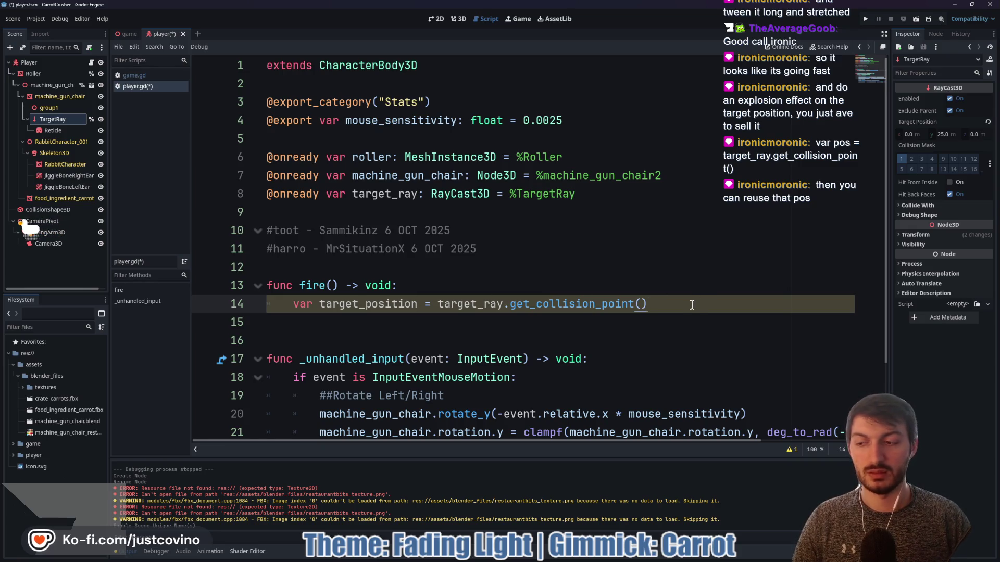
Begin a new 'var distance_to_target = target_position' assignment on the next line
key("Return")
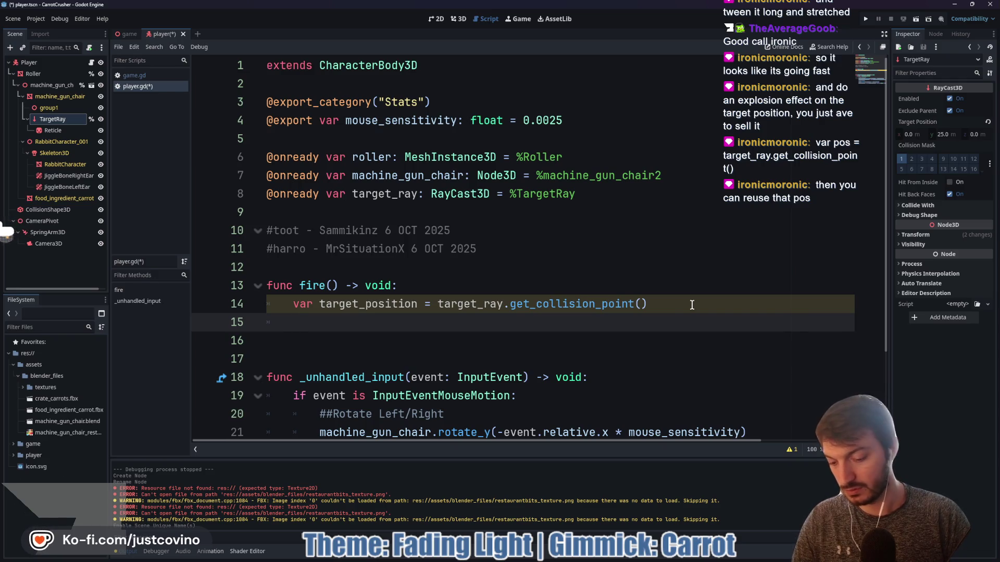
type("_target ")
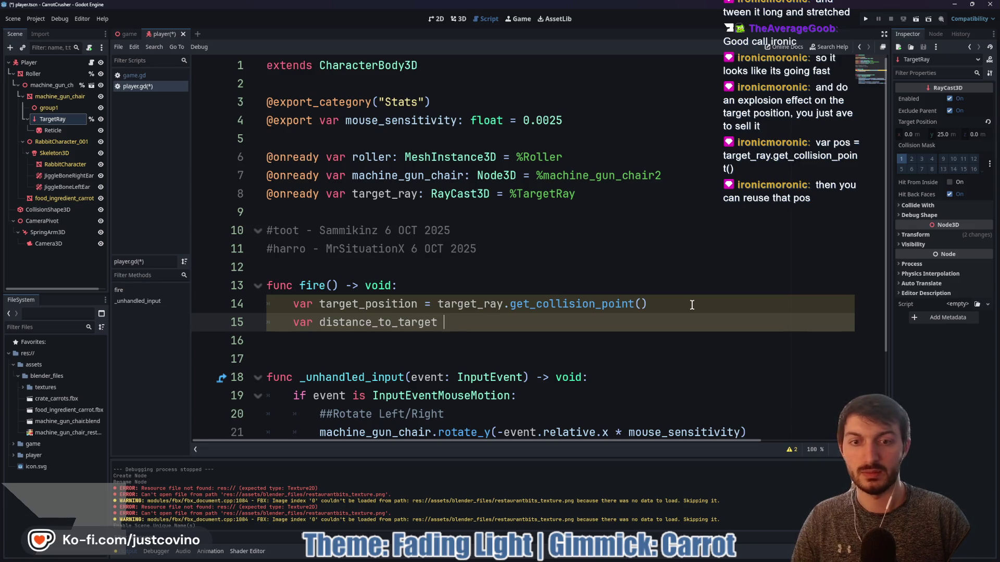
type("= target")
key("Return")
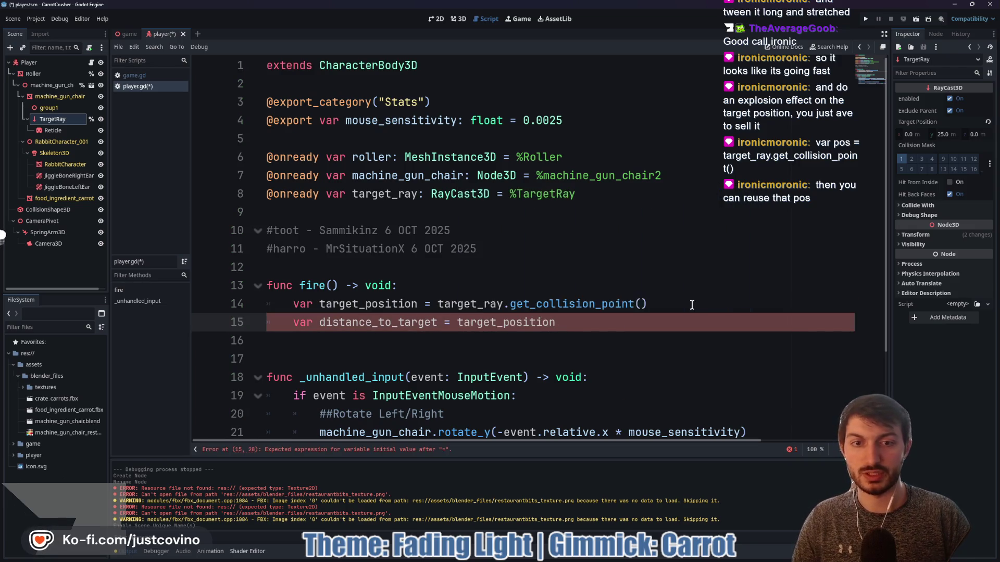
type(".")
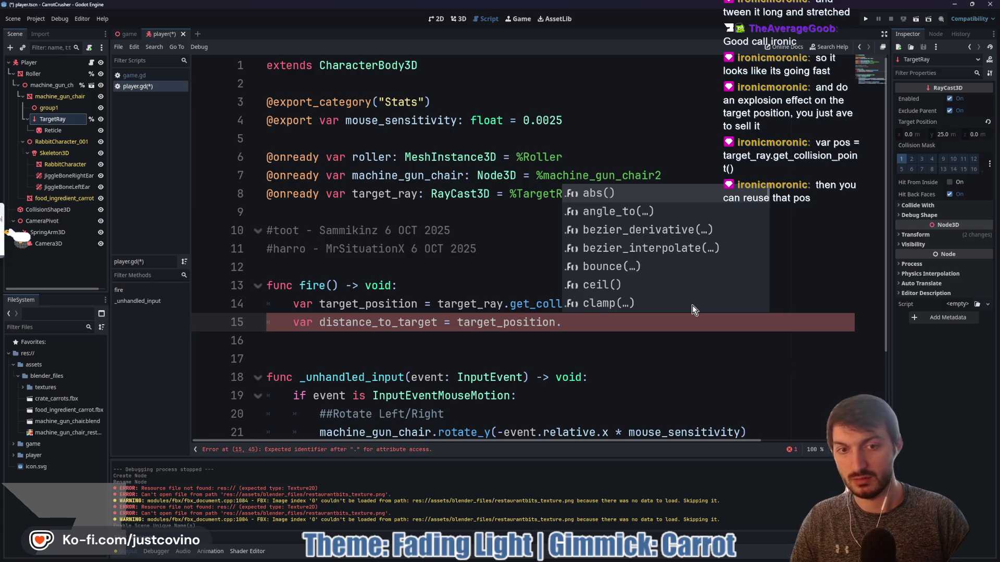
key("BackSpace")
key("BackSpace")
key("BackSpace")
key("BackSpace")
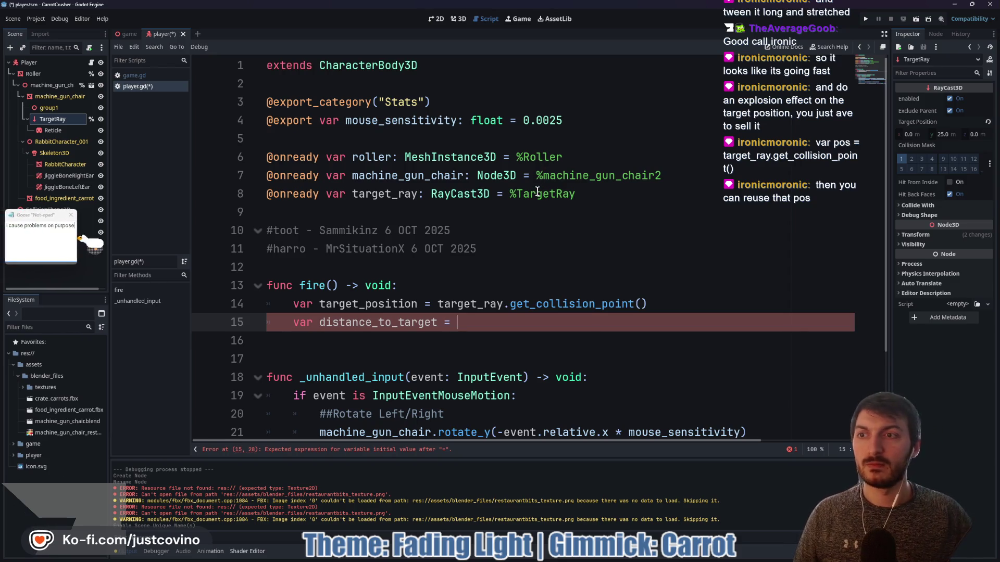
In the player scene's 3D view, add a Marker3D node under TargetRay
left_click(458, 19)
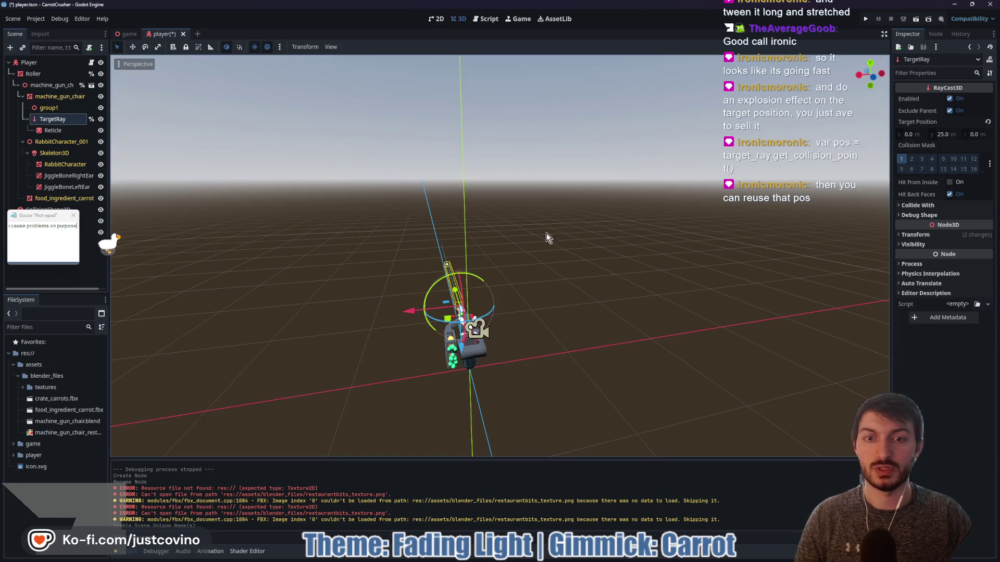
mouse_move(546, 234)
left_mouse_down()
mouse_move(426, 228)
mouse_move(510, 336)
mouse_move(459, 302)
left_mouse_up()
scroll(511, 336, "up", 3)
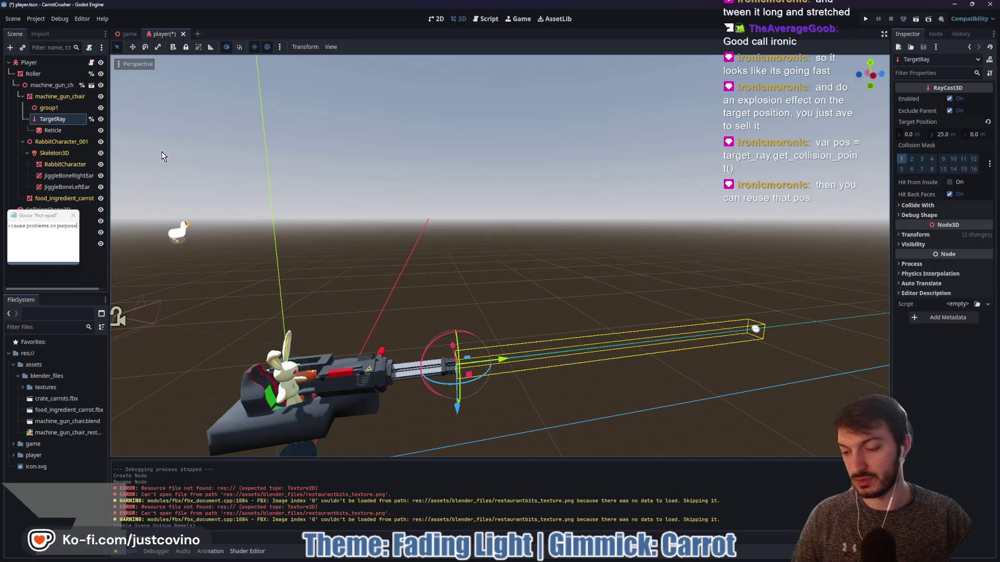
key("ctrl+a")
type("area")
key("ctrl+a")
type("marker")
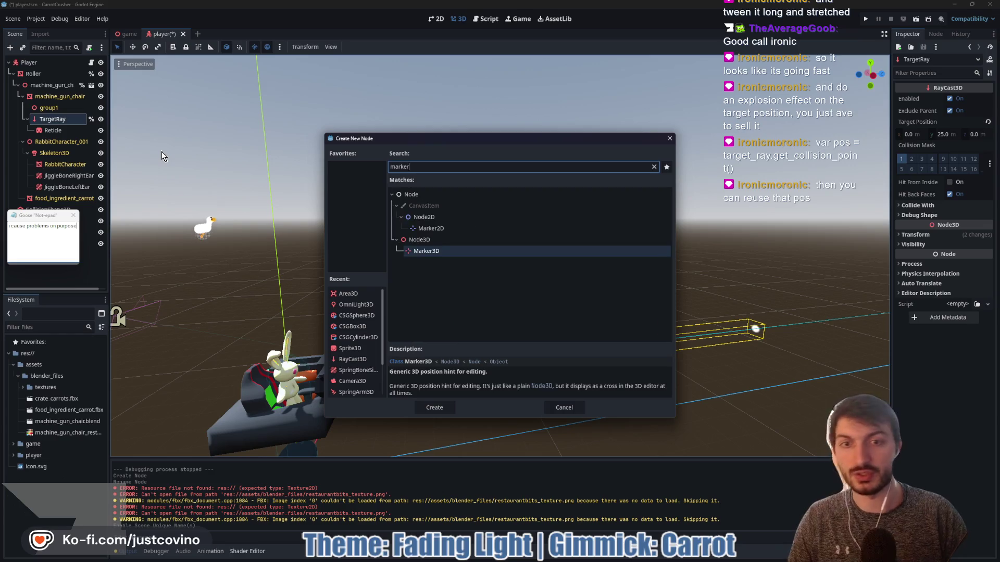
key("Return")
Rename the new Marker3D to ProjectileMarker and return to player.gd
double_click(48, 143)
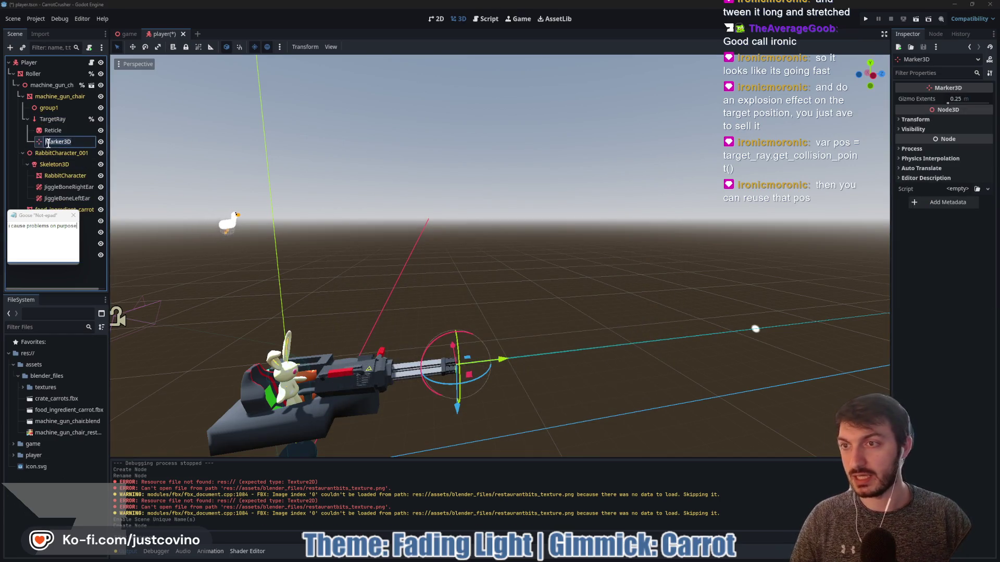
type("Projectile")
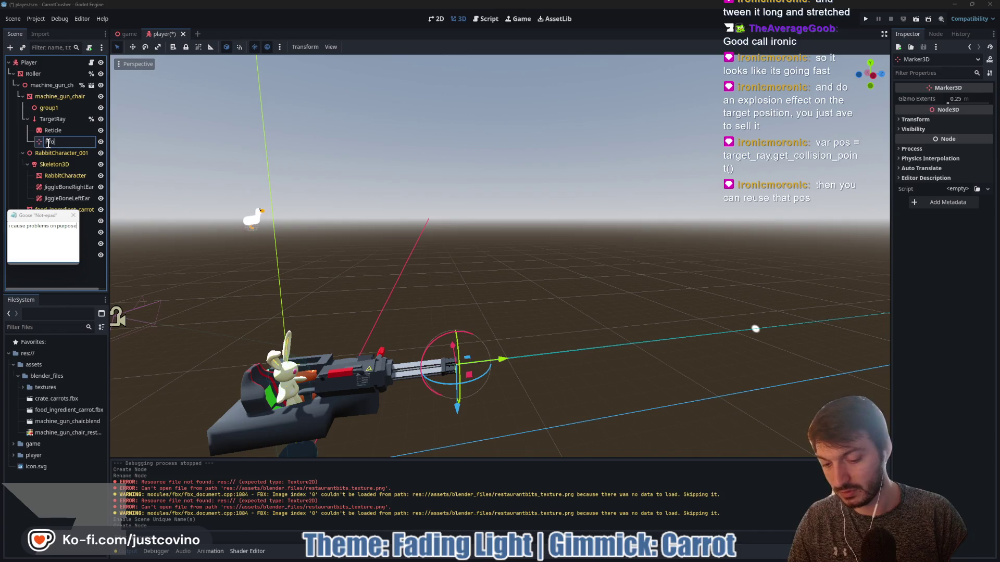
type("Marker")
key("Return")
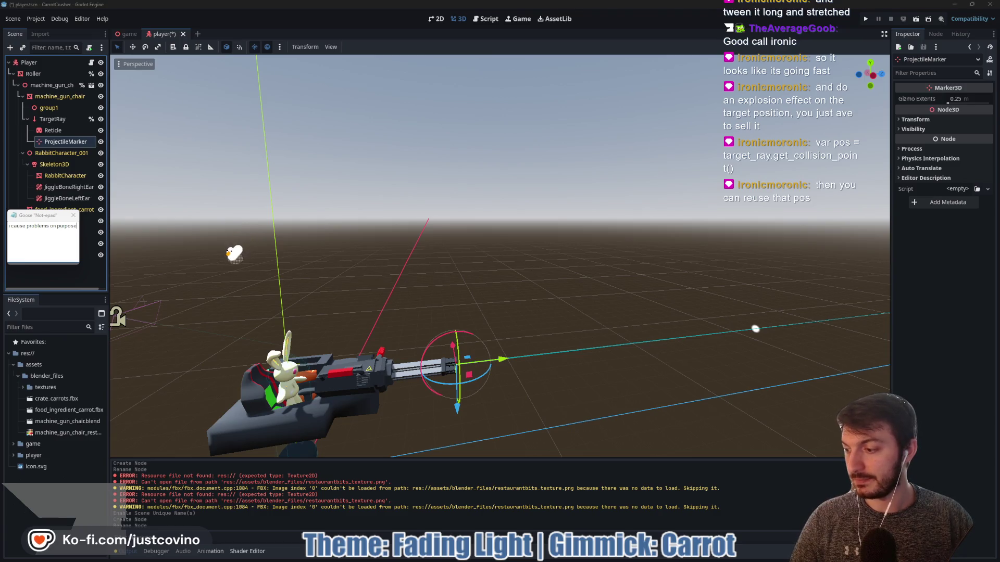
left_click(92, 62)
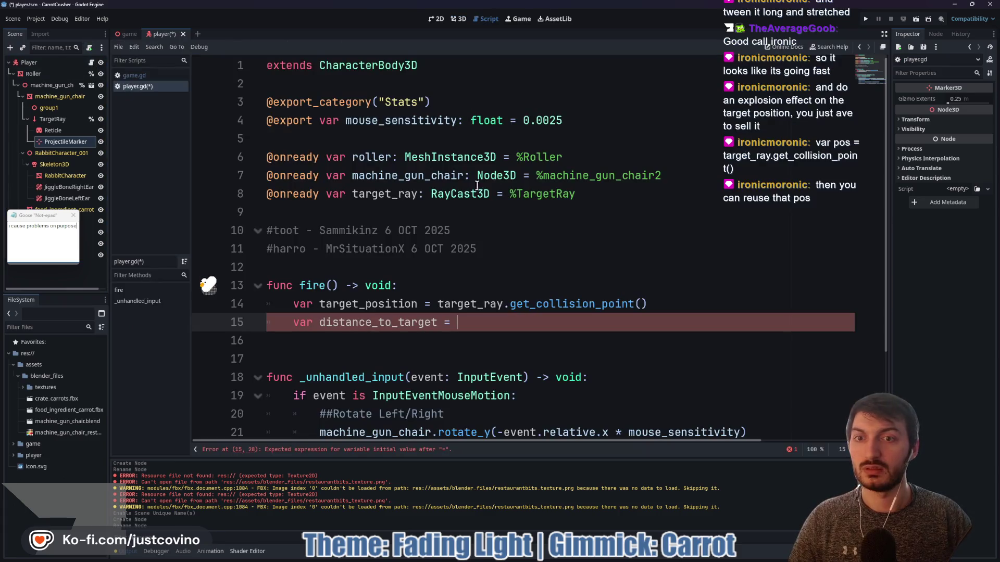
Make ProjectileMarker accessible by scene-unique name
left_click(600, 191)
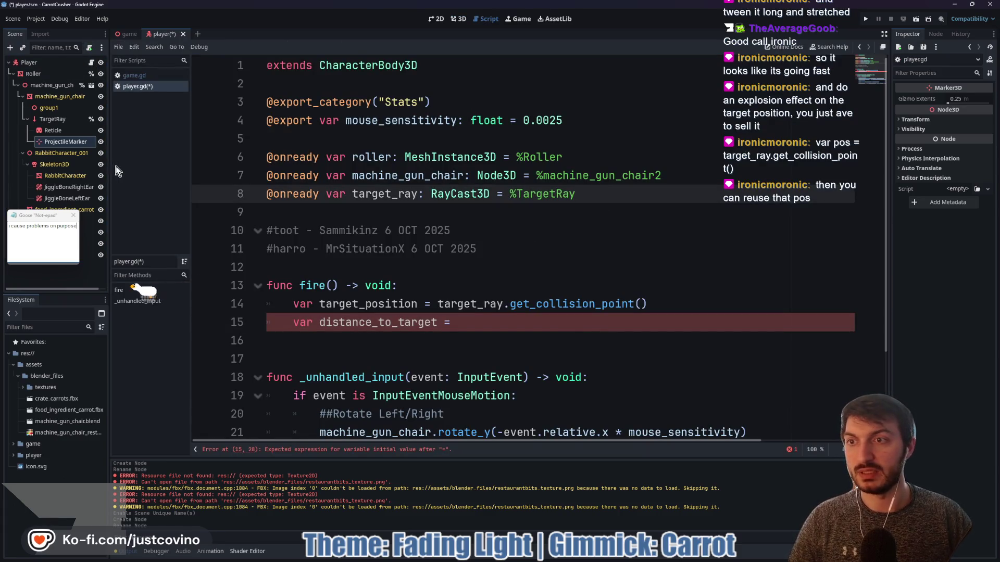
right_click(70, 142)
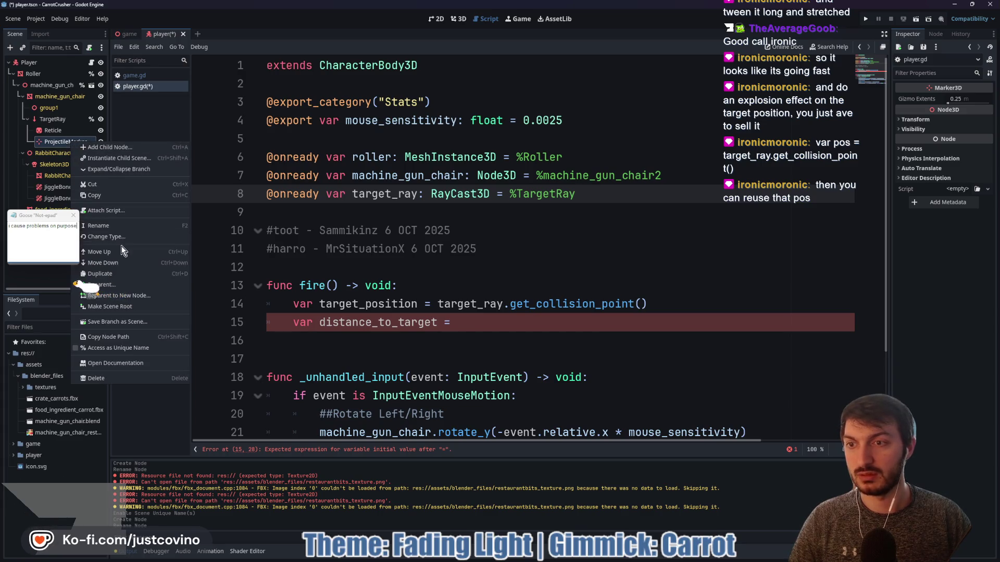
left_click(130, 348)
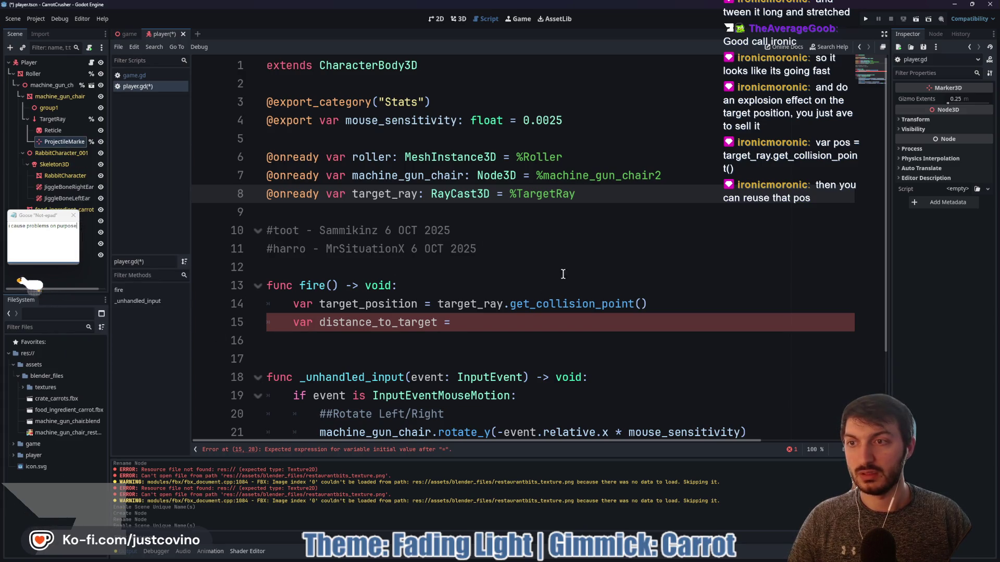
Continue line 15 as %ProjectileMarker.distance_ using autocomplete
left_click(490, 326)
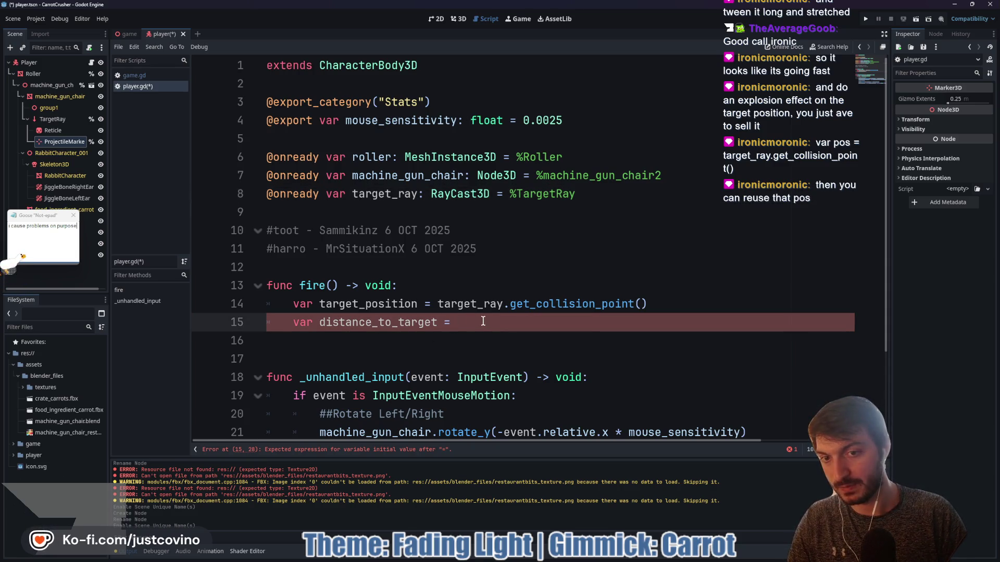
type("Pro")
key("Return")
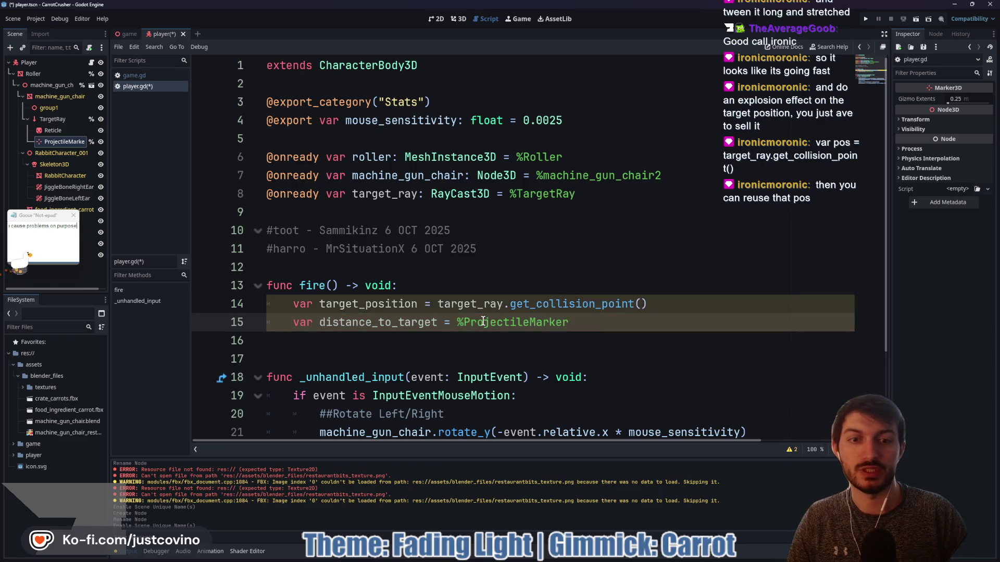
type(".")
type("distance")
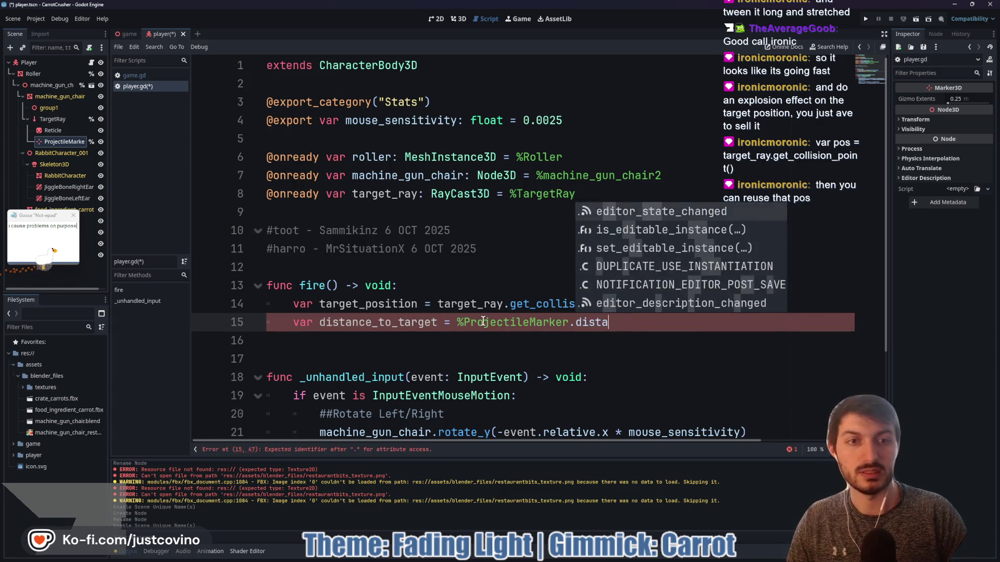
type("_to")
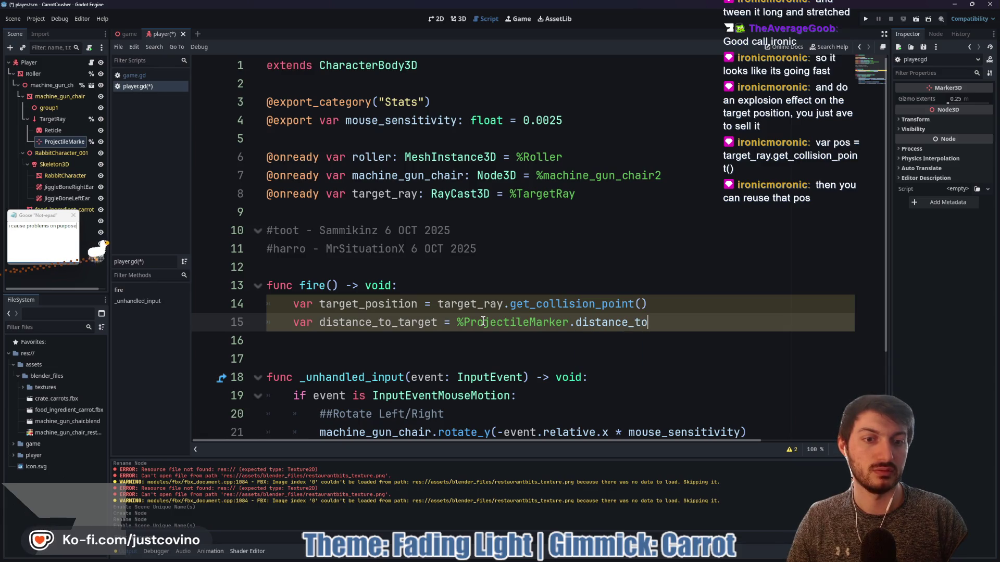
left_click(612, 203)
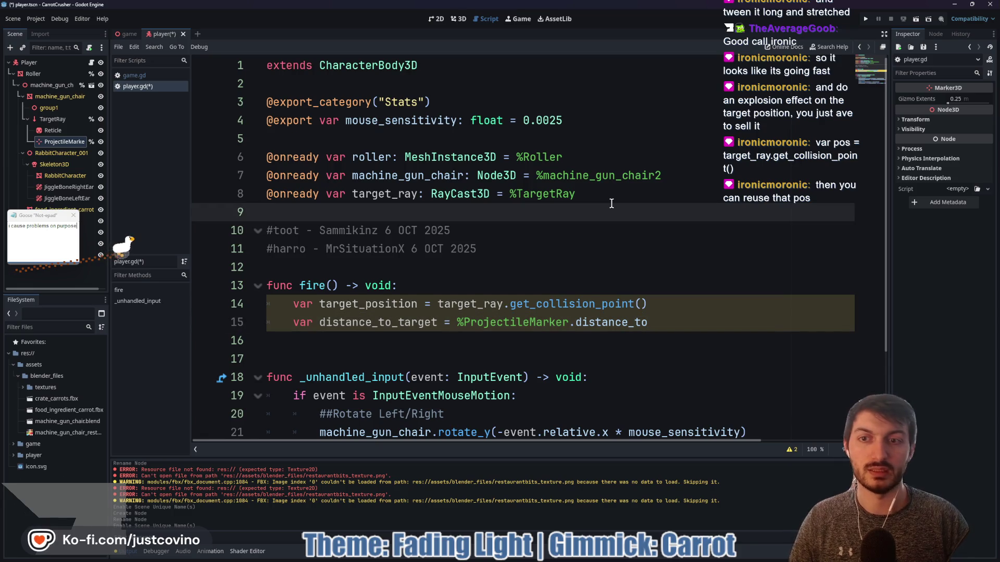
key("Return")
key("Return")
key("Up")
key("Up")
type("@onready var project")
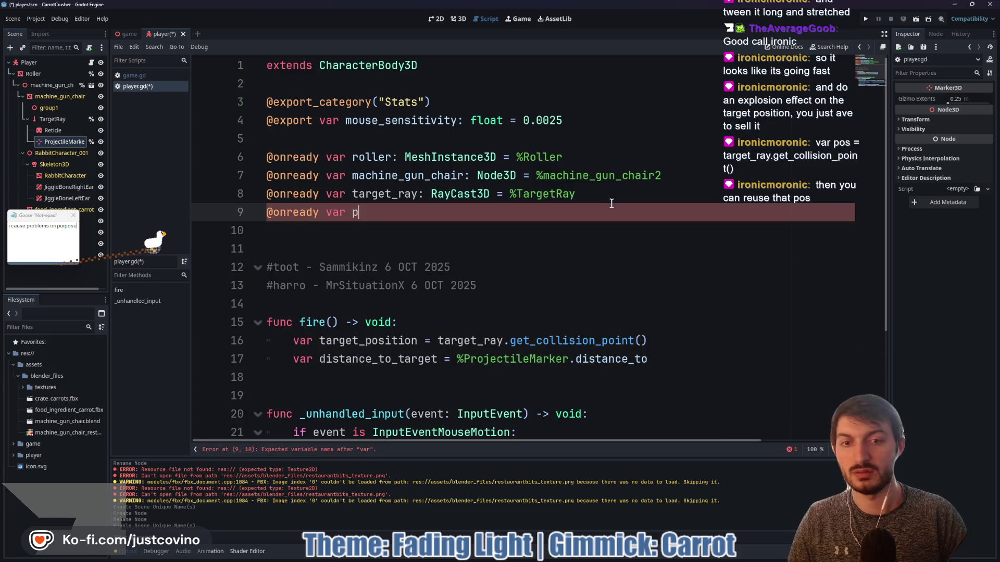
type("ile_marker:")
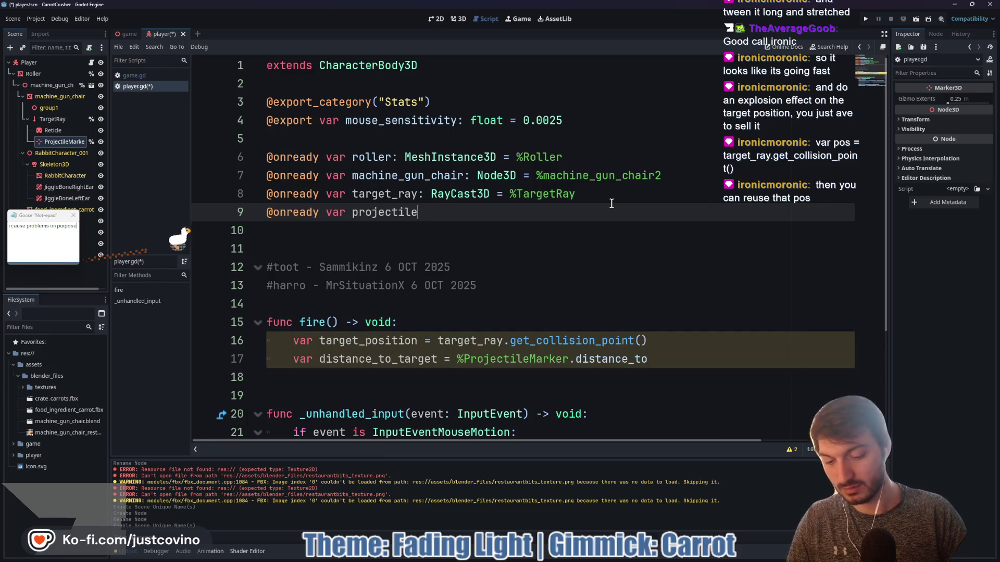
type(" Marker3")
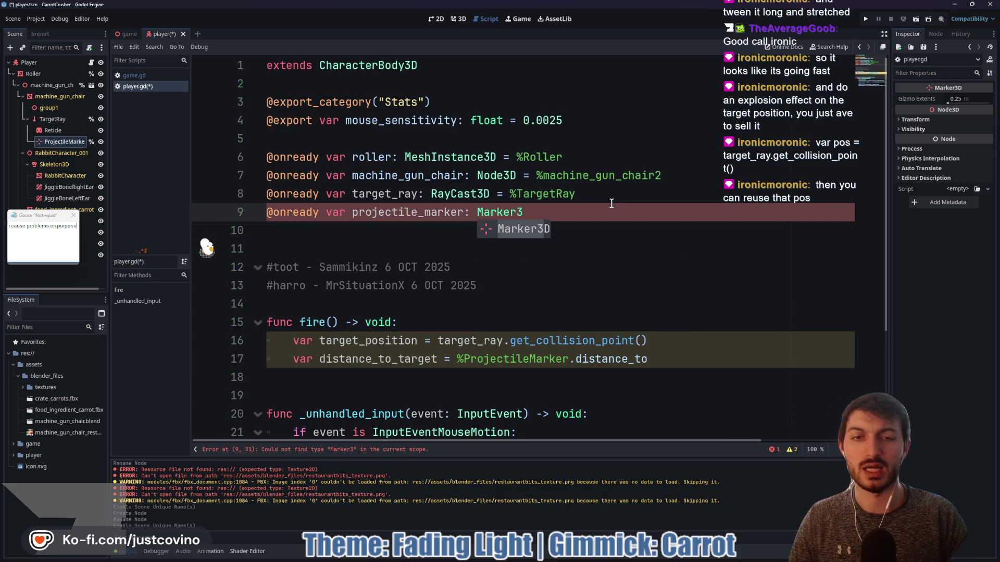
type("D")
type(" = %Pr")
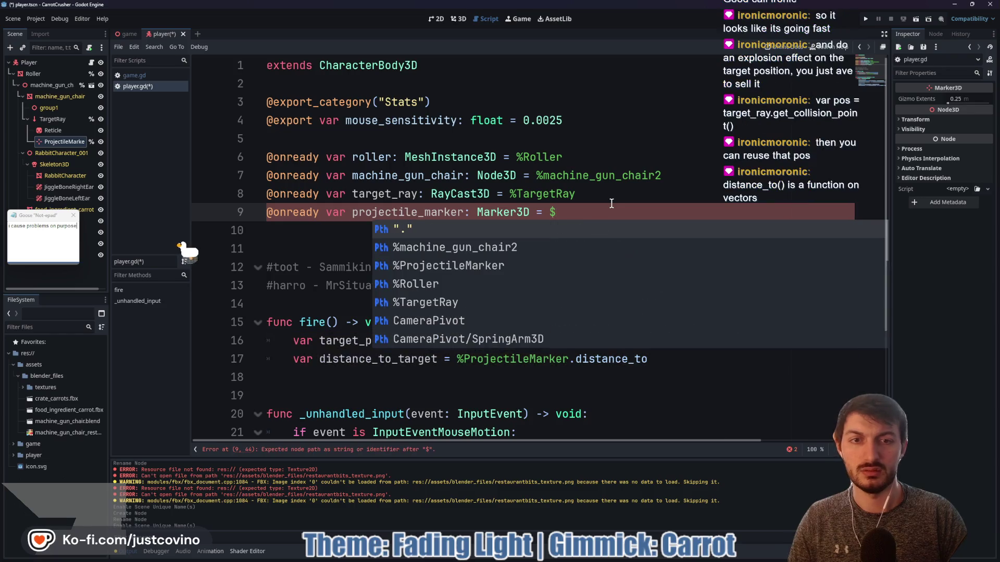
key("Return")
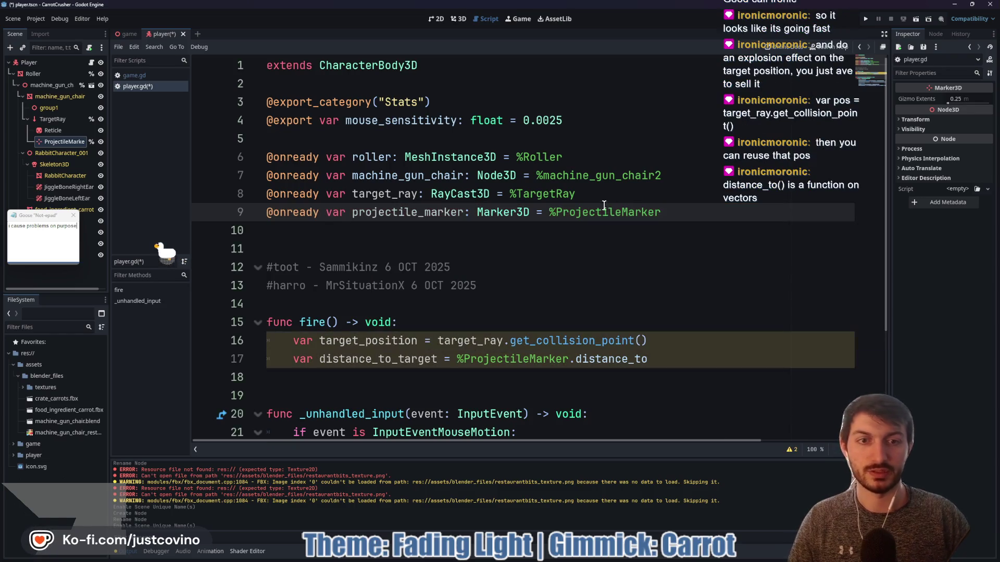
Rewrite distance_to_target as projectile_marker.global_position.distance_to(target_position)
left_click_drag(649, 367, 457, 359)
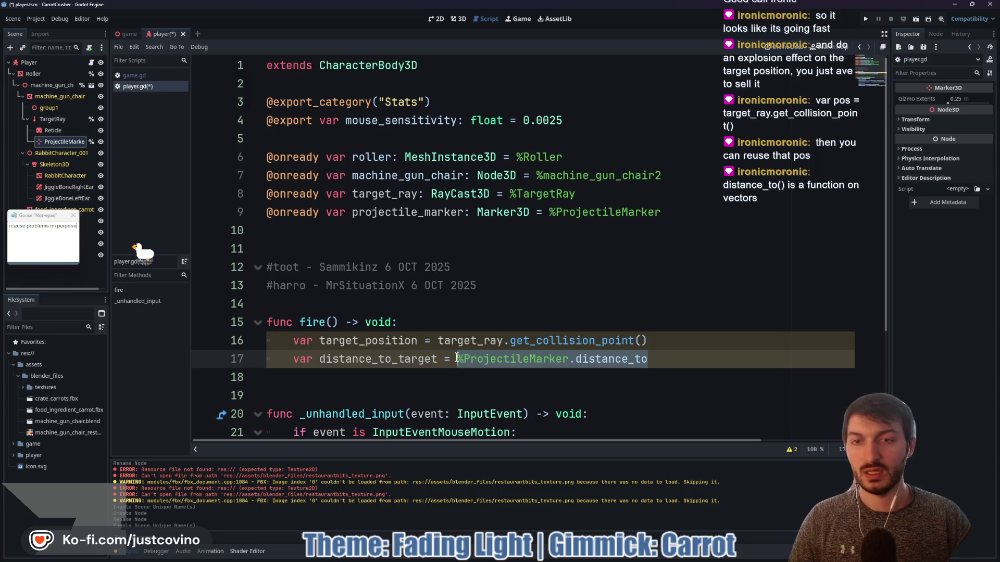
type("projecti")
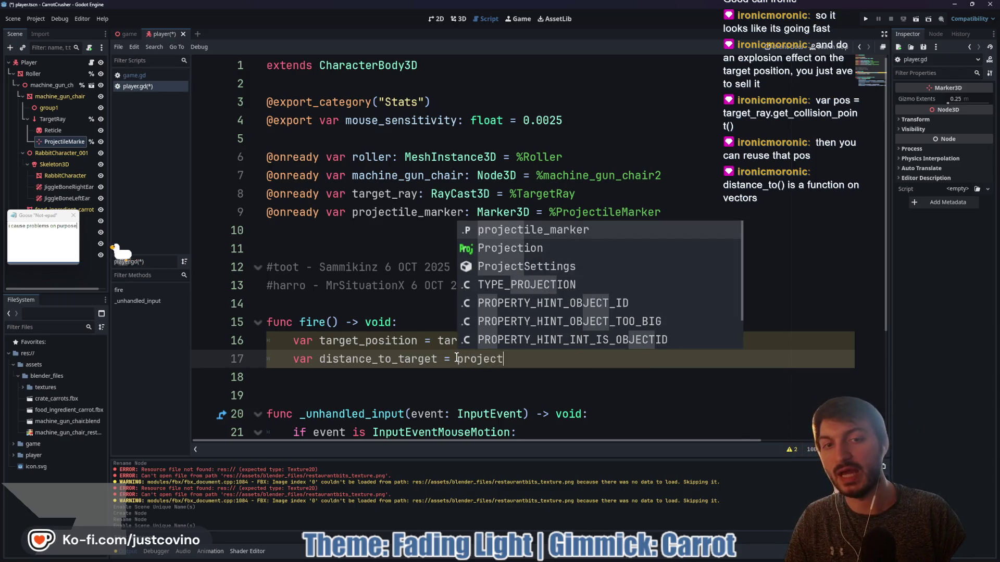
key("Return")
type(".")
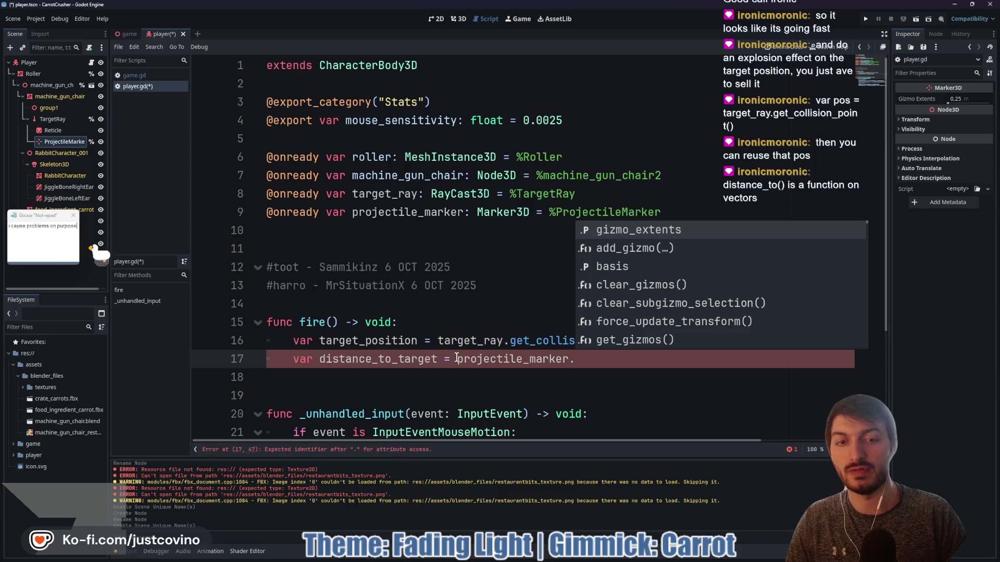
type("global_posi")
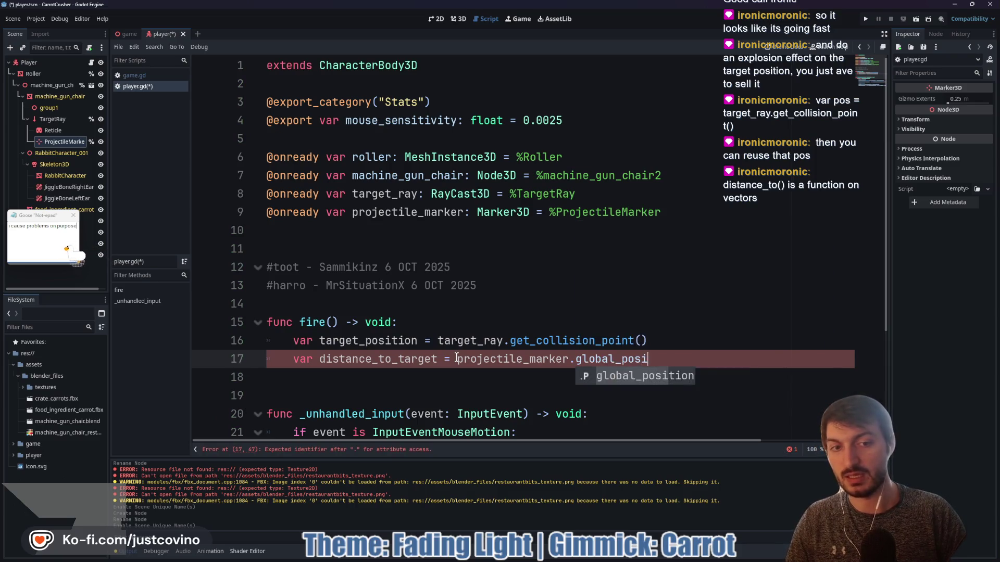
key("Return")
type(".distance")
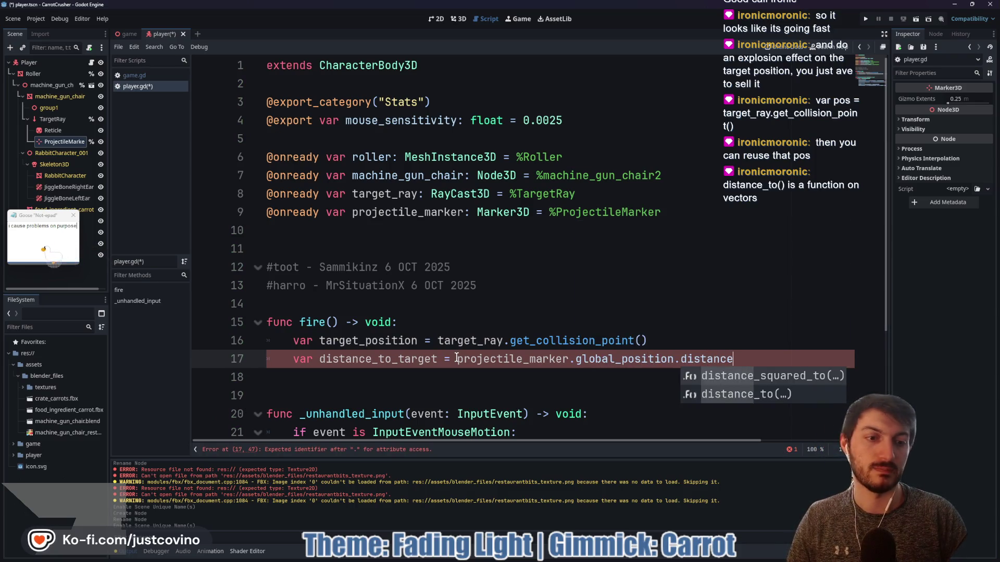
key("Down")
key("Return")
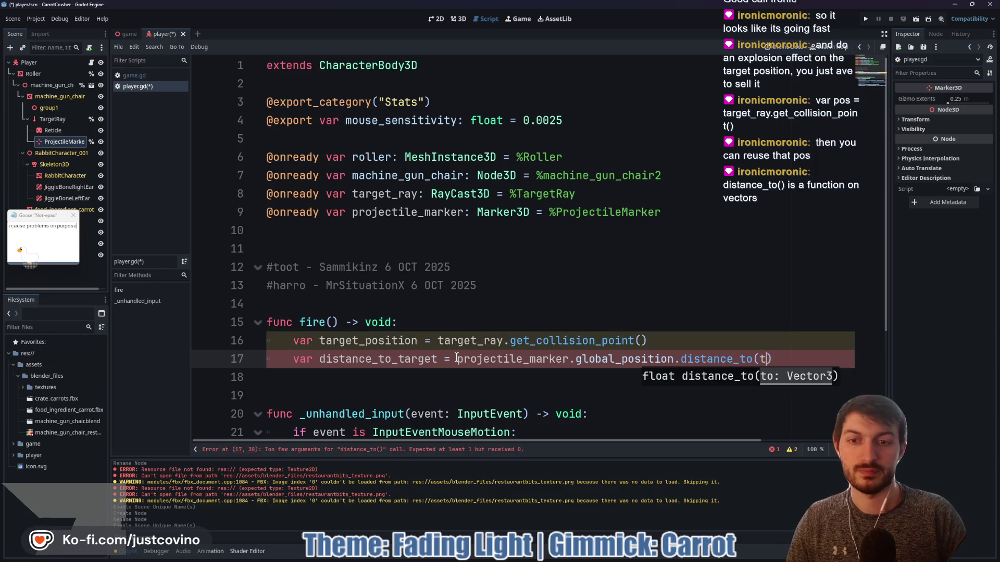
key("Return")
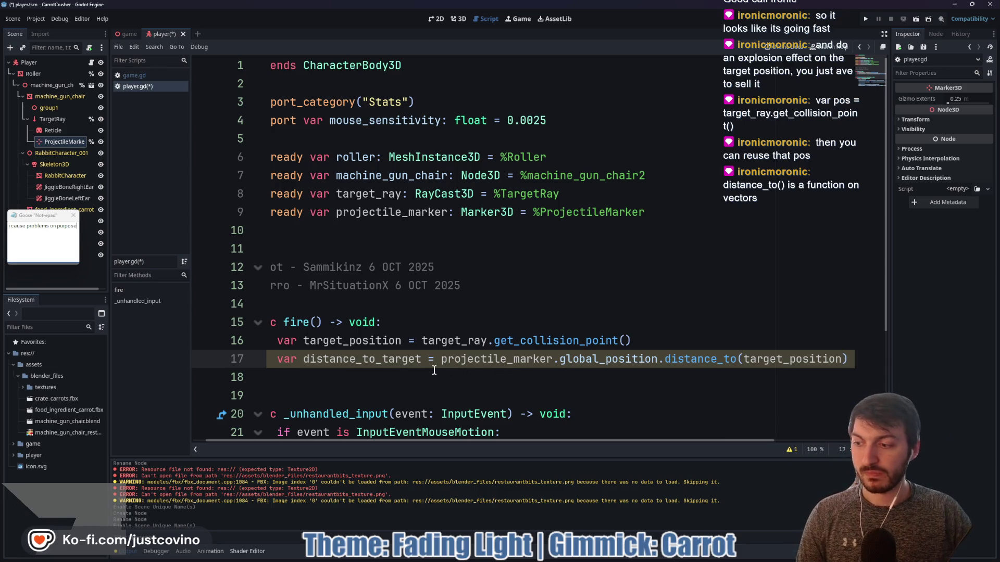
left_click_drag(490, 442, 476, 442)
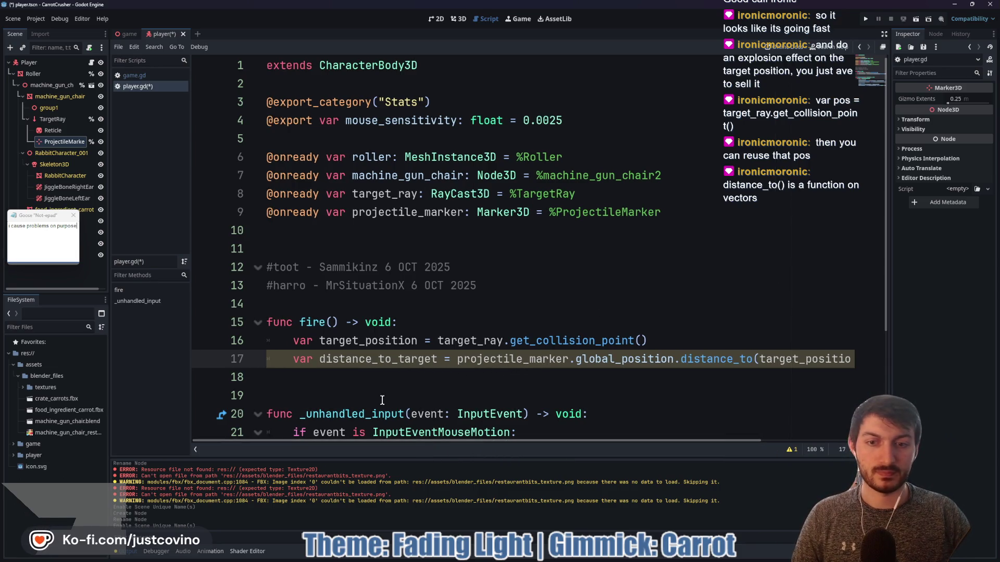
Add blank lines in fire() below the distance_to_target line
left_click(361, 383)
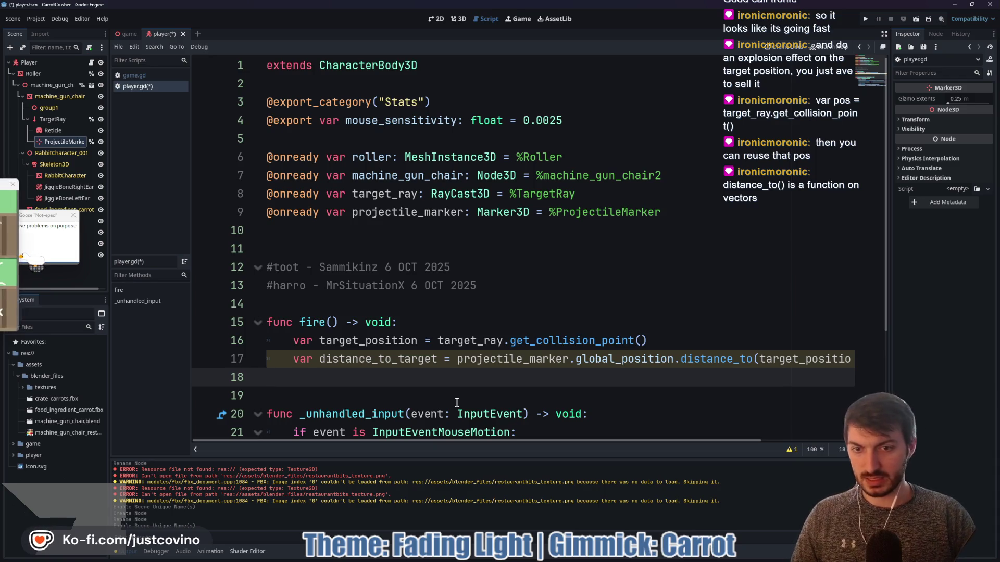
left_click(457, 402)
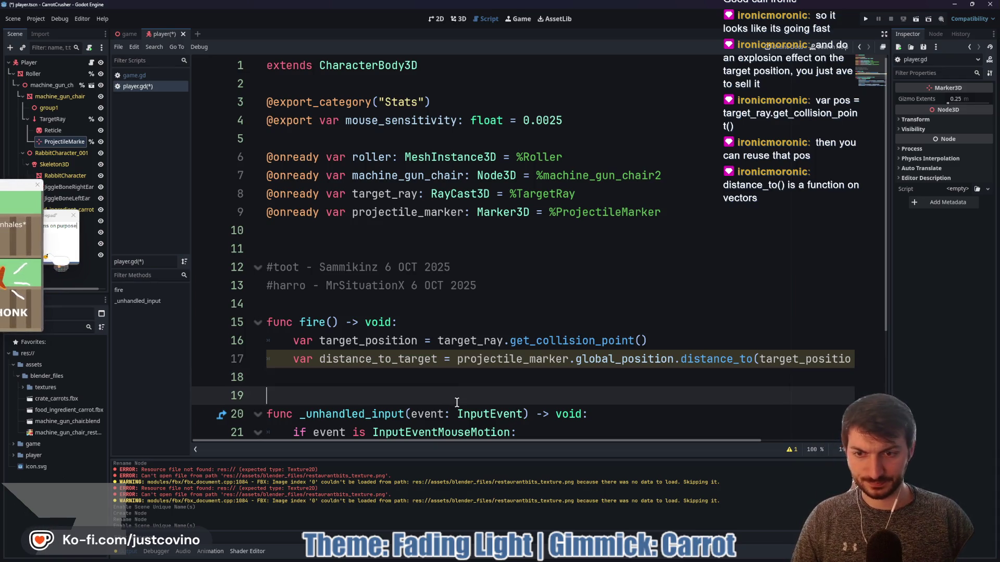
key("Return")
key("Return")
key("Return")
scroll(343, 307, "down", 3)
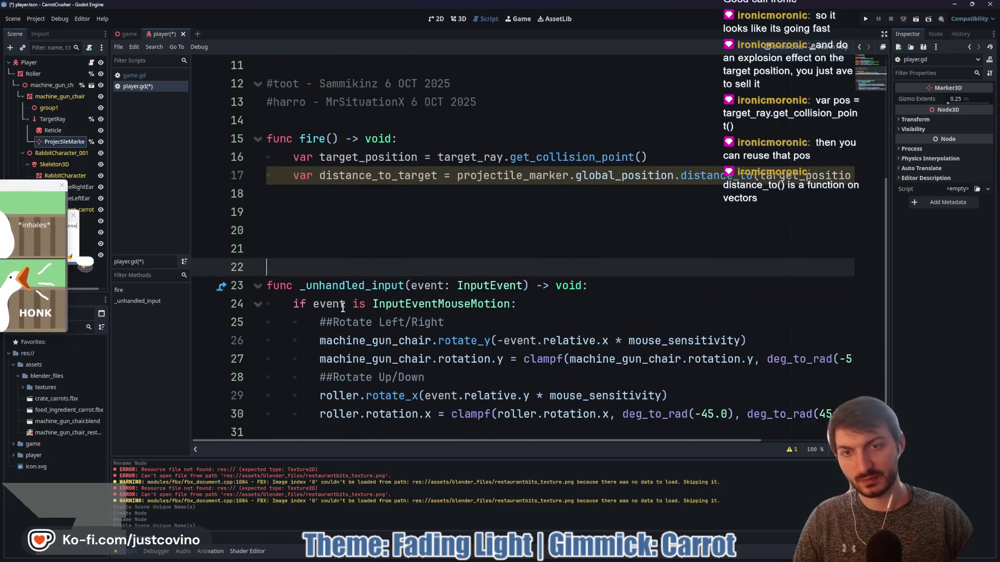
scroll(343, 307, "up", 1)
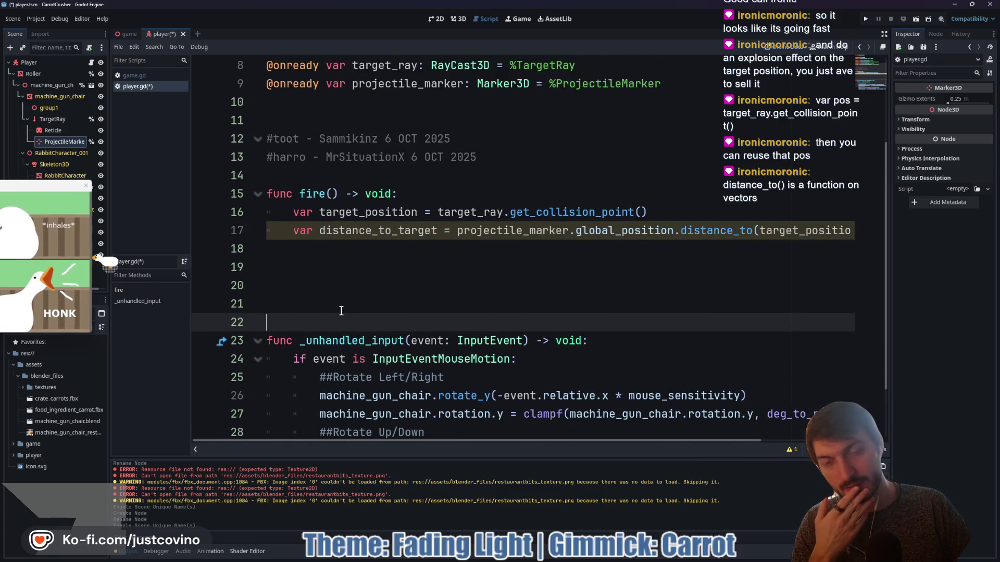
left_click(338, 251)
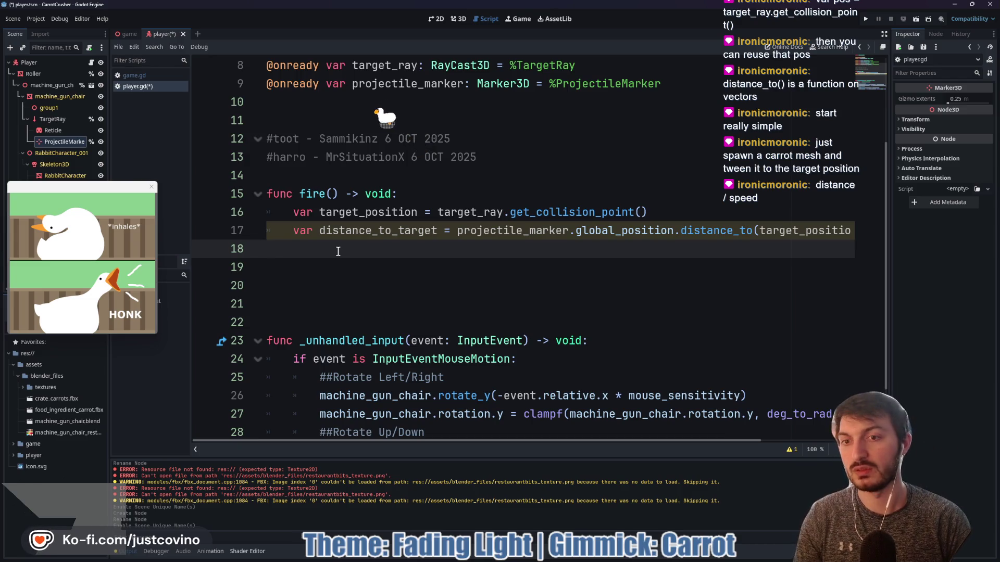
Begin 'var projectile_time: float = distance_to_target' in fire()
type("bar")
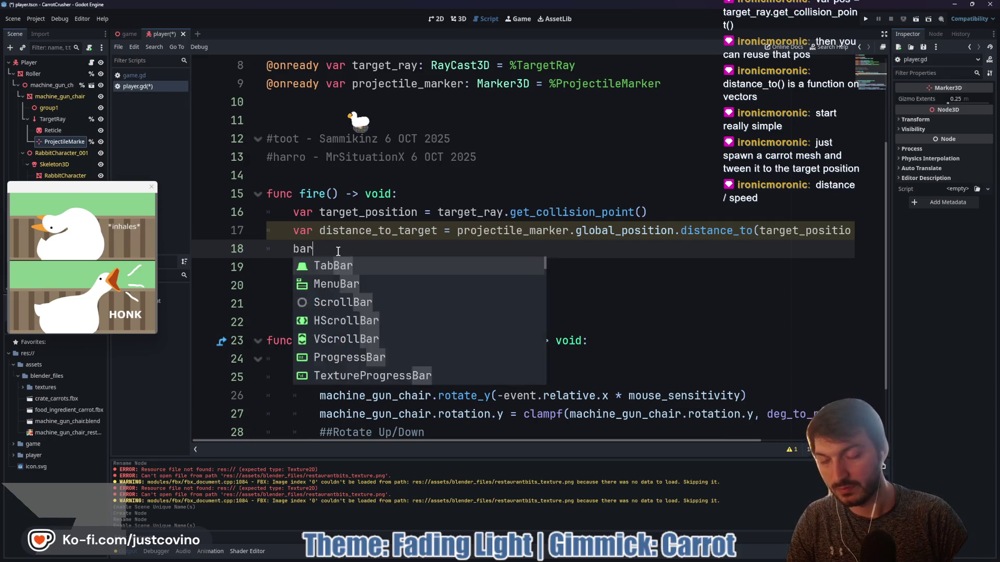
key("BackSpace")
key("BackSpace")
key("BackSpace")
type("var projec")
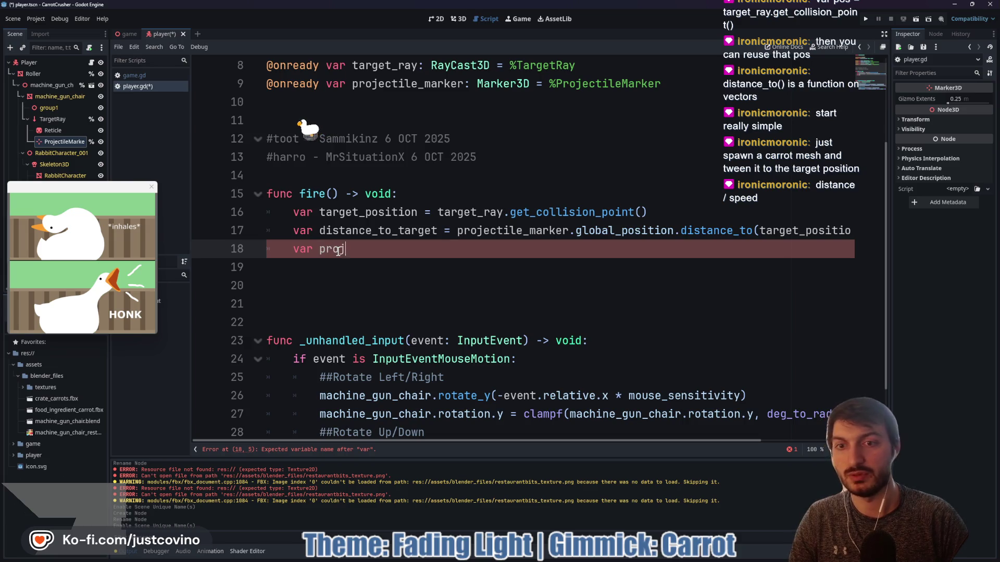
type("tile_time: float ")
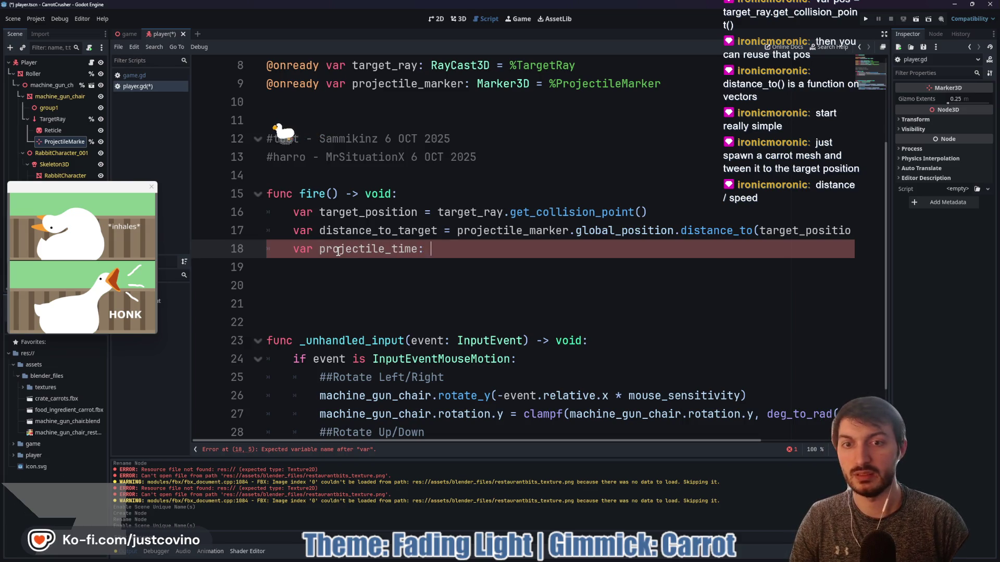
type("=")
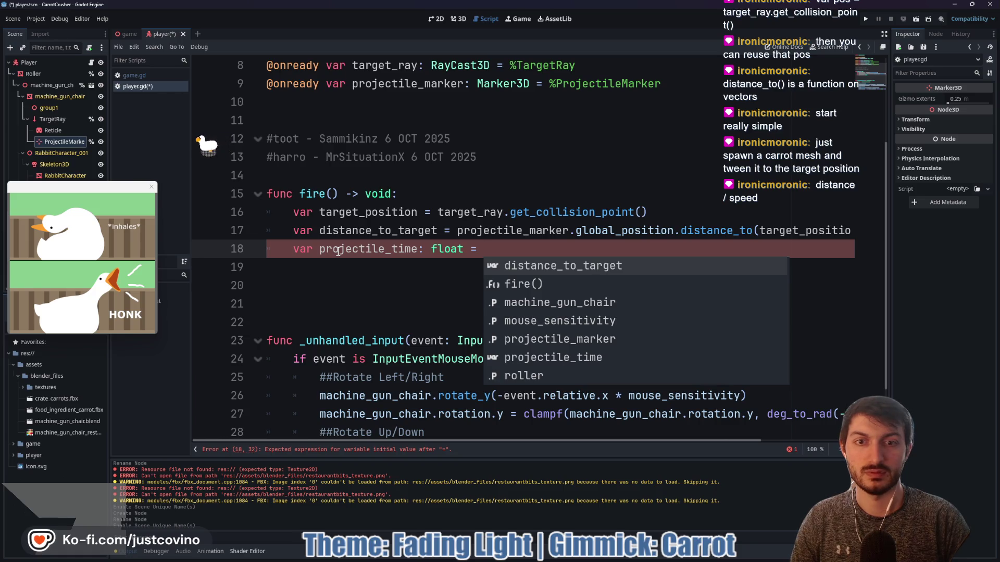
type(" dist")
key("Return")
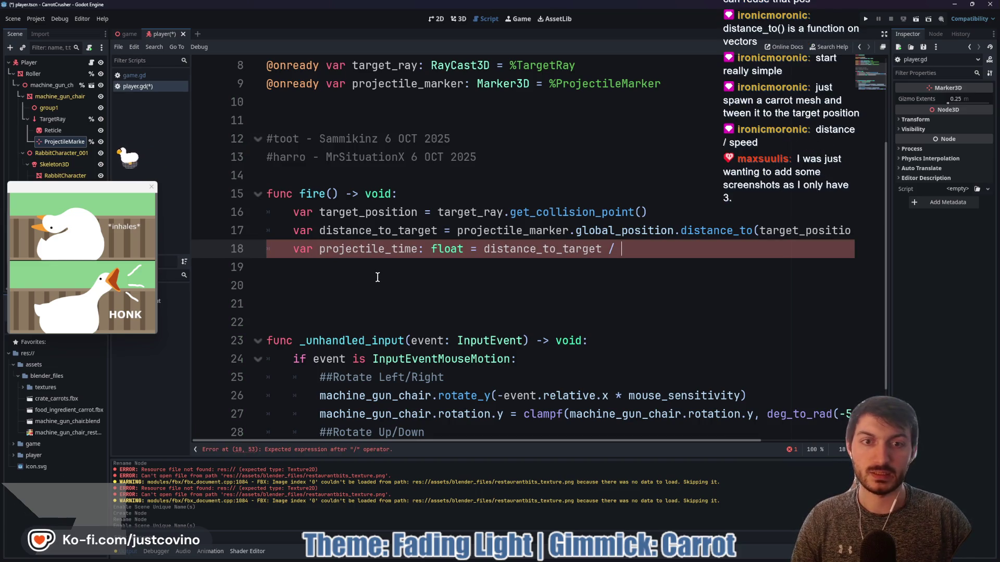
scroll(376, 280, "up", 2)
scroll(376, 280, "up", 1)
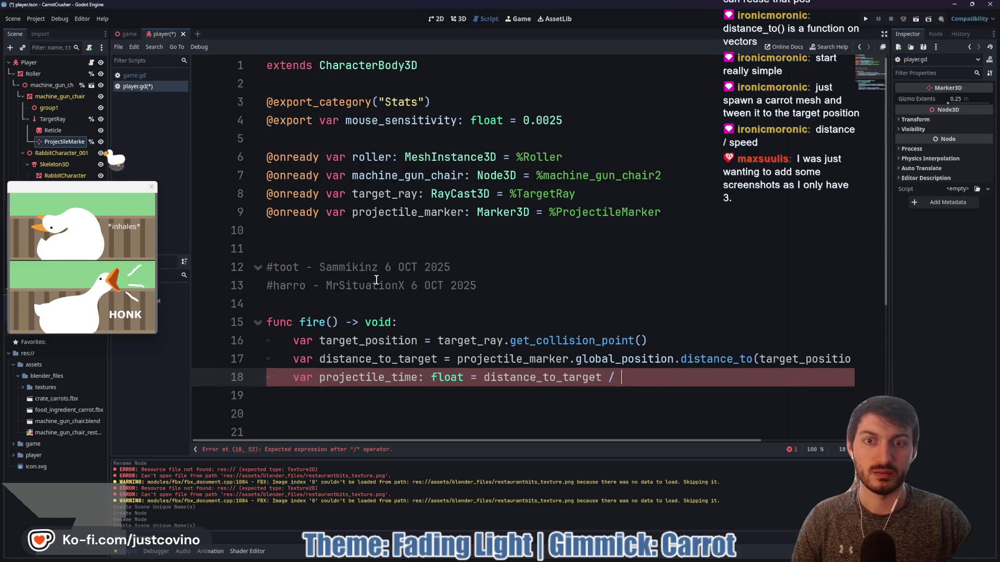
left_click(316, 232)
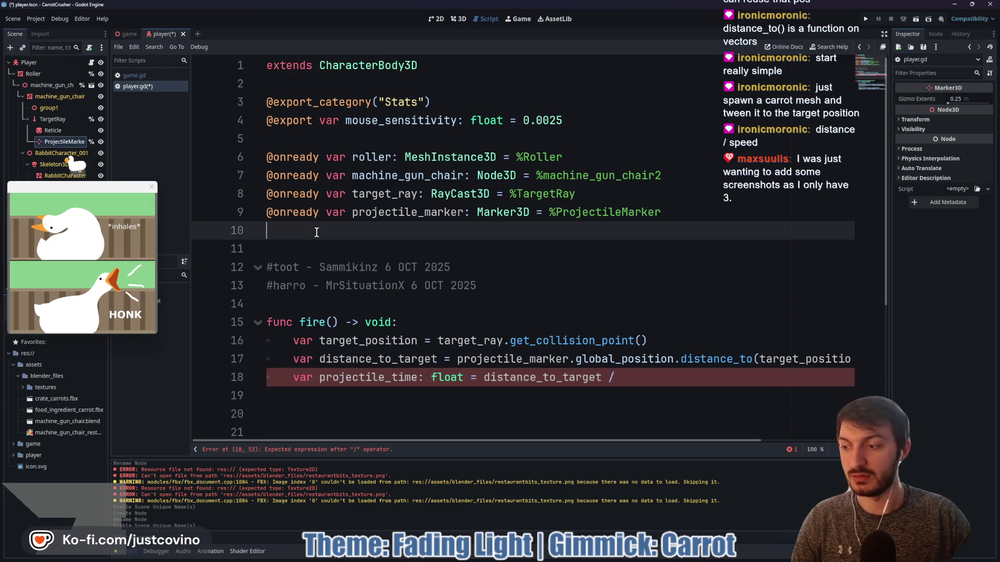
key("Return")
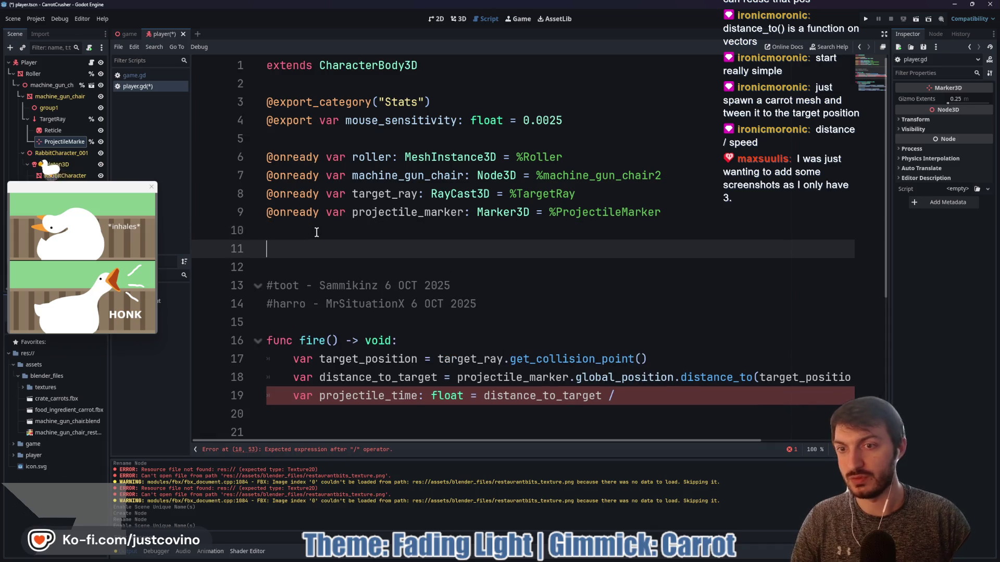
key("BackSpace")
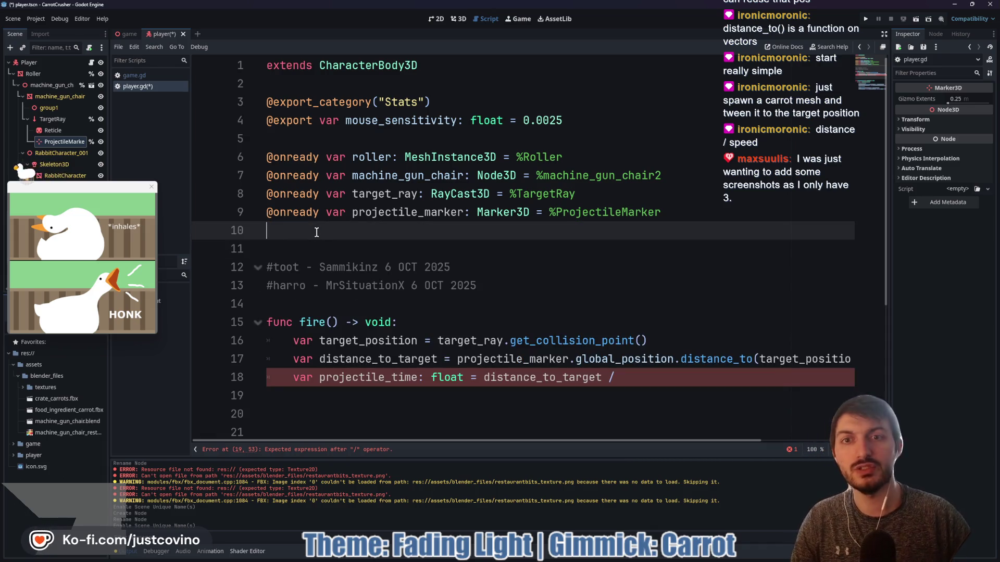
left_click(572, 122)
key("Return")
type("@expo")
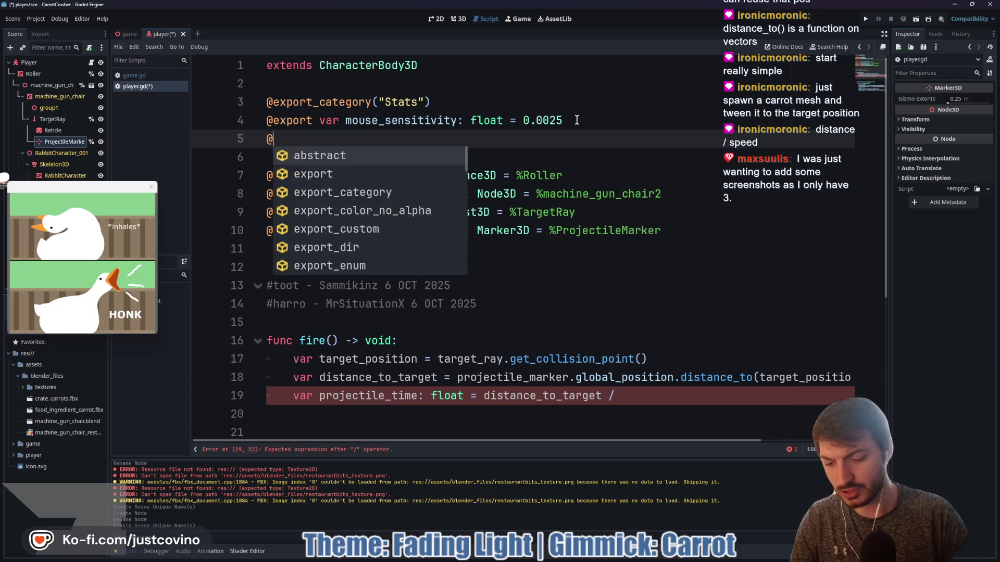
type("rt var projec")
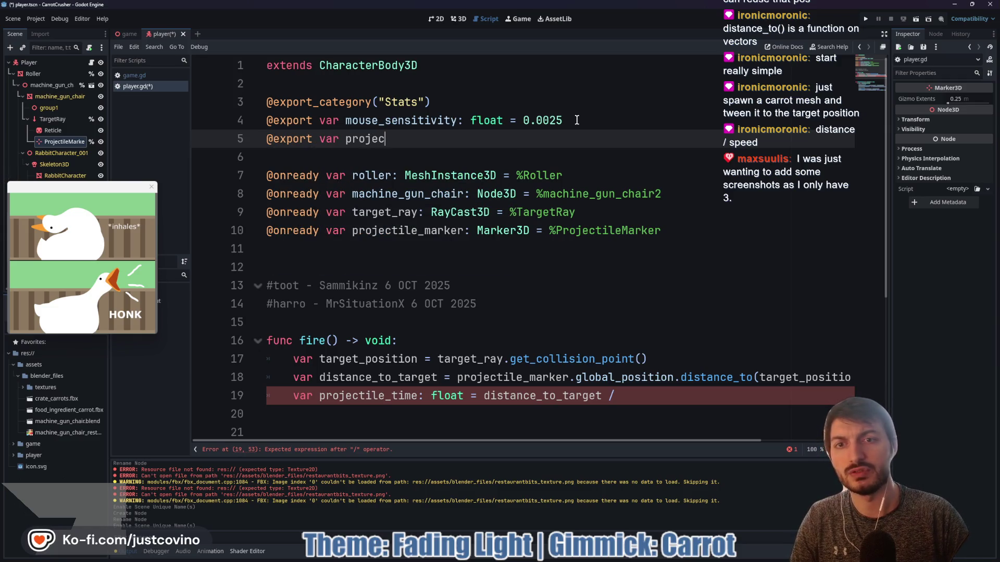
key("BackSpace")
key("BackSpace")
type("le_speed")
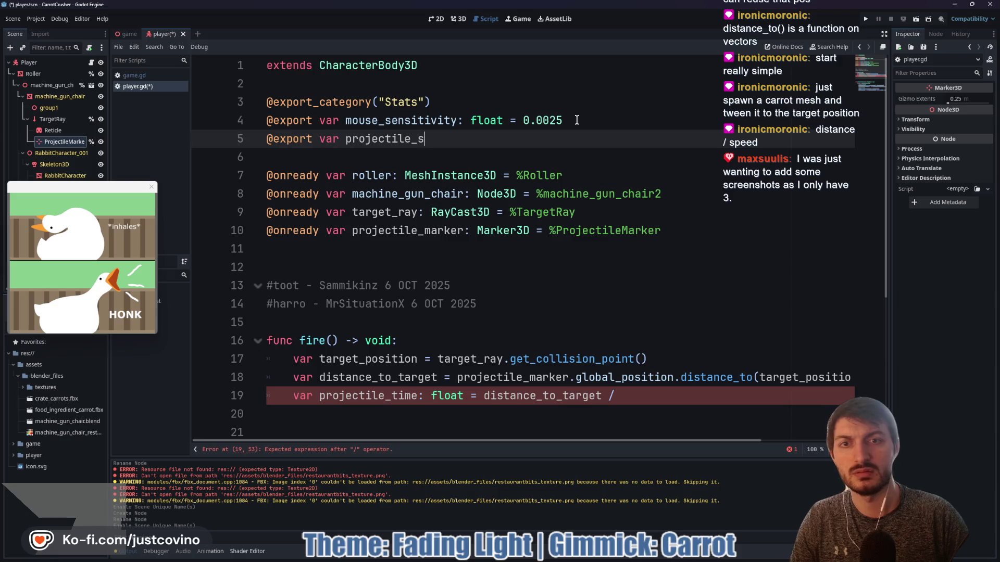
type(": float = ")
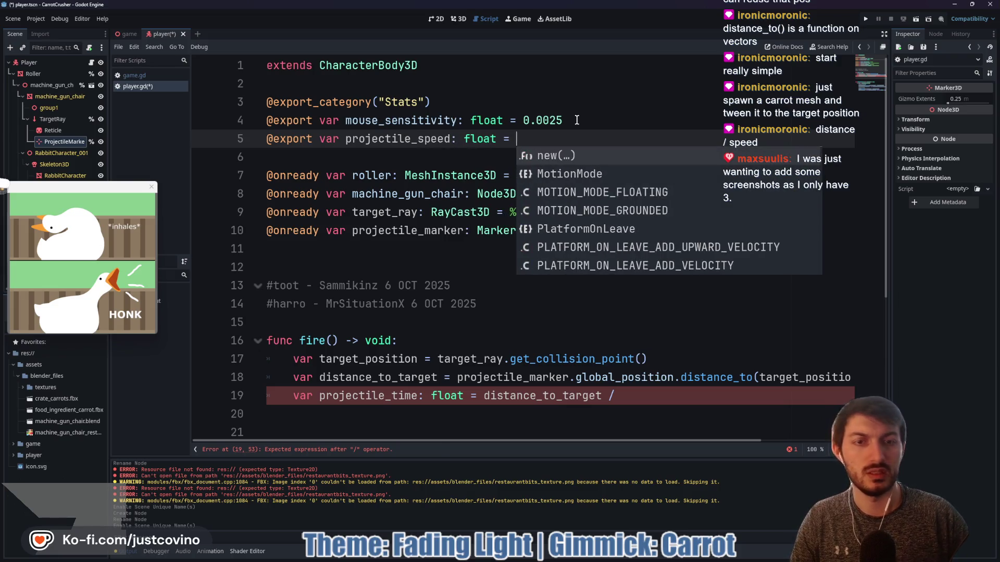
type("10.")
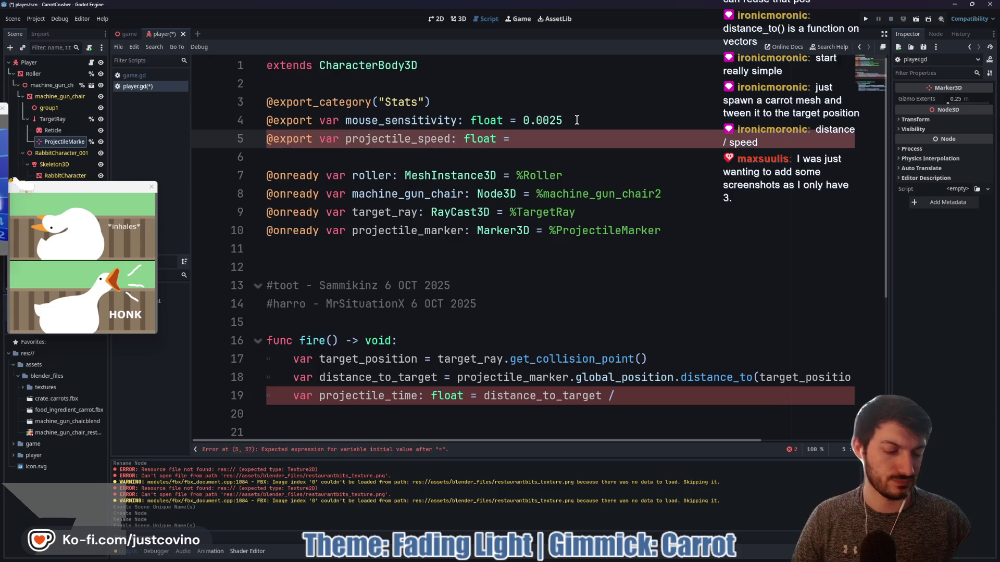
type("0")
Divide distance_to_target by projectile_speed on the projectile_time line
left_click(642, 388)
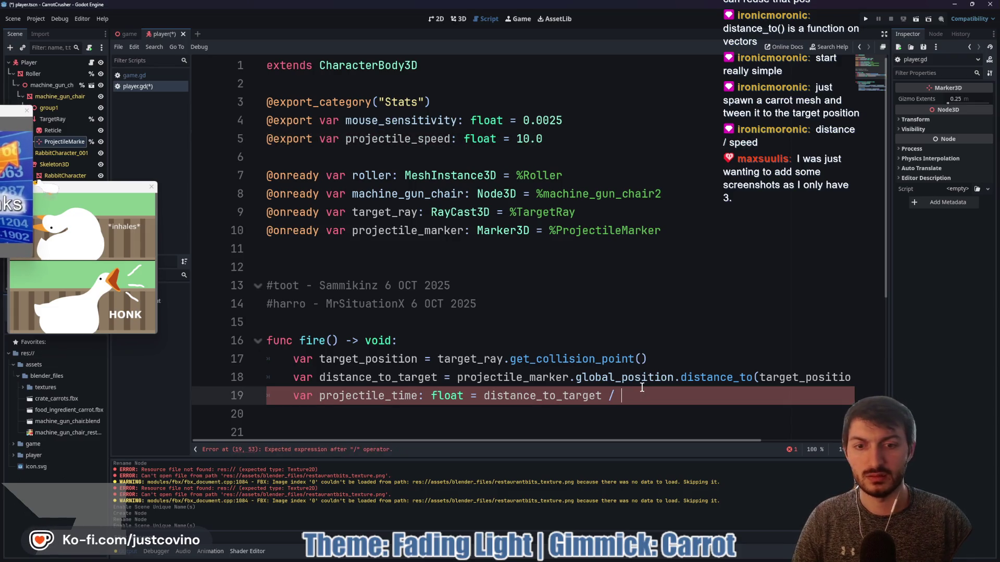
type("pro")
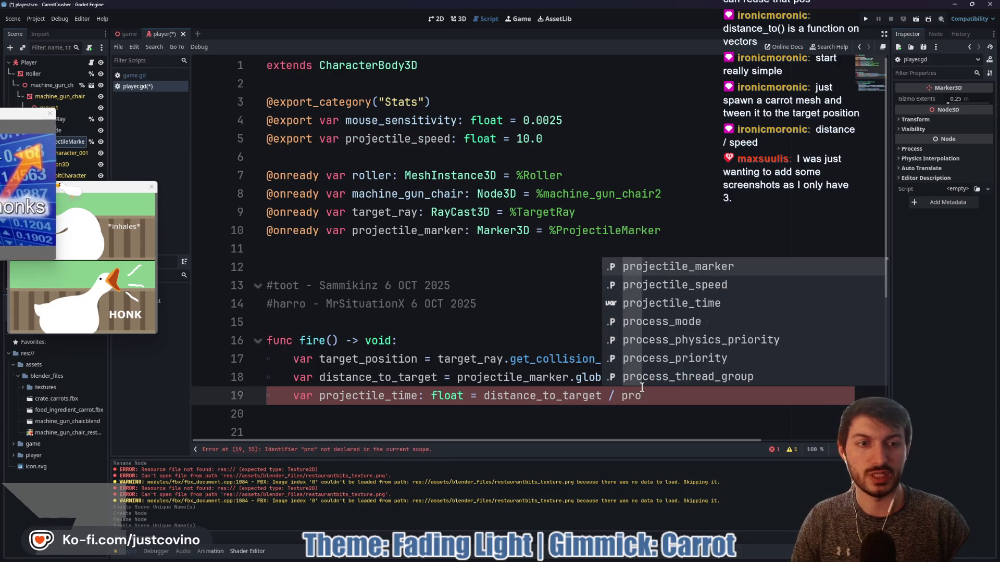
key("Down")
key("Return")
scroll(759, 293, "down", 2)
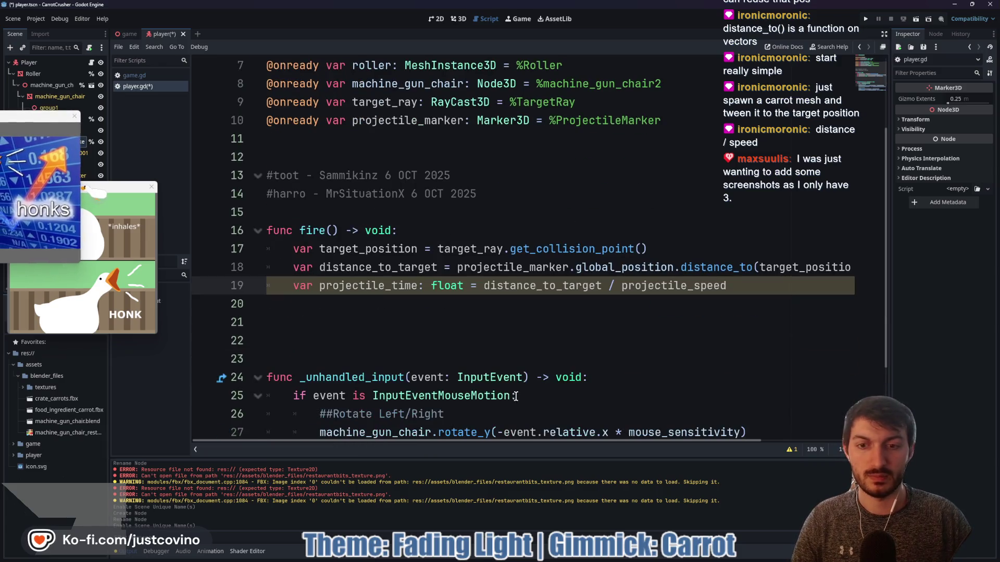
key("Return")
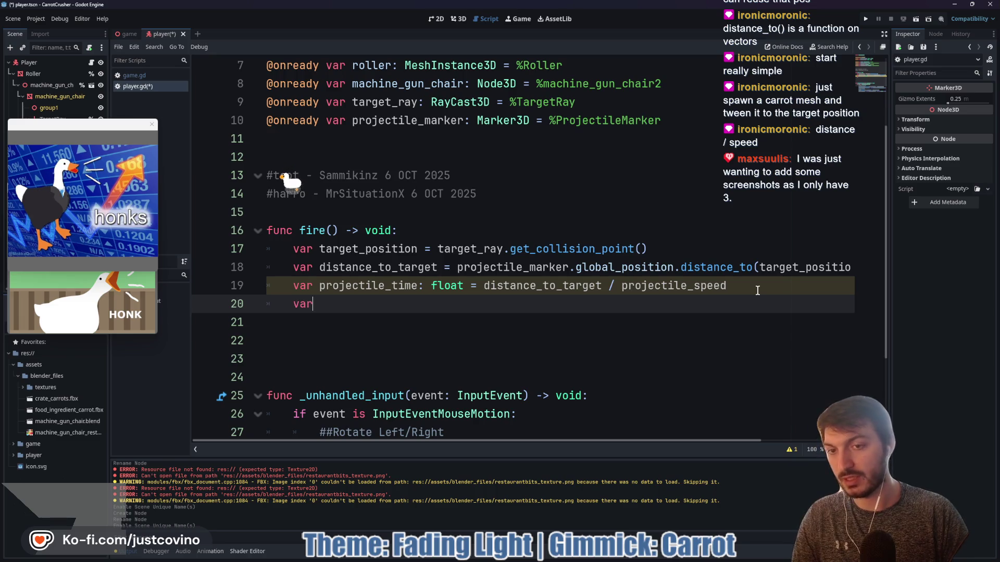
Add 'var tween = create_tween()' followed by a 'tween.tween_property()' call in fire()
type("een = ")
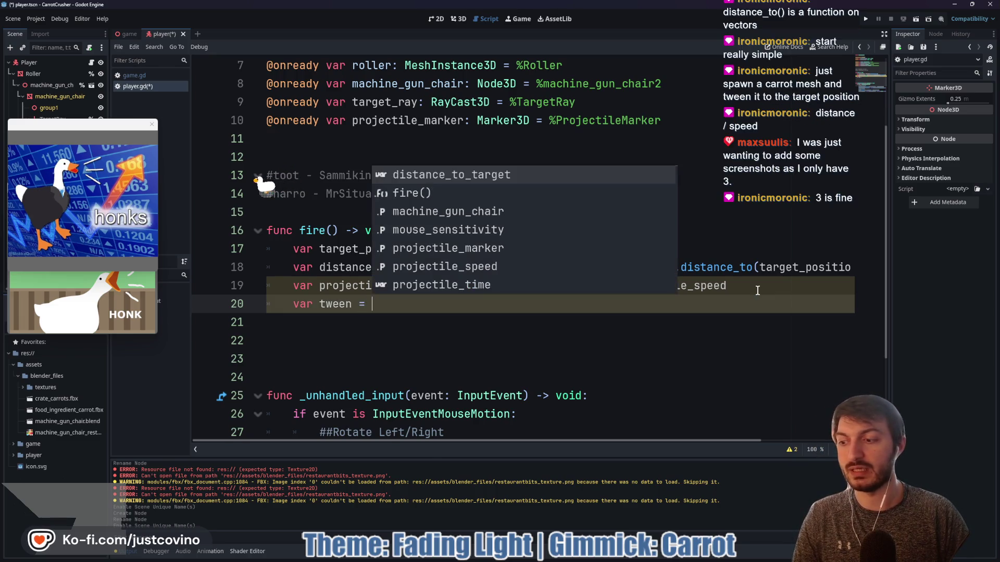
type("create_")
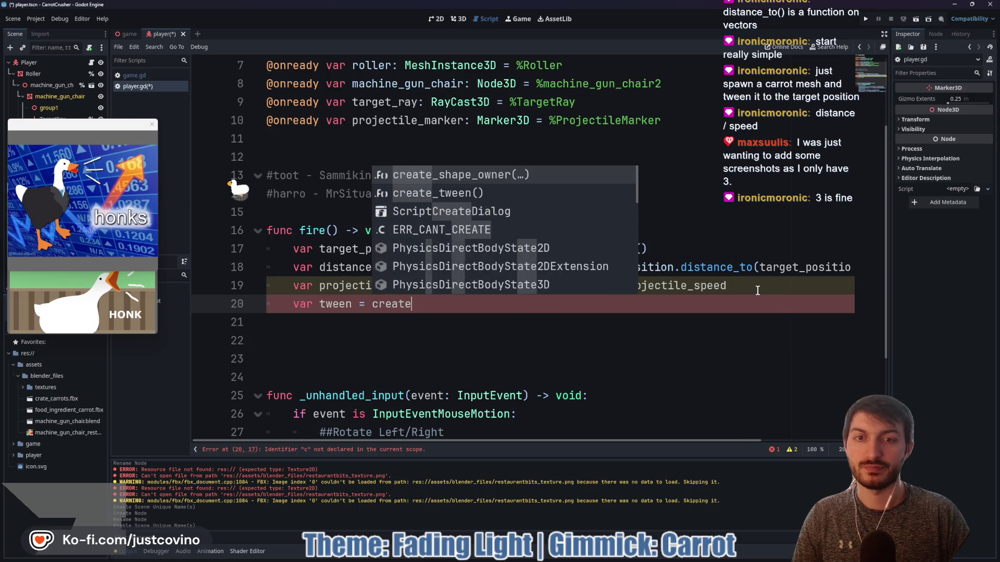
key("Down")
key("Return")
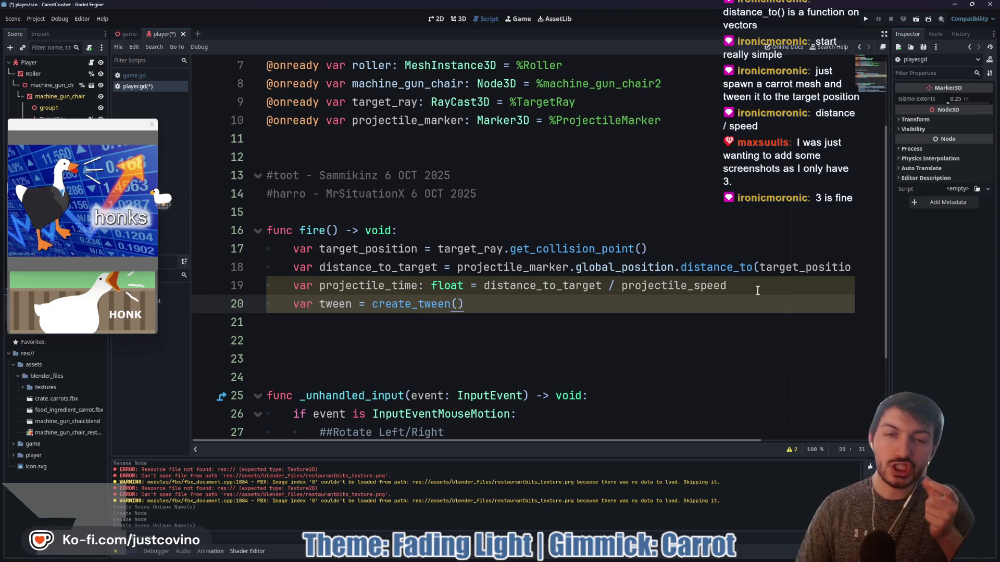
key("Return")
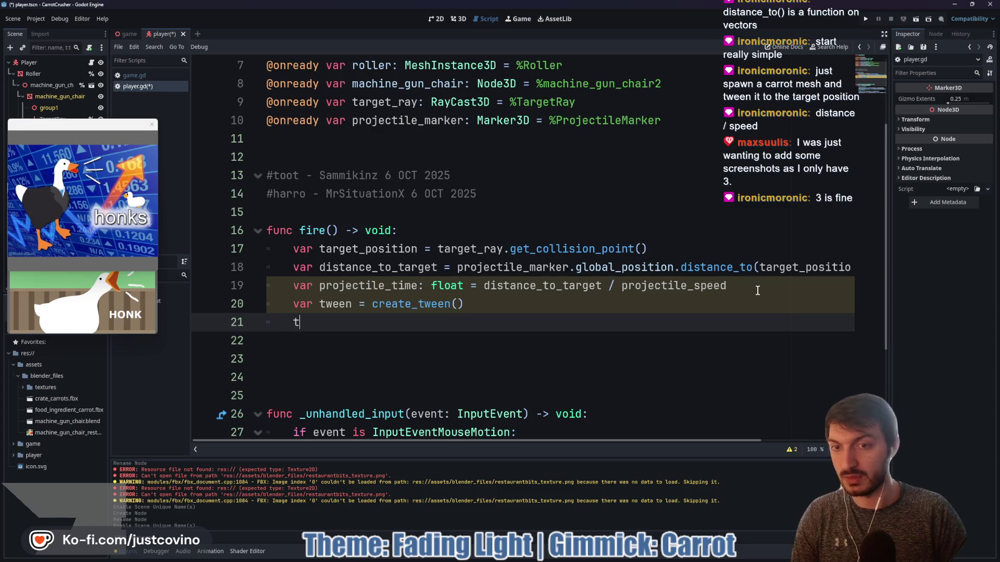
type("ween.tween_pro")
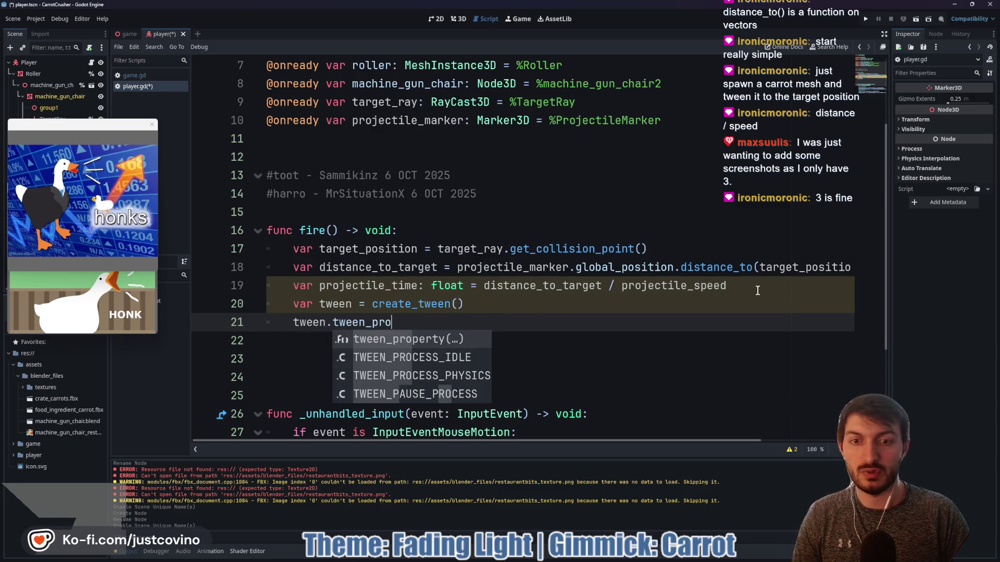
key("Return")
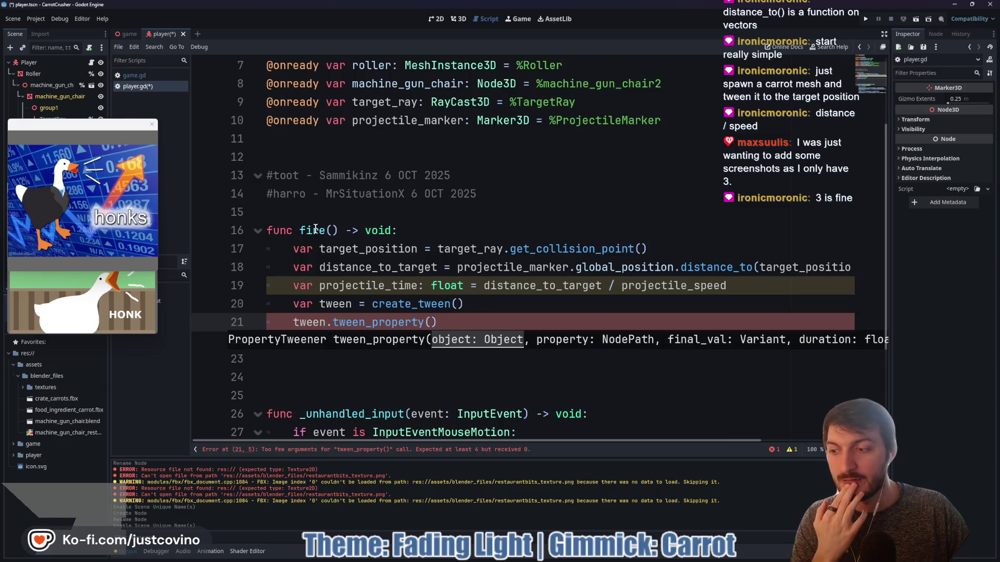
Close the goose's meme and notepad popups covering the editor
left_click(153, 126)
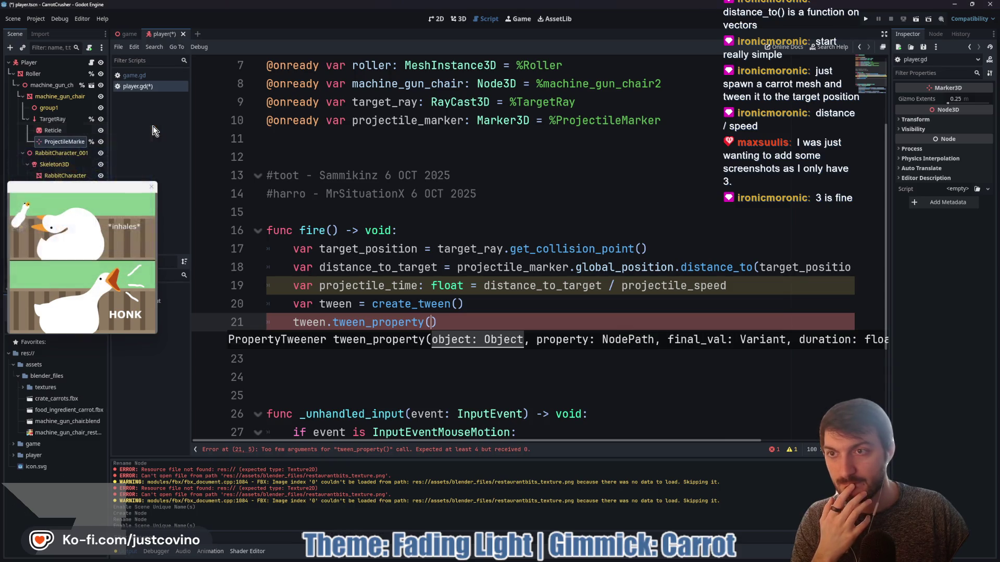
left_click(151, 187)
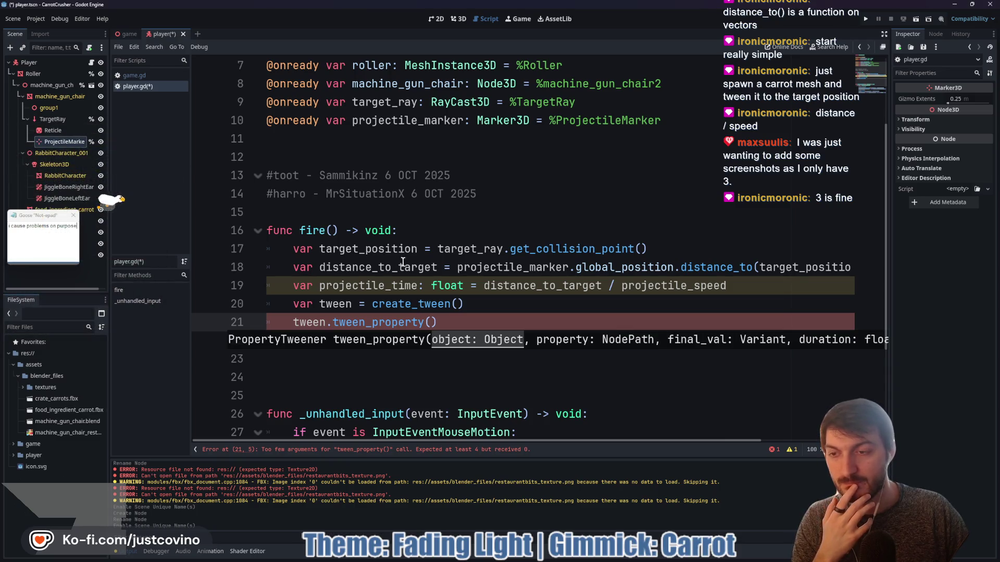
left_click(75, 214)
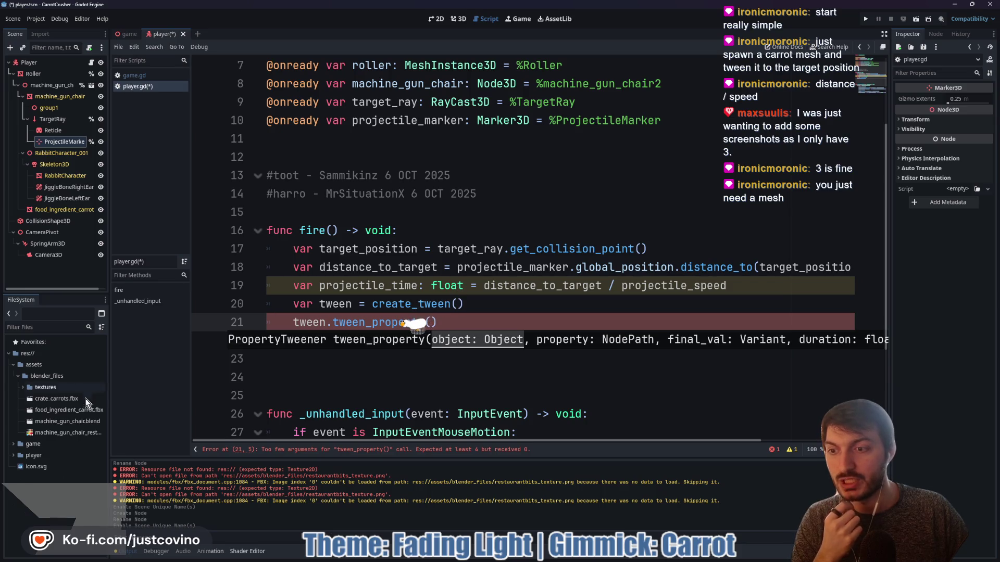
left_click(200, 34)
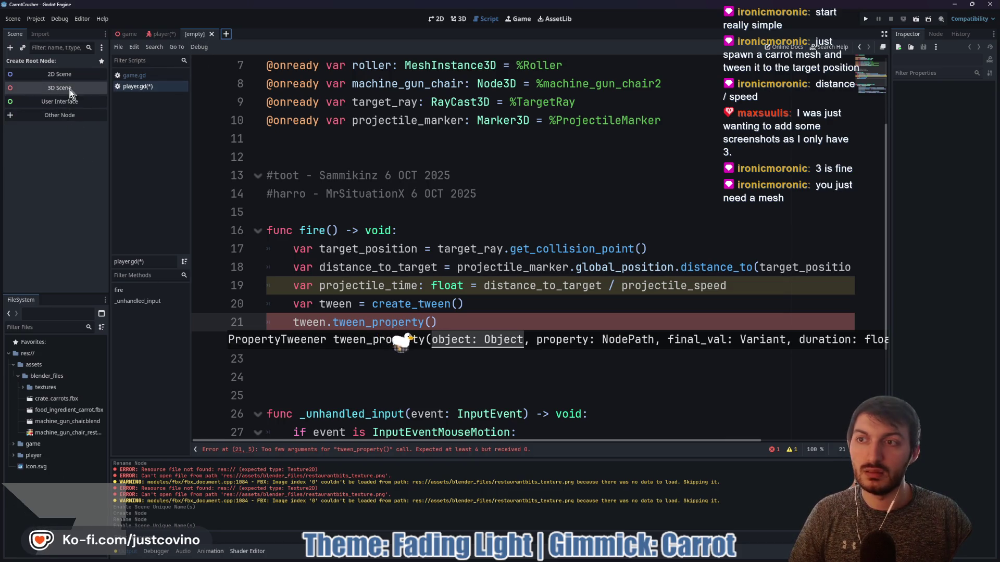
left_click(70, 89)
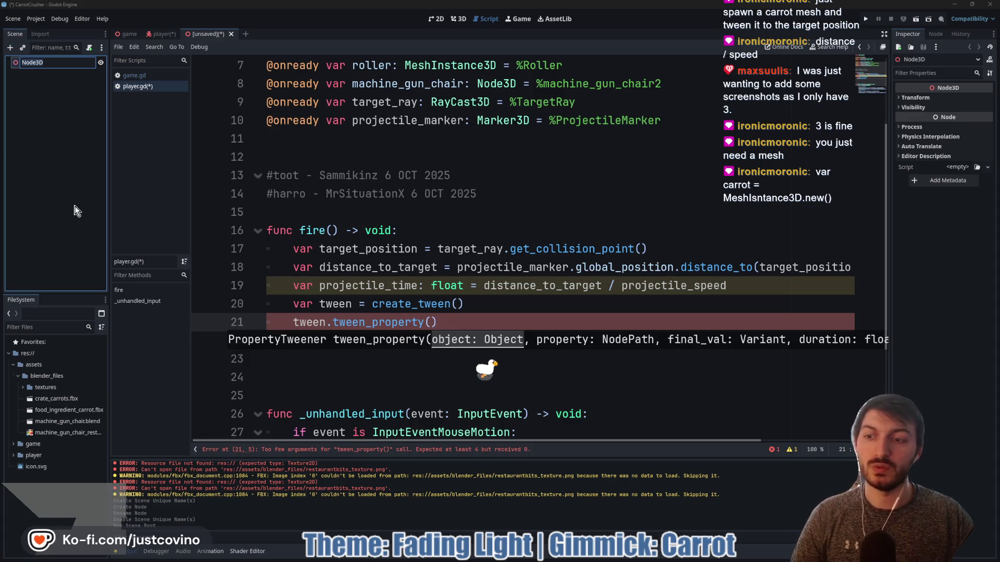
left_click(114, 240)
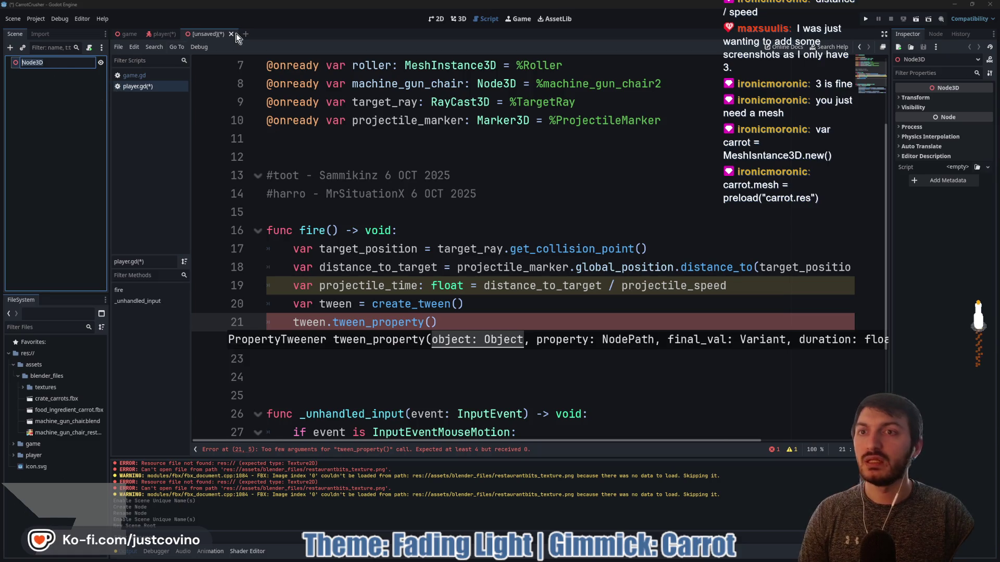
key("Escape")
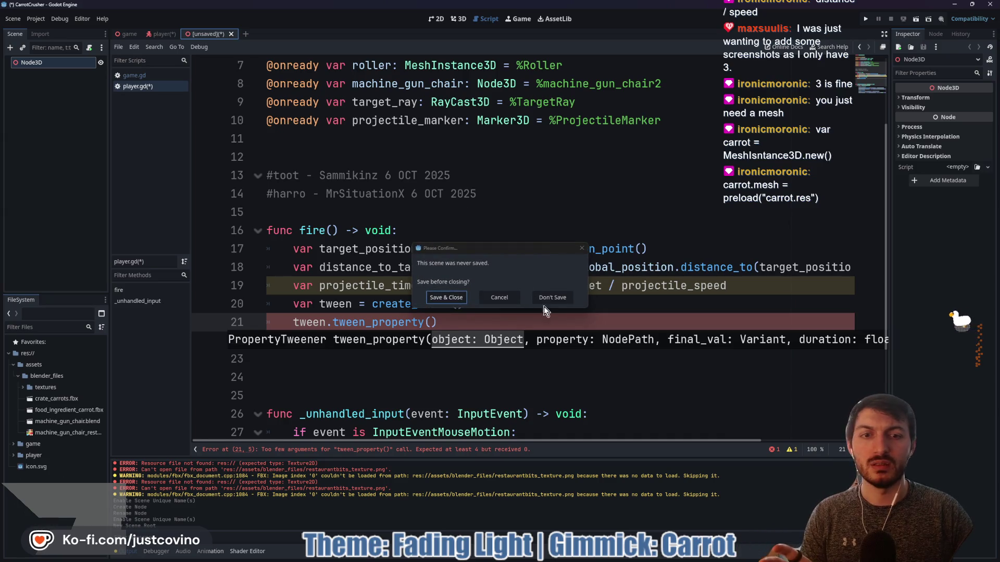
left_click(550, 298)
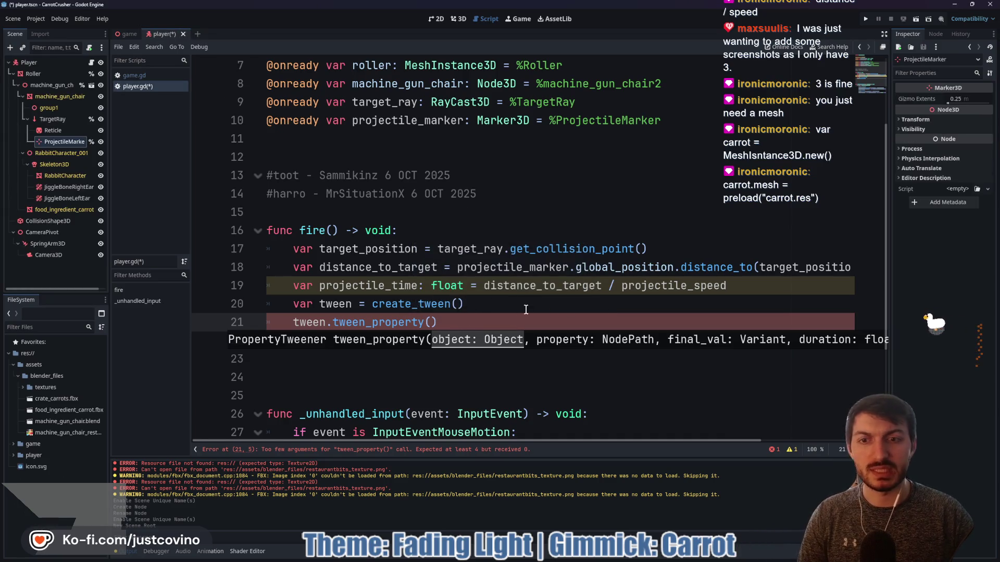
Add 'var carrot = MeshInstance3D.new()' below the projectile_time calculation
left_click(773, 299)
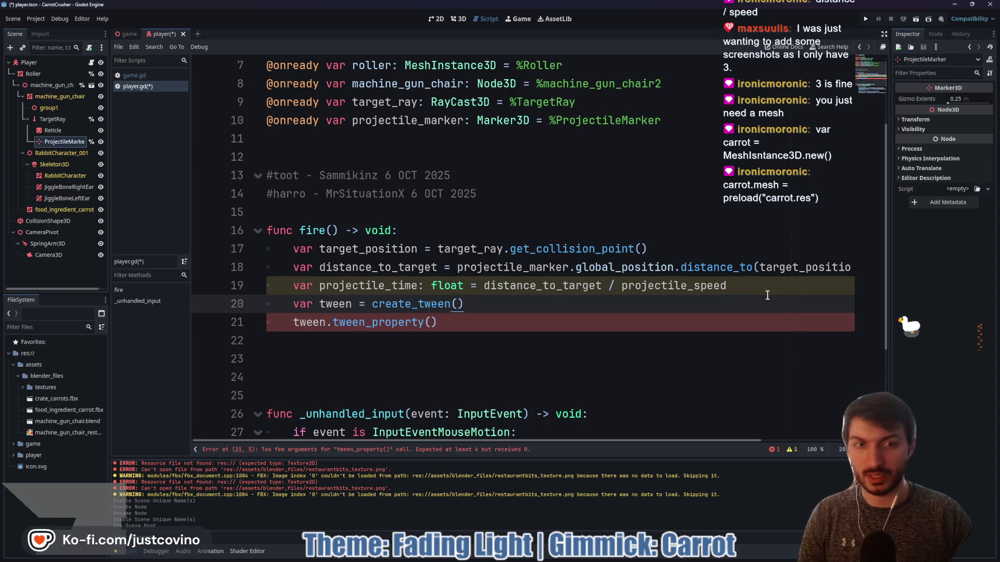
left_click(761, 282)
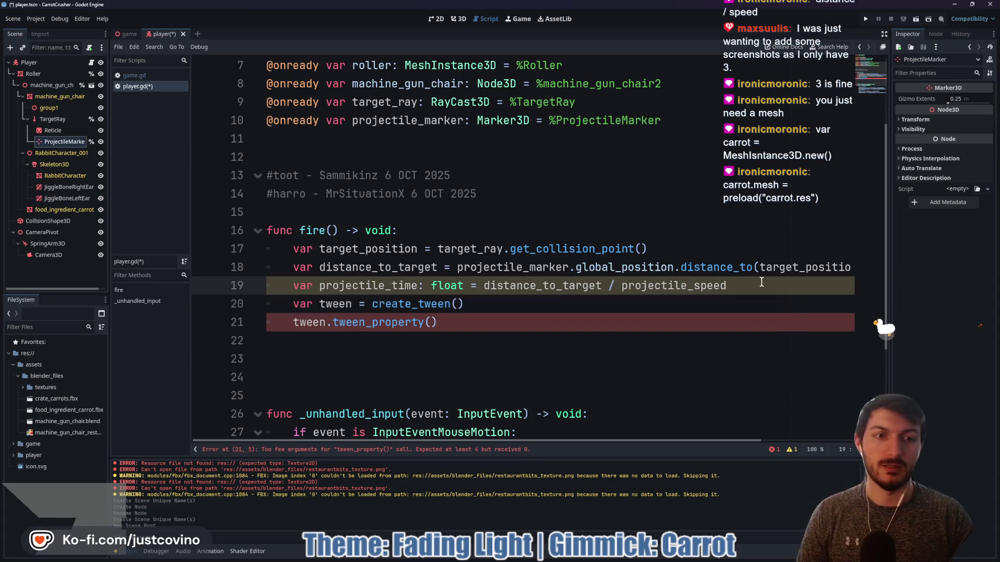
key("Return")
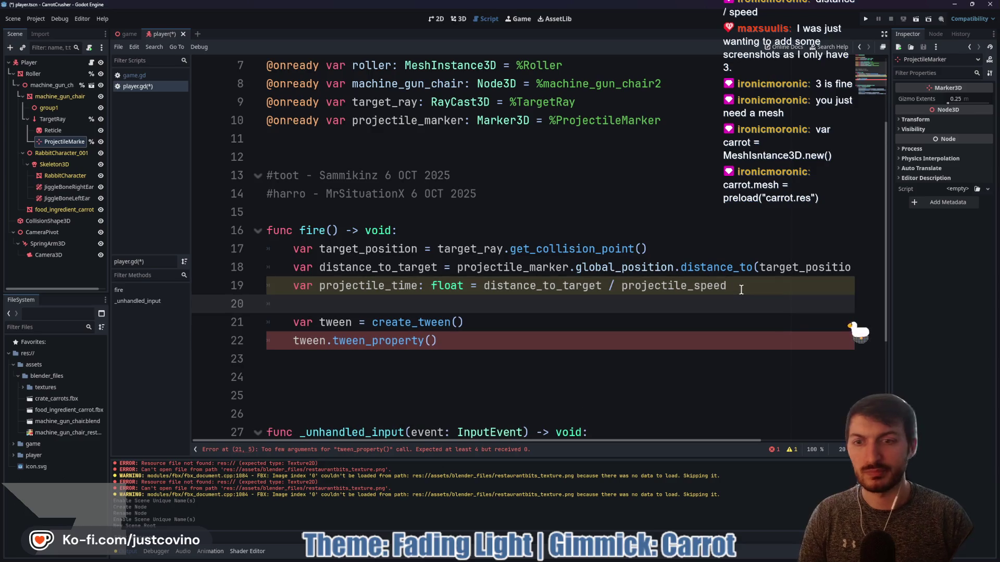
key("Return")
key("Up")
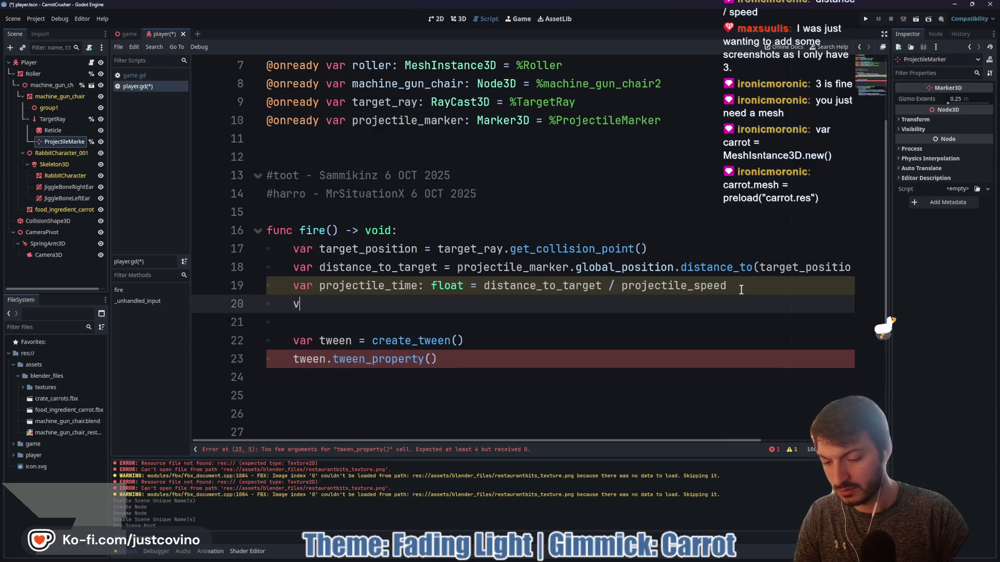
type("rrot = ")
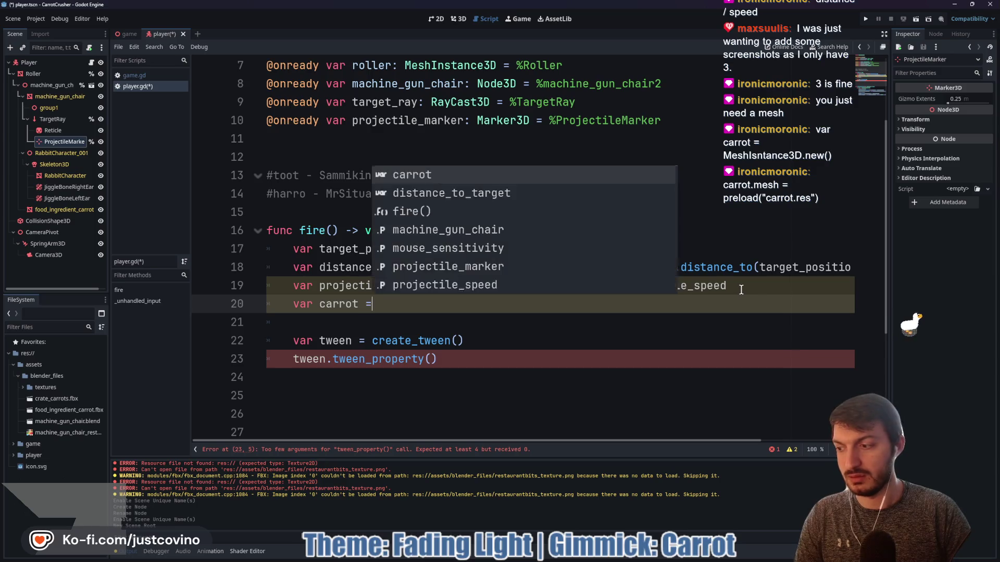
type("MeshInstance")
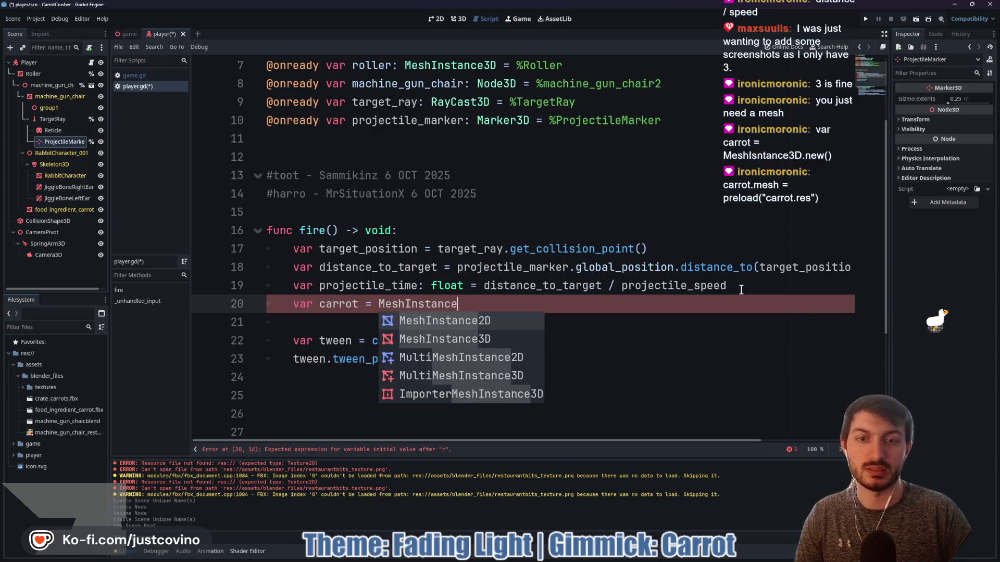
type("3D.new")
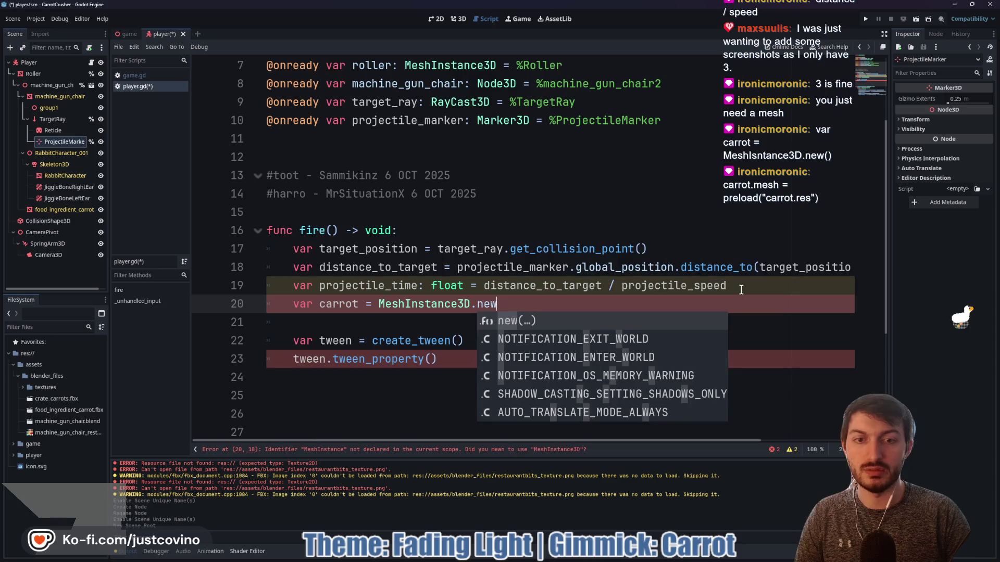
type("()")
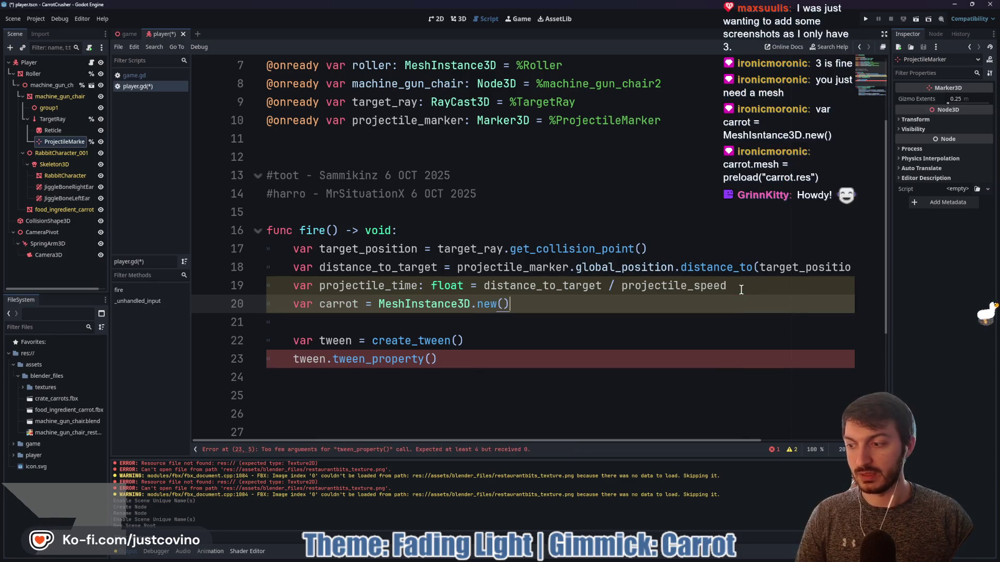
key("Return")
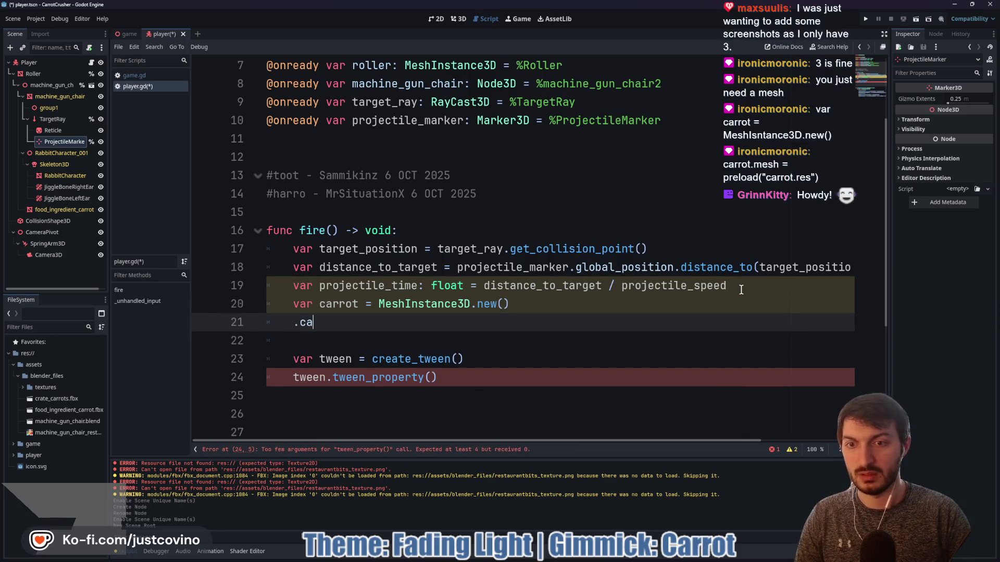
Set carrot.mesh to preload("res://assets/blender_files/food_ingredient_carrot.fbx") using the copied FileSystem path
type("carrot.mesh")
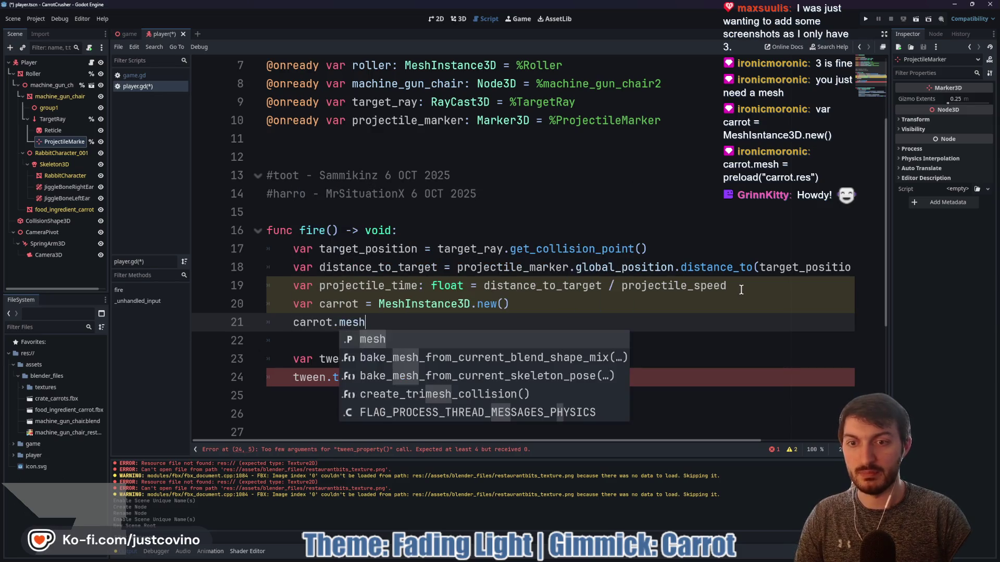
type(" = ")
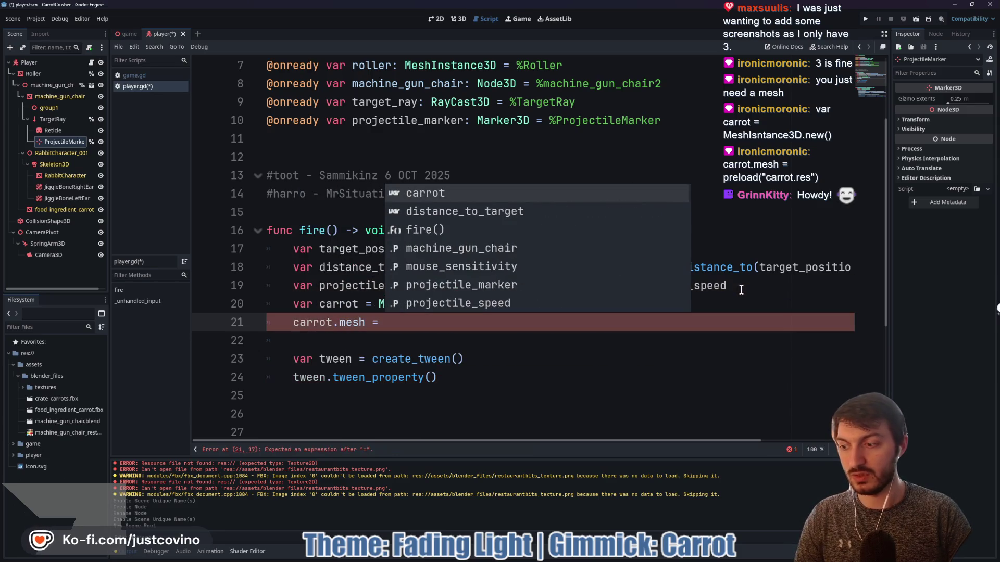
type("preload")
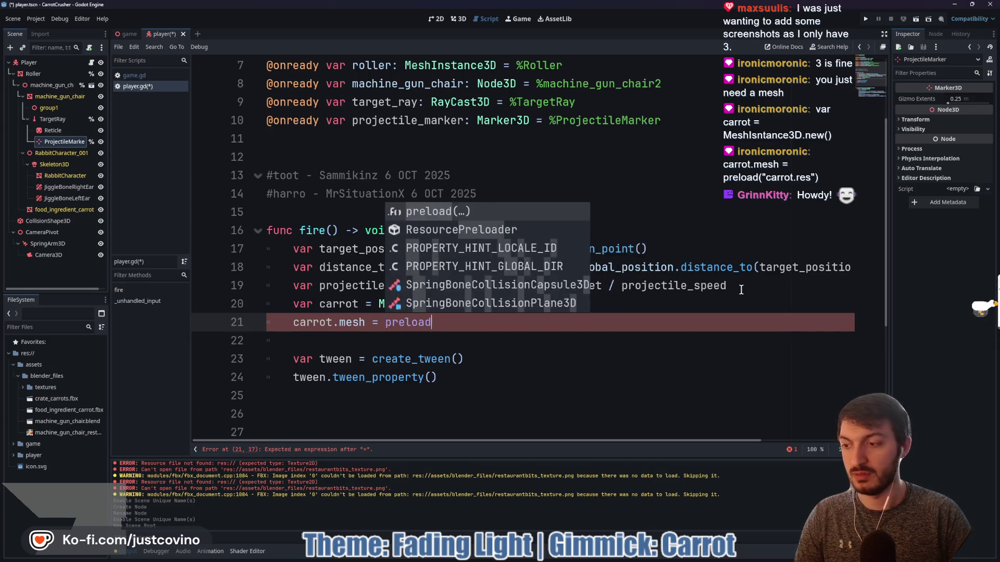
type("(")
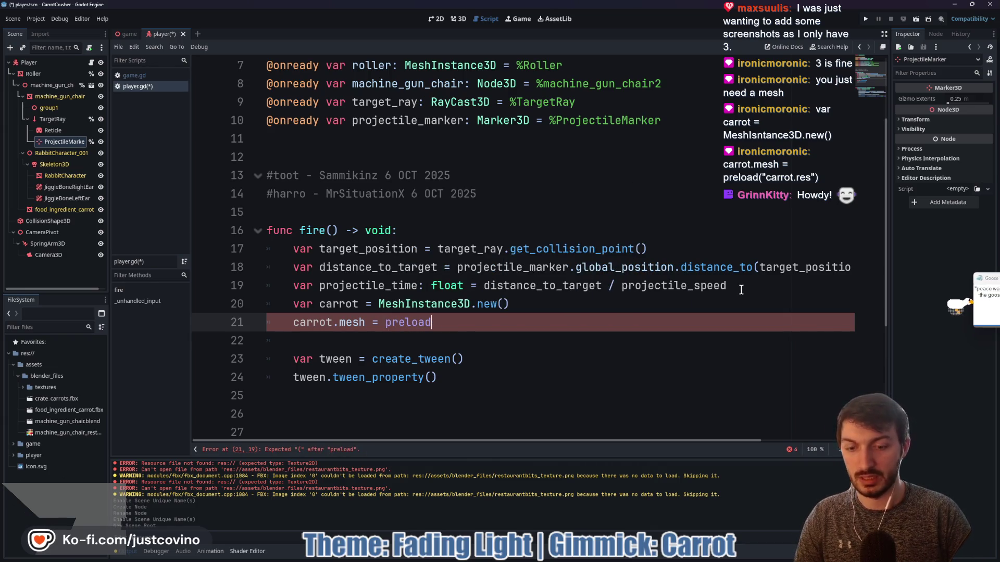
type("\"")
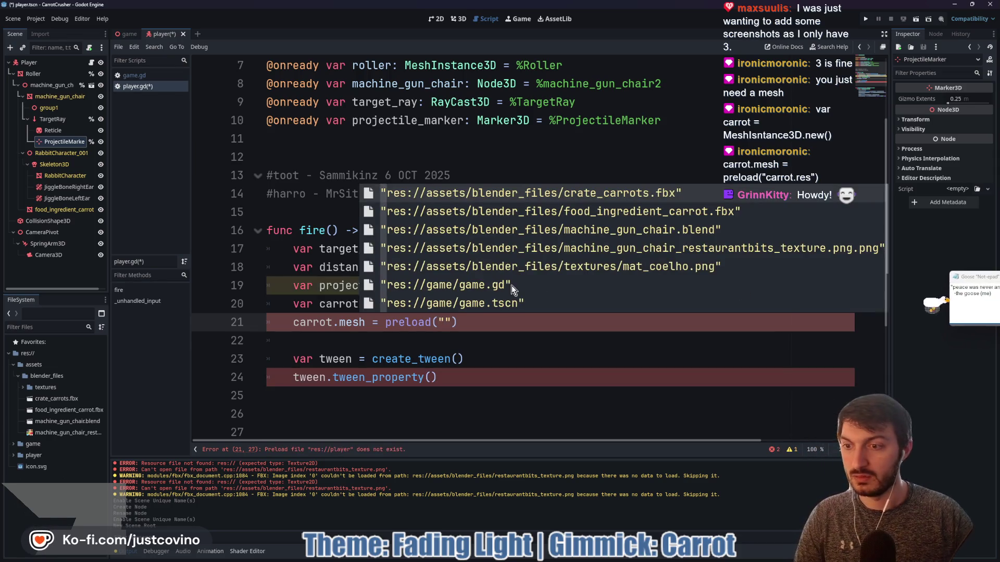
left_click(70, 411)
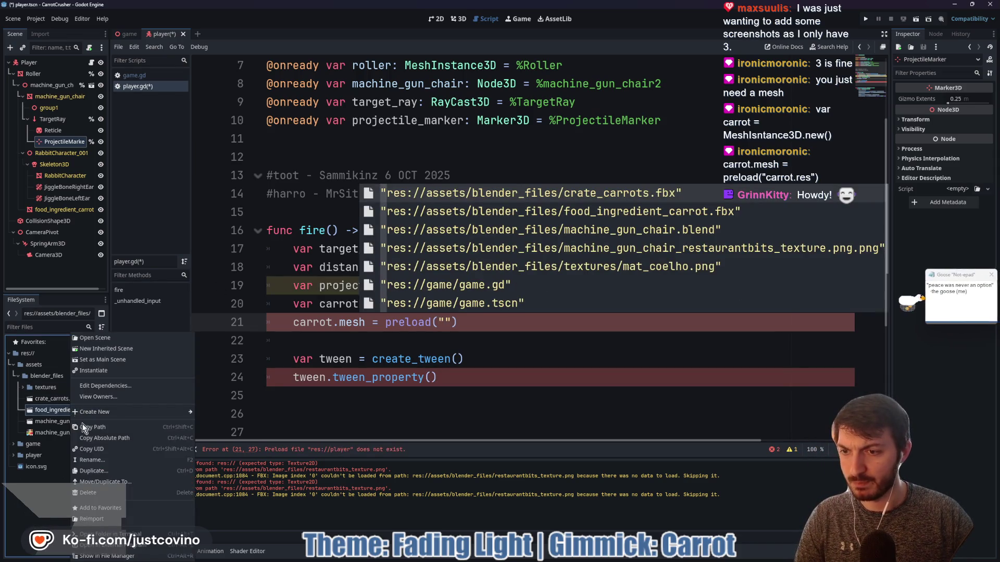
left_click(445, 323)
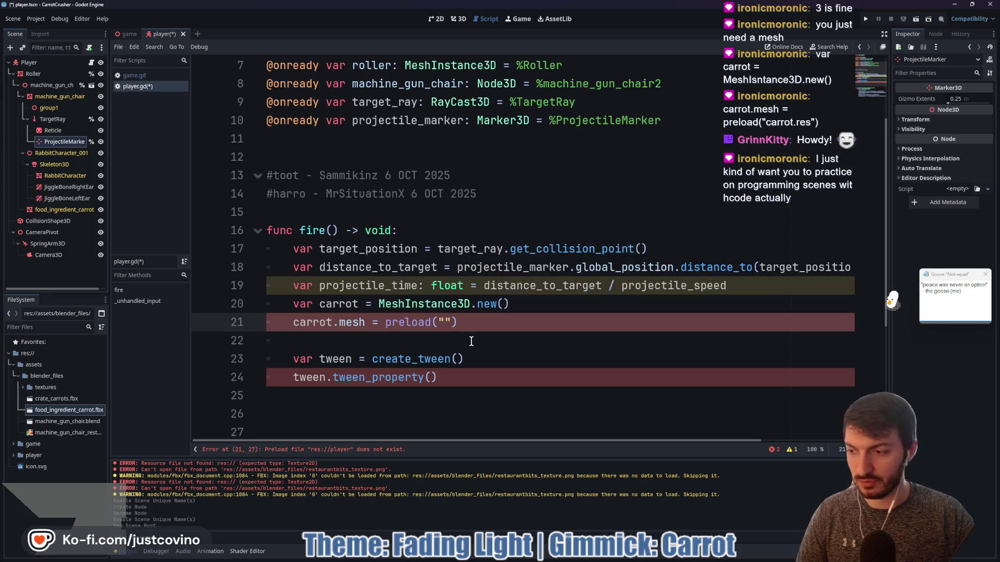
type("res://assets/blender_files/food_ingredient_carrot.fbx")
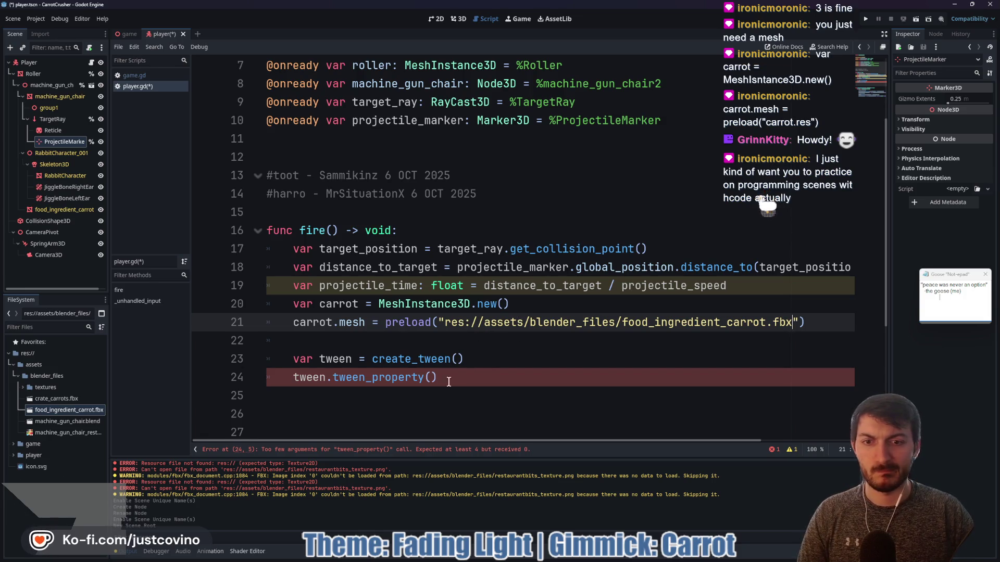
left_click(431, 378)
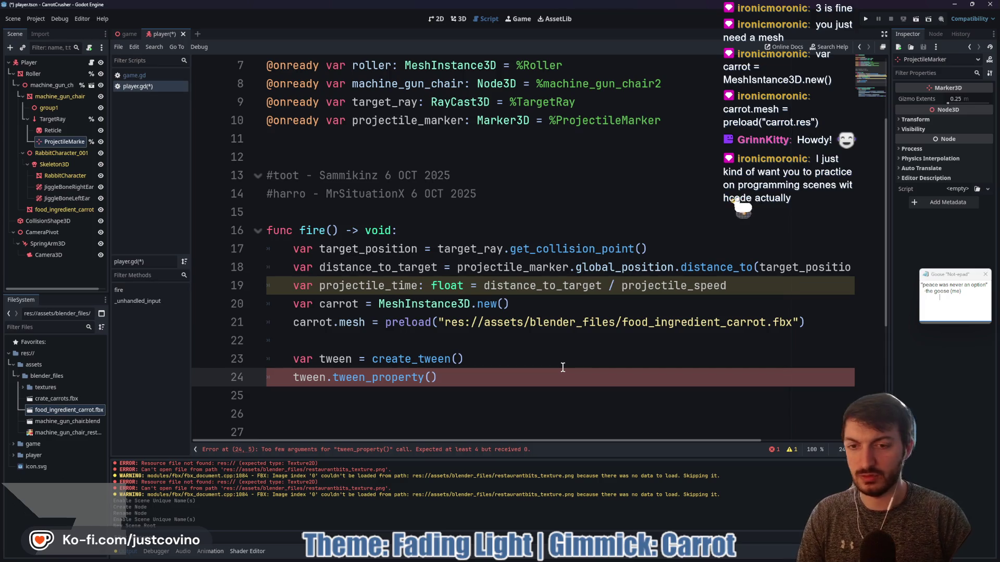
Fill in tween_property(carrot, "global_position", target_position, projectile_time)
type("carrot, :")
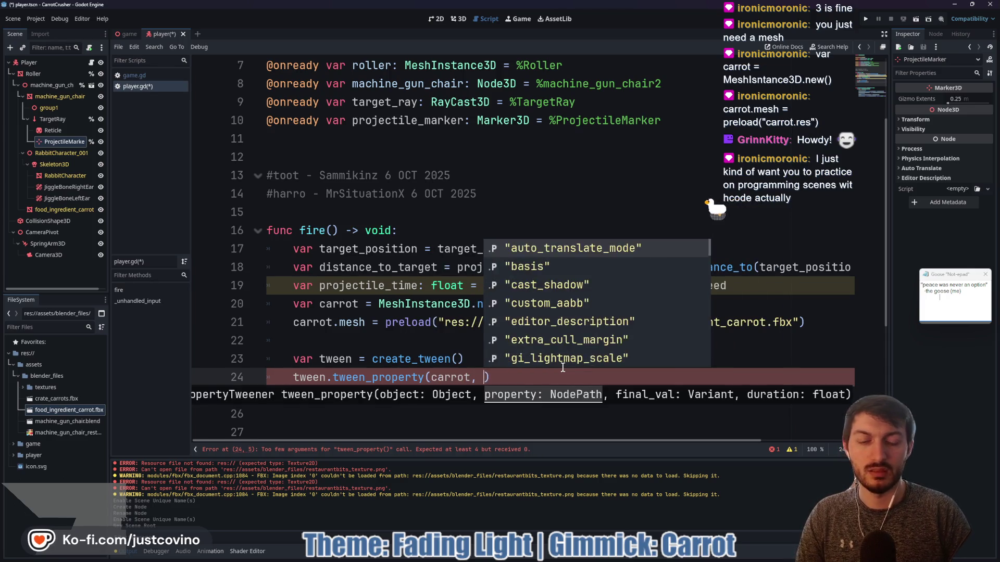
key("BackSpace")
type("\"global")
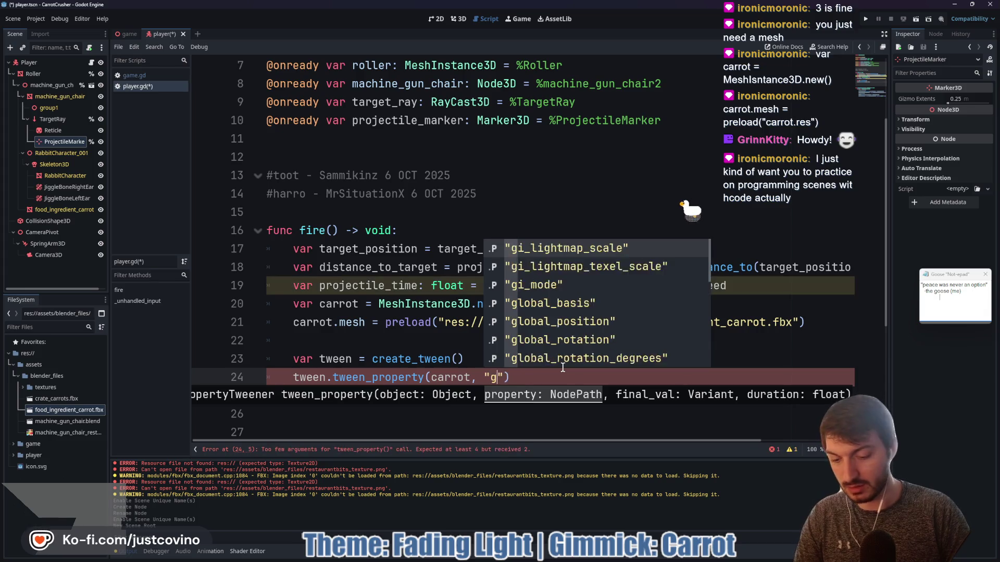
type("_position")
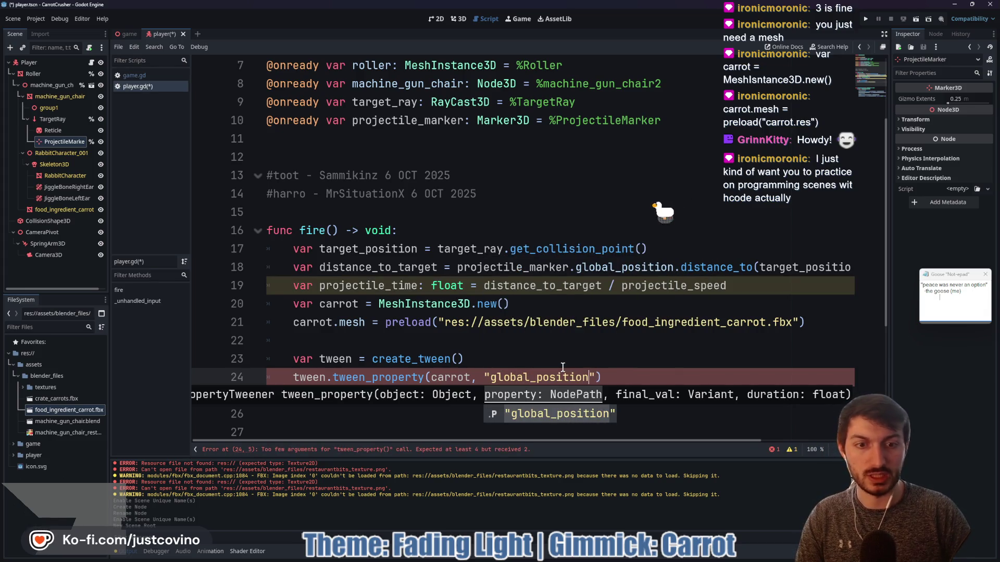
key("Return")
type(", ")
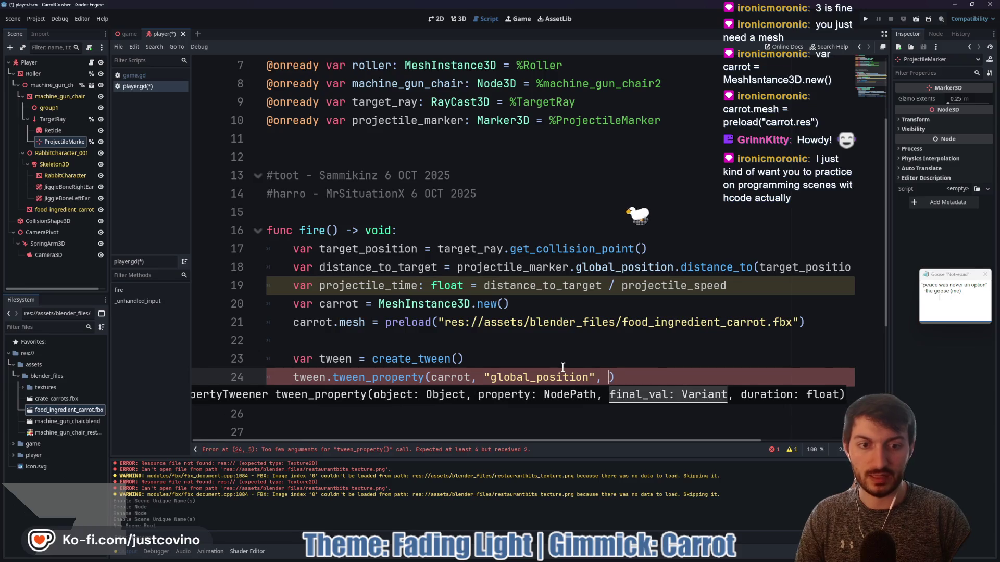
type("target")
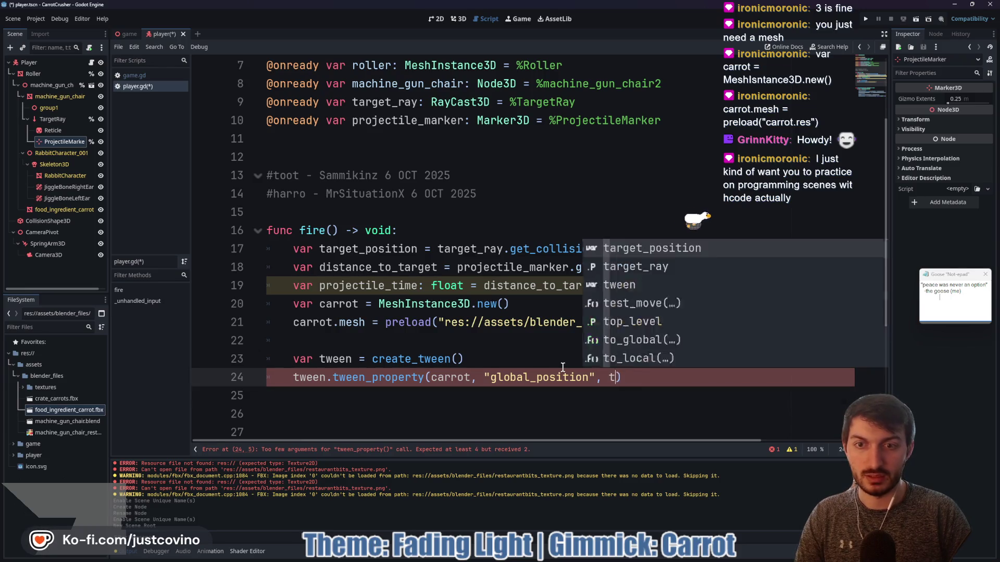
key("Return")
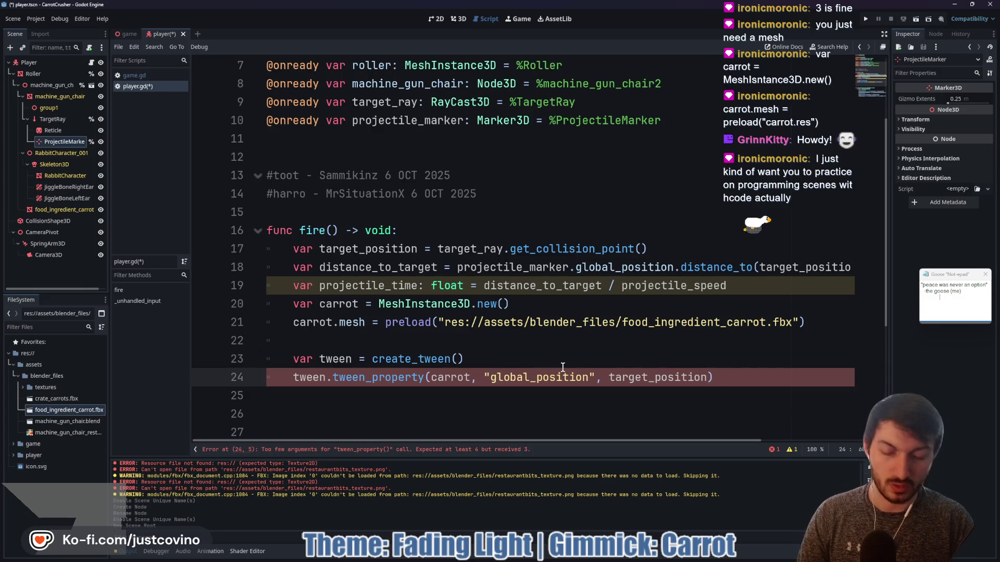
type(", proje")
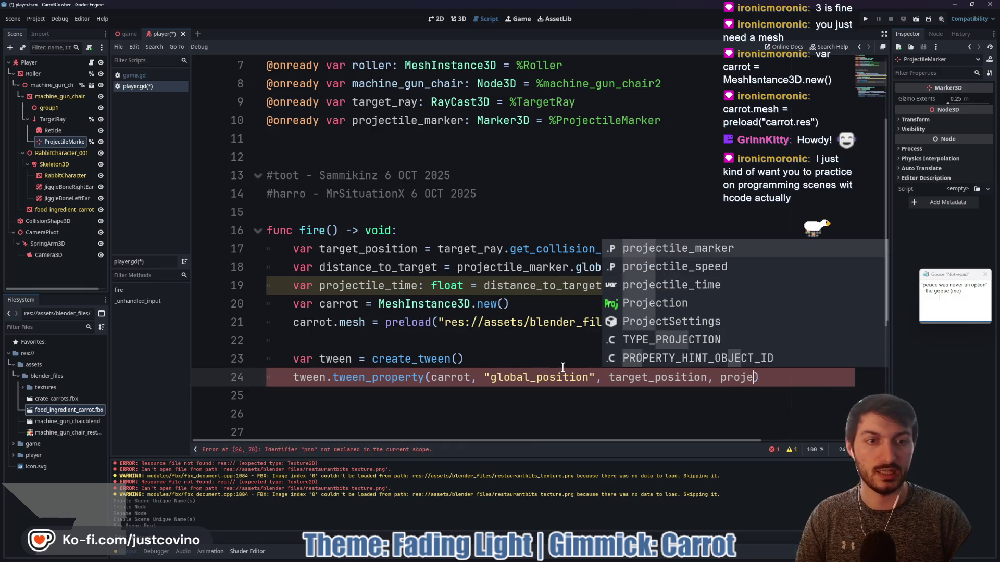
key("Down")
key("Down")
key("Return")
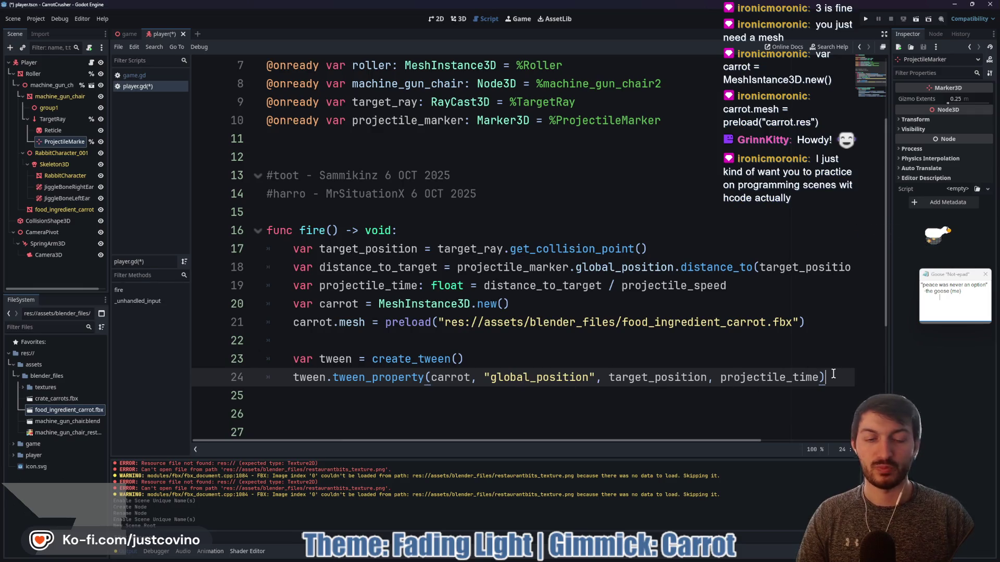
Add tween.tween_callback(carrot.queue_free) on the next line and save player.gd
key("Return")
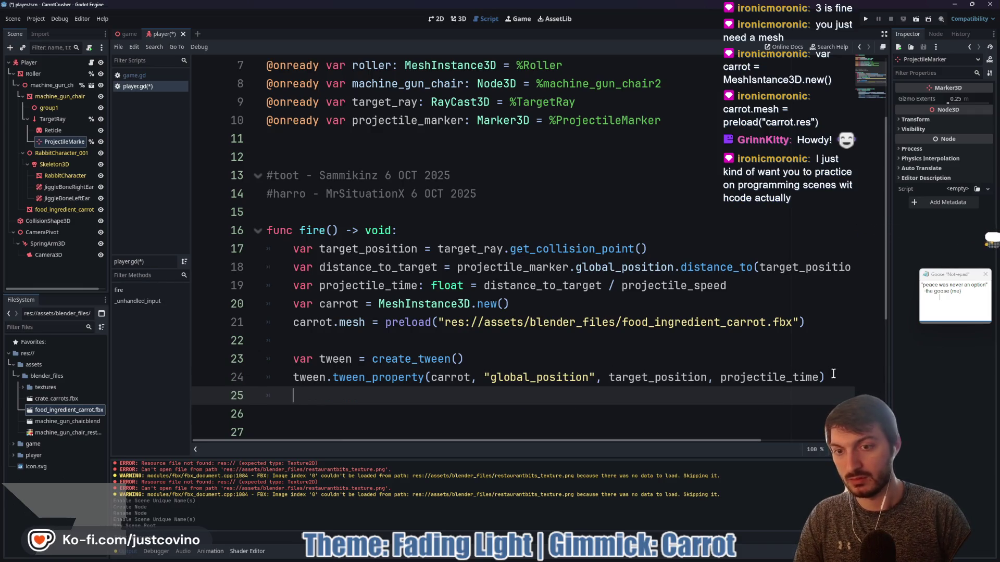
type("a")
key("BackSpace")
type("tween.")
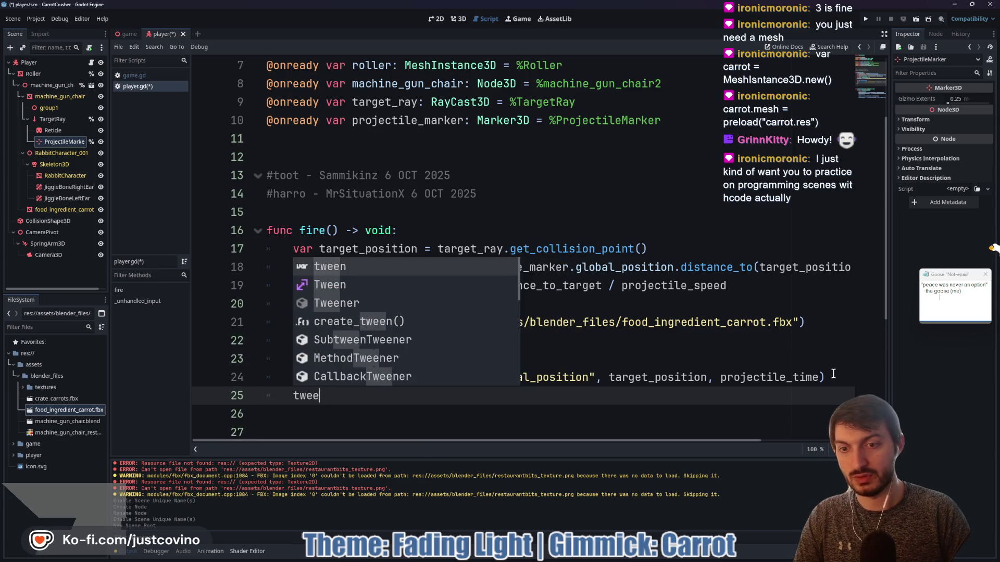
type("tween")
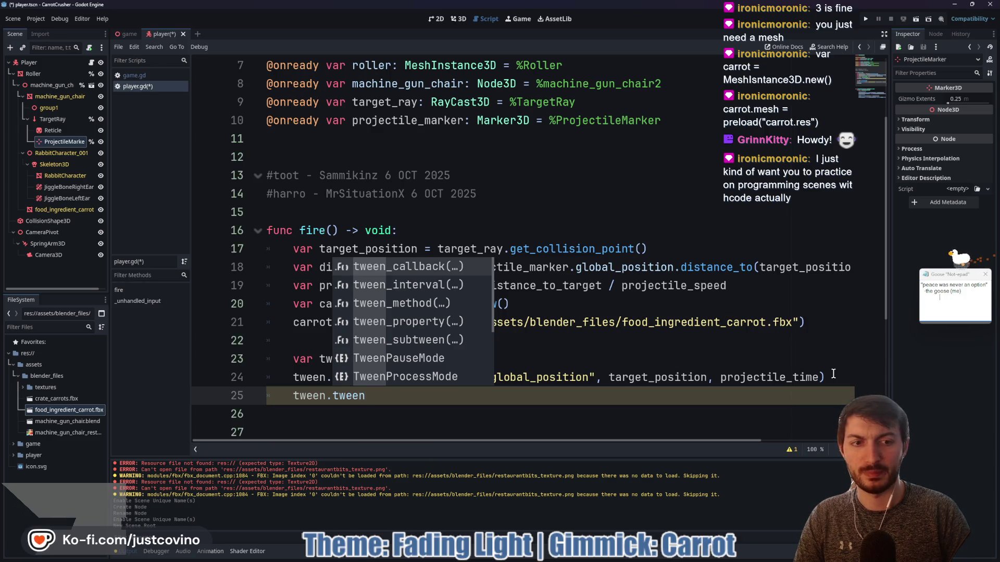
key("BackSpace")
key("BackSpace")
key("BackSpace")
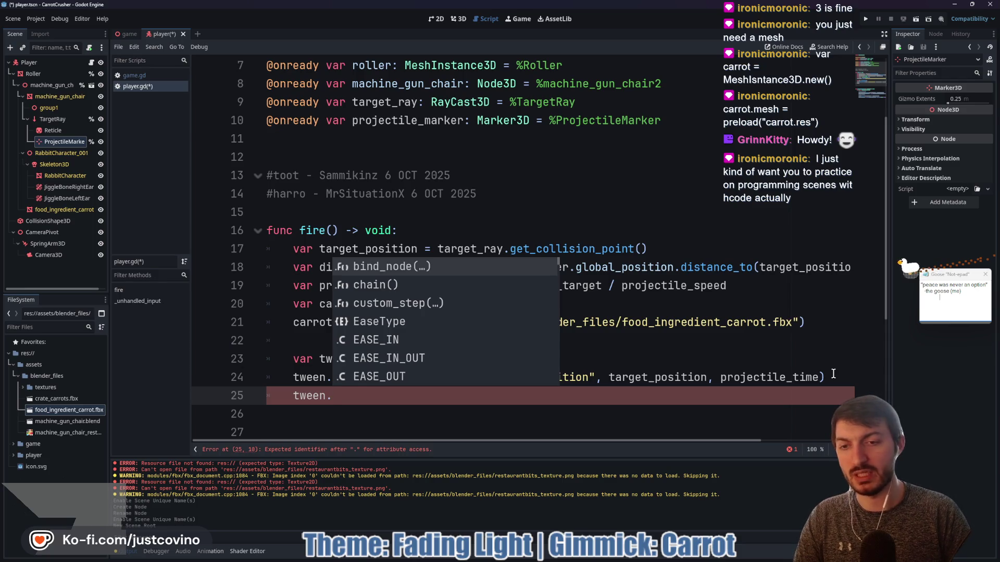
type("tween")
key("Return")
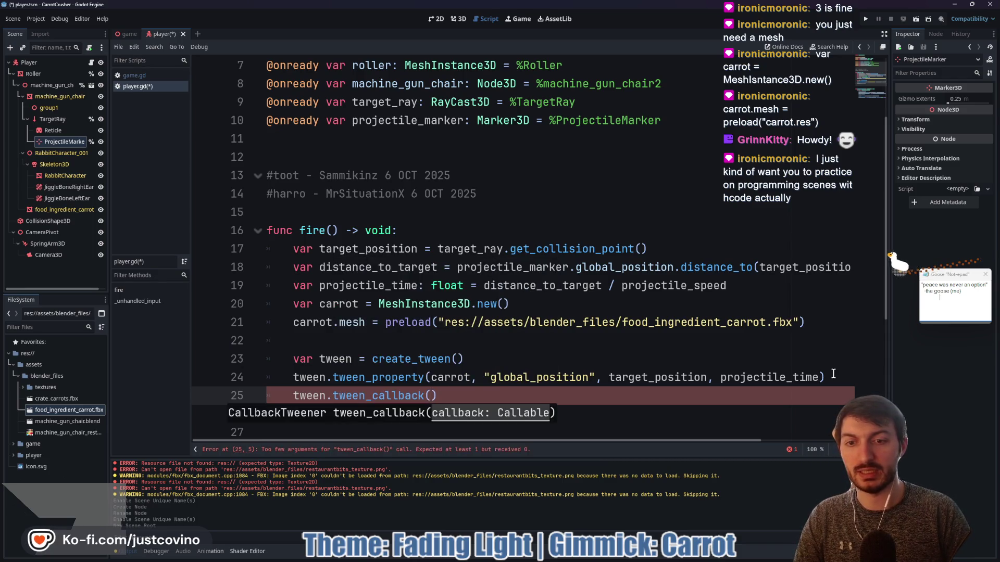
type("carrot.queue")
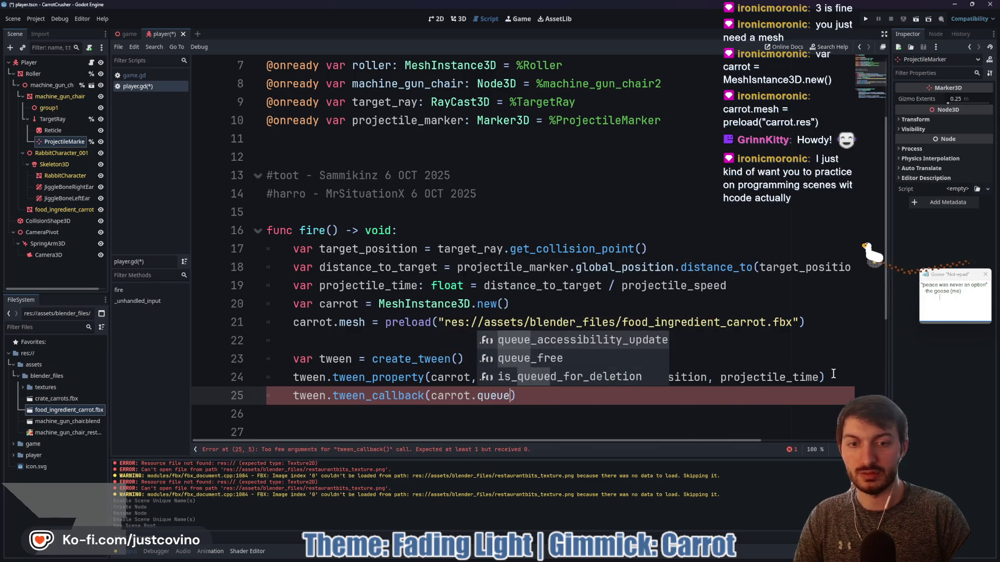
key("Down")
key("Return")
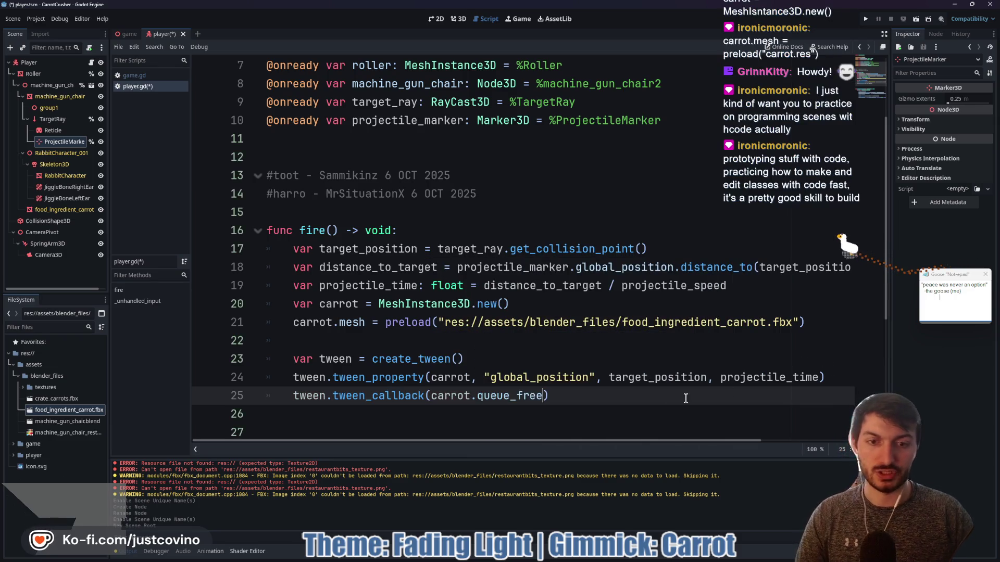
key("ctrl+s")
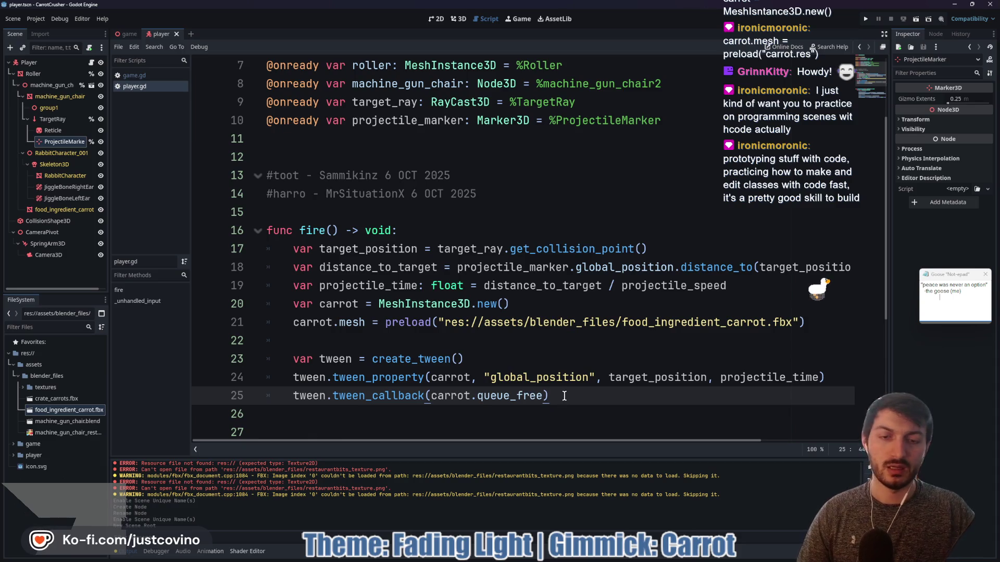
Add 'elif event.is_action_pressed("shoot"):' on line 38 of _unhandled_input
scroll(474, 349, "down", 4)
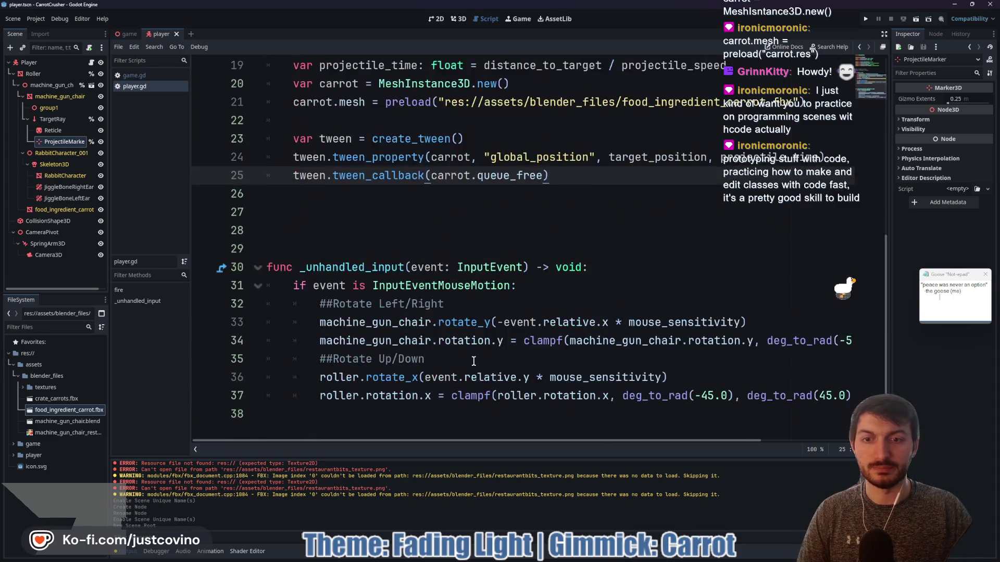
left_click(365, 414)
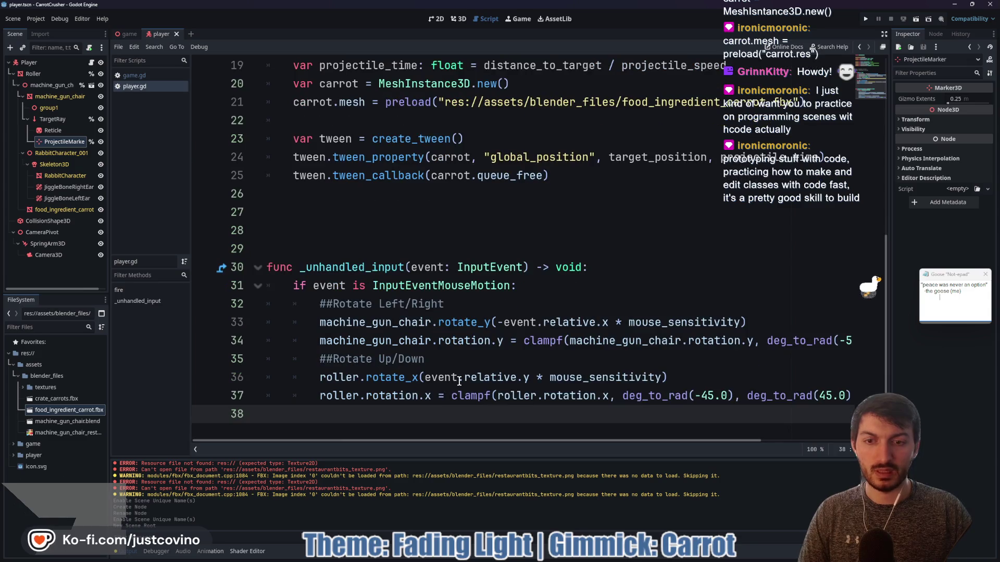
key("Return")
key("Return")
key("Return")
left_click(458, 382)
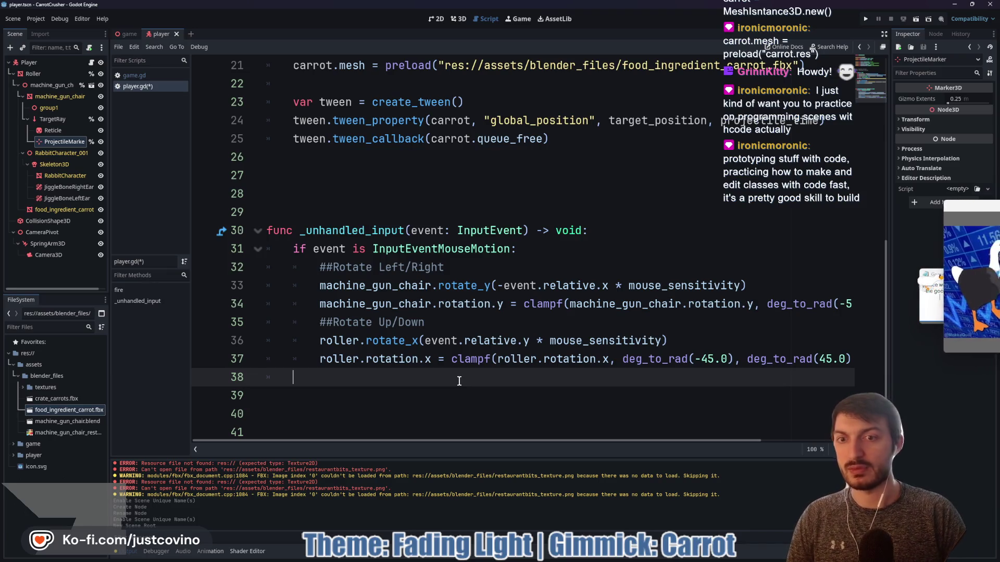
type("elif event.is_action")
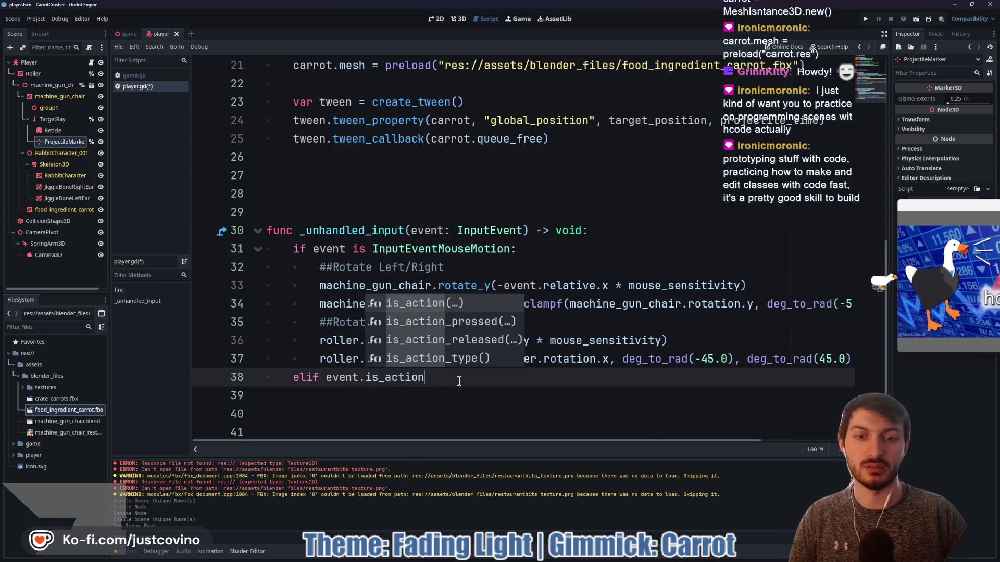
key("Down")
key("Return")
type(":")
key("BackSpace")
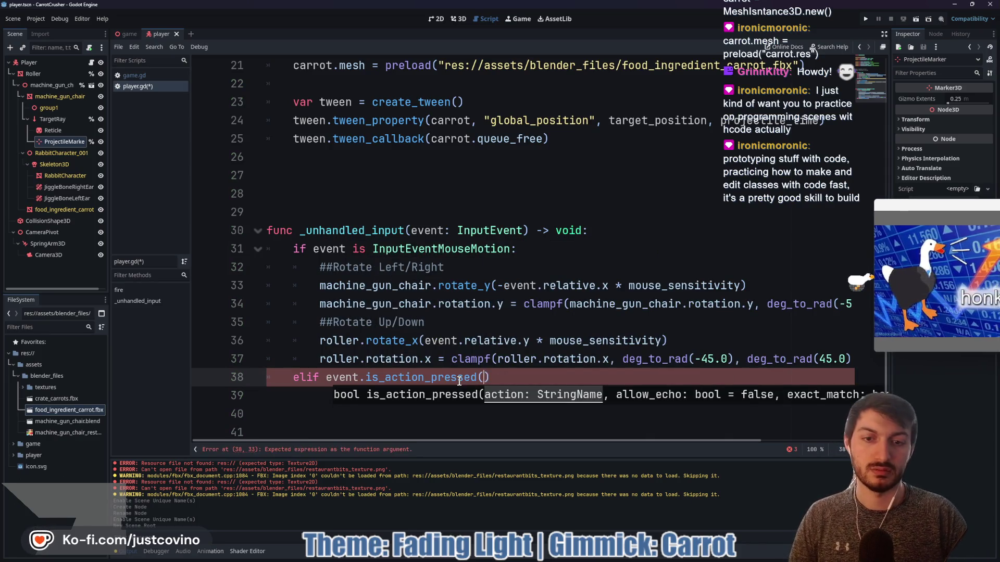
type("\"shoot")
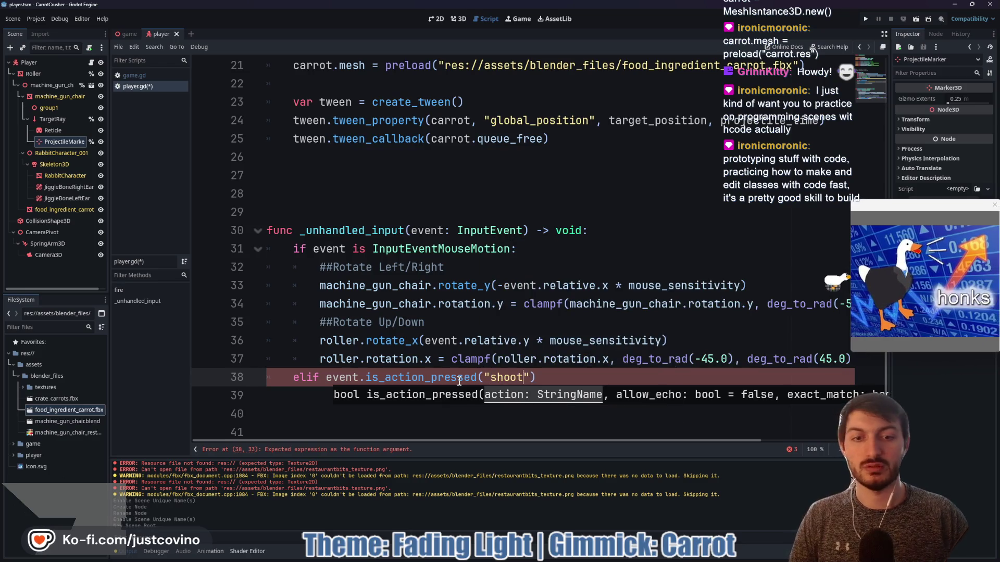
key("End")
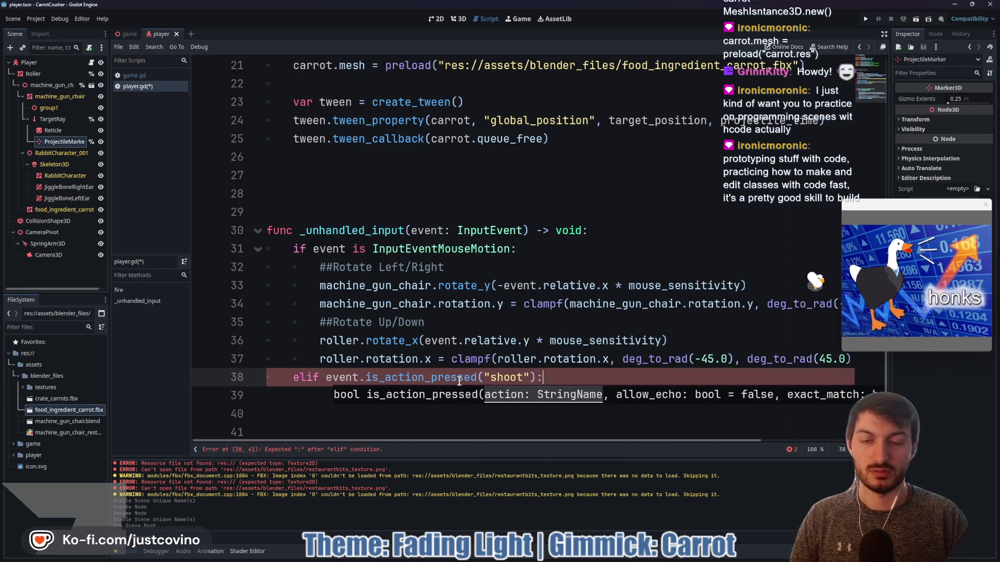
Call fire() on the indented line beneath the shoot branch
key("Return")
type("fi")
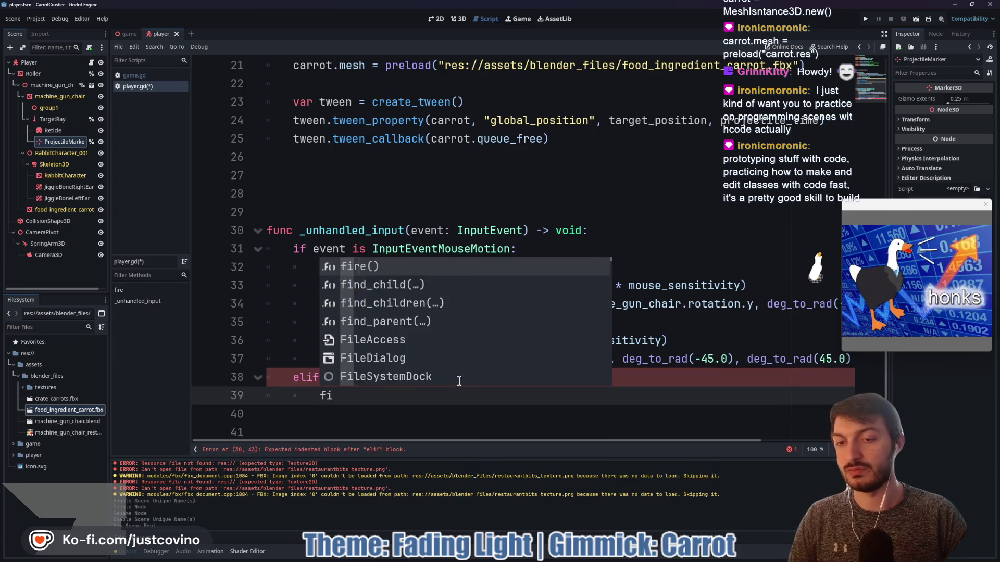
key("Return")
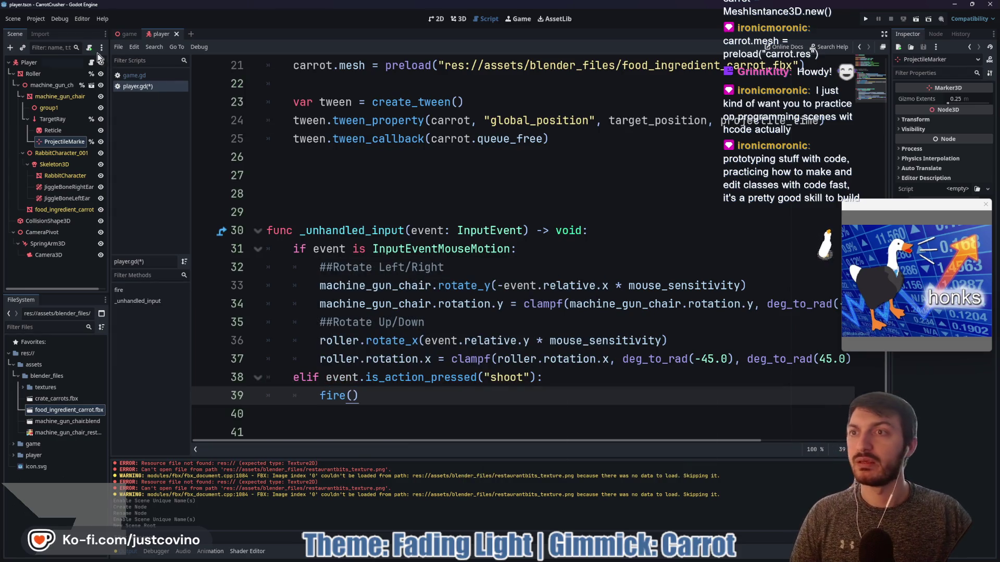
Add a new 'shoot' action in the Project Settings Input Map
left_click(34, 19)
left_click(52, 32)
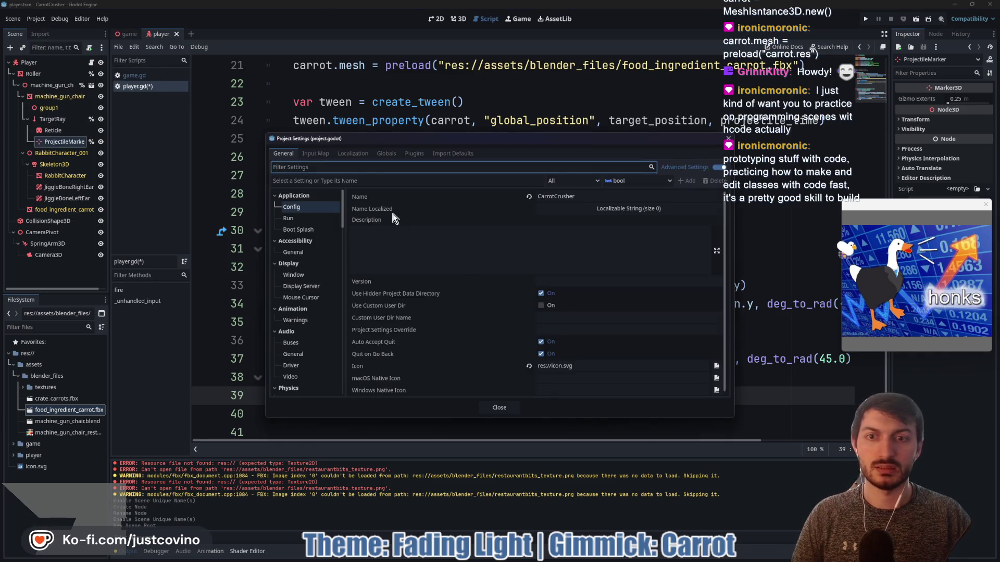
left_click(316, 154)
left_click(388, 180)
type("shoot")
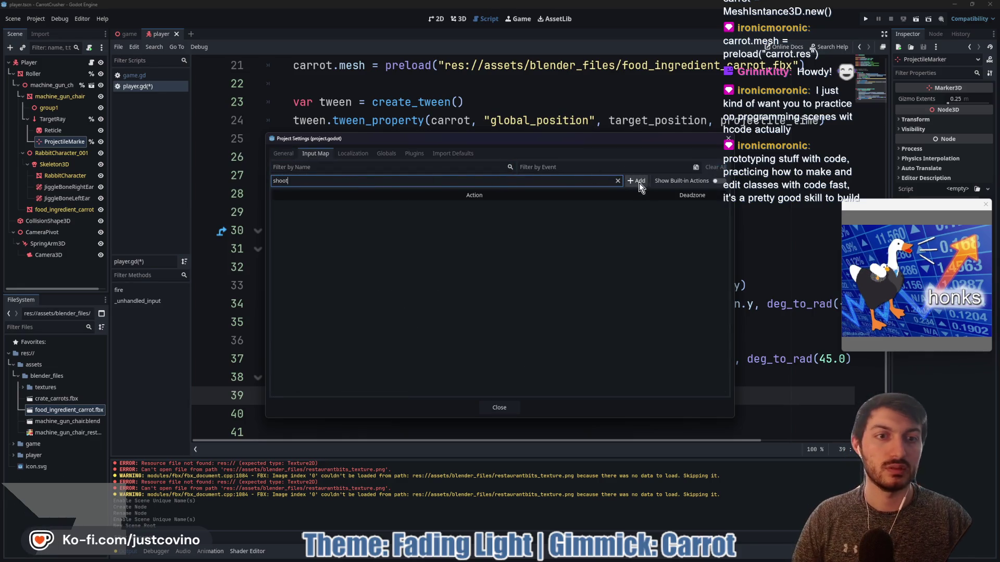
left_click(639, 182)
Bind Left Mouse Button to the shoot action, close Project Settings, and save player.gd
left_click(712, 206)
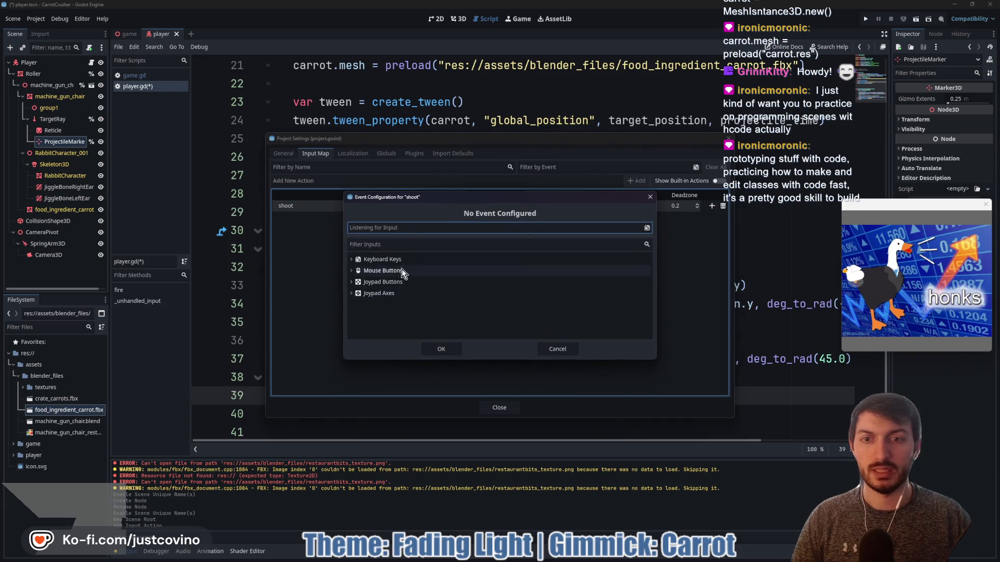
left_click(351, 270)
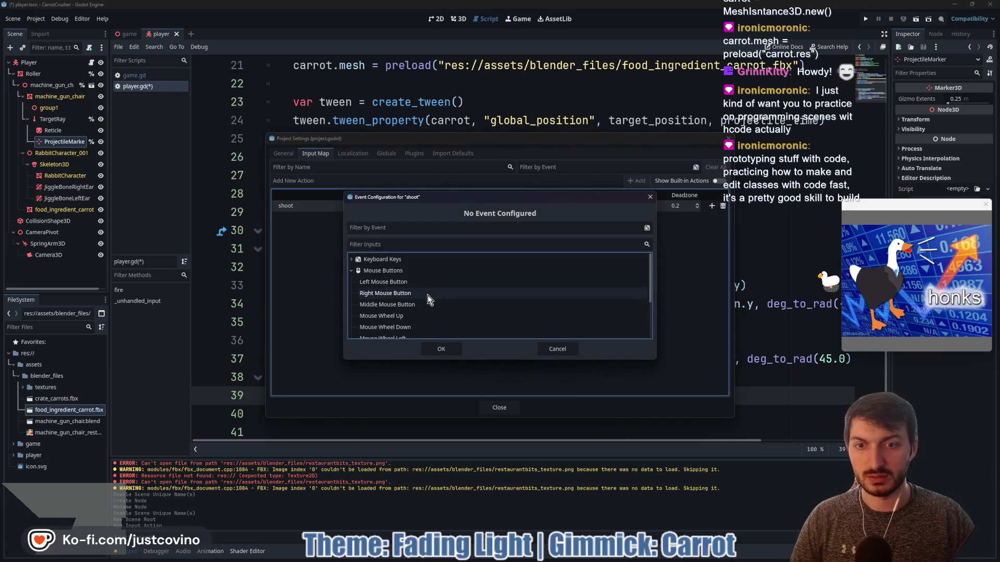
left_click(411, 284)
left_click(441, 350)
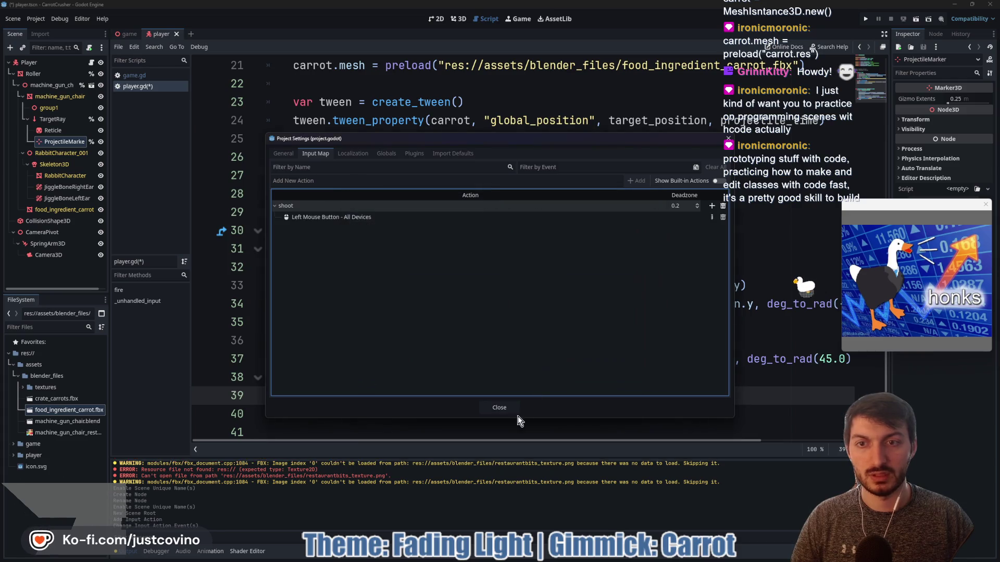
left_click(505, 410)
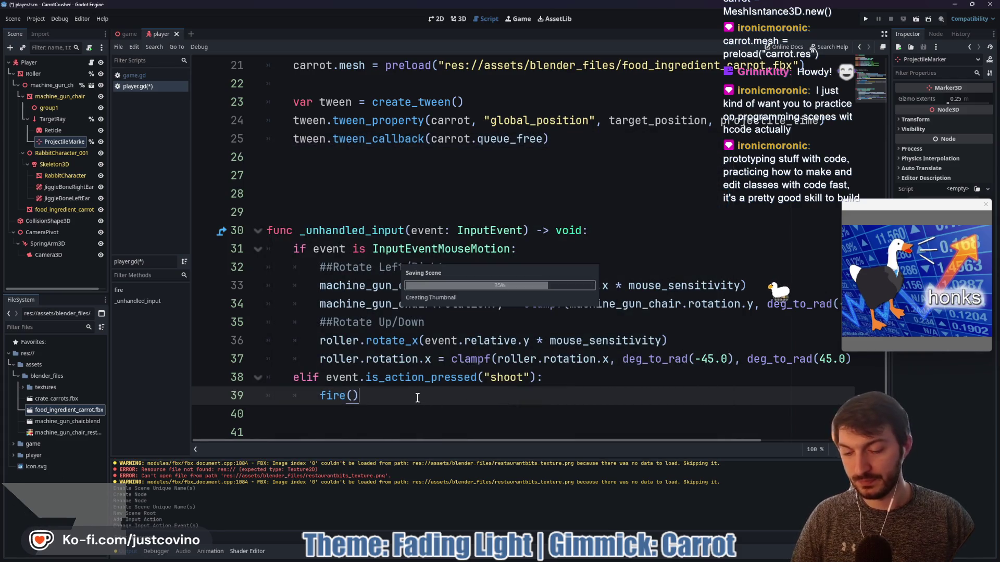
key("ctrl+s")
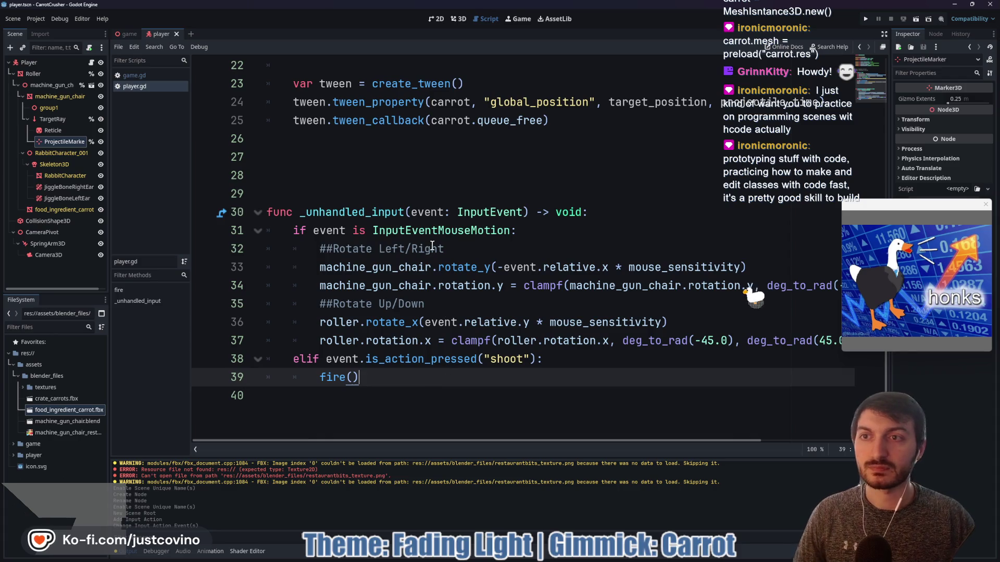
Run the game scene with F5 to test shooting, then stop it
left_click(130, 34)
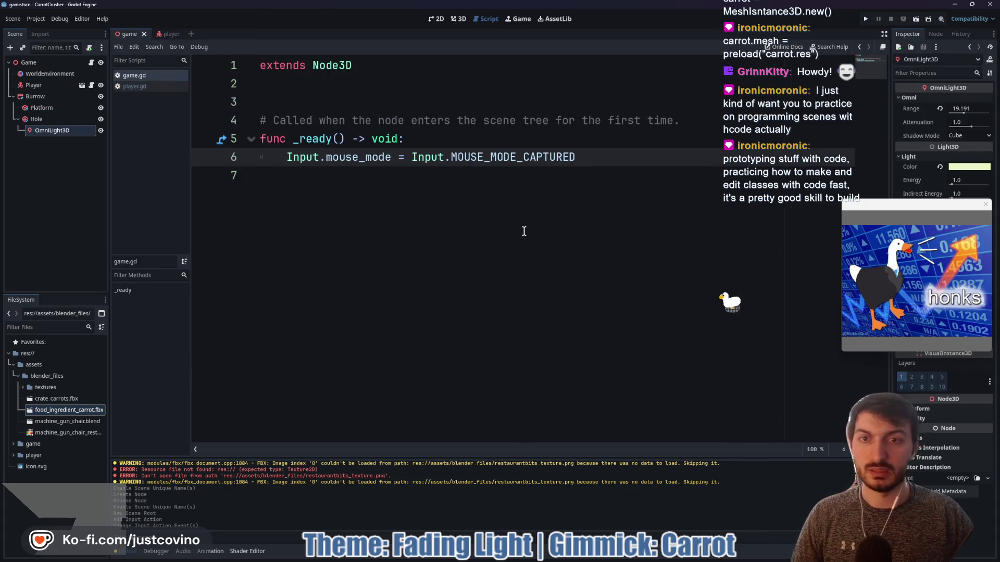
key("F5")
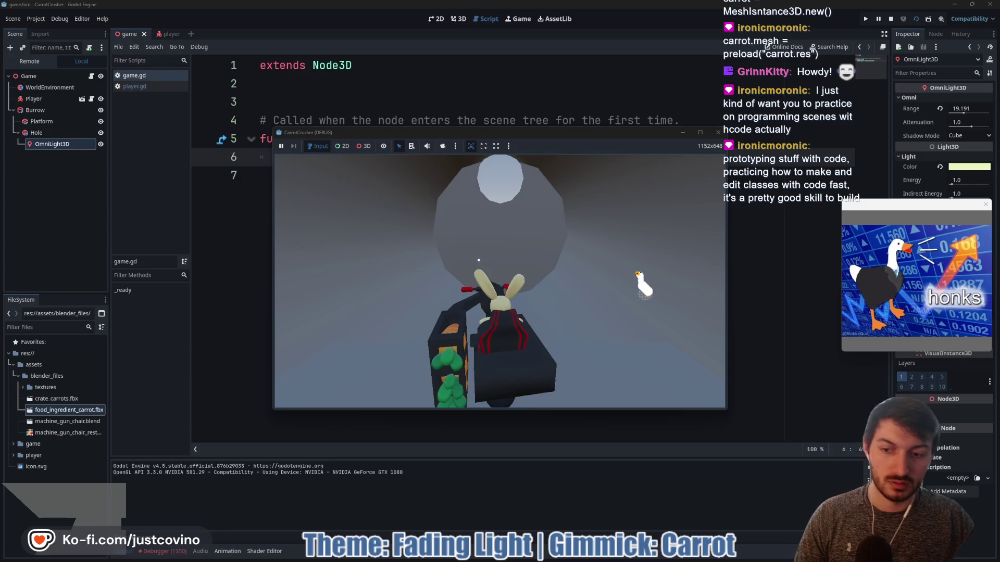
key("alt+F4")
Review the not-in-tree errors from fire() at player.gd:24, clear them, and return to the player scene
left_click(168, 551)
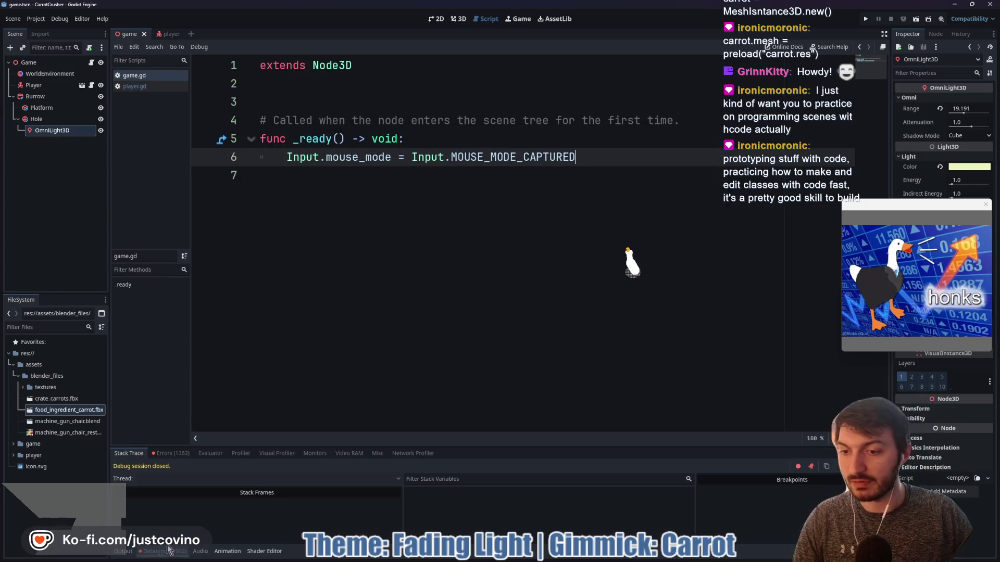
left_click(172, 453)
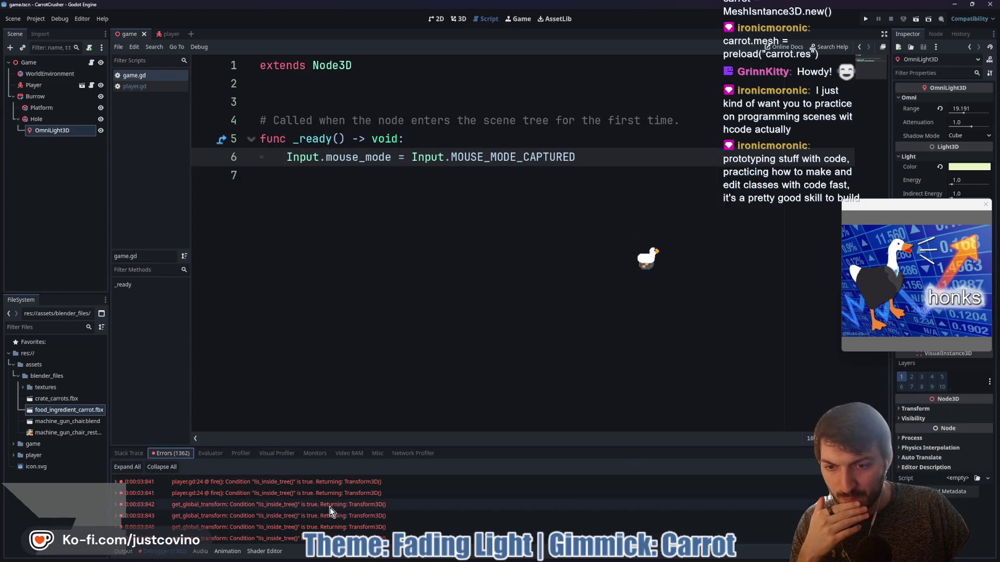
double_click(302, 483)
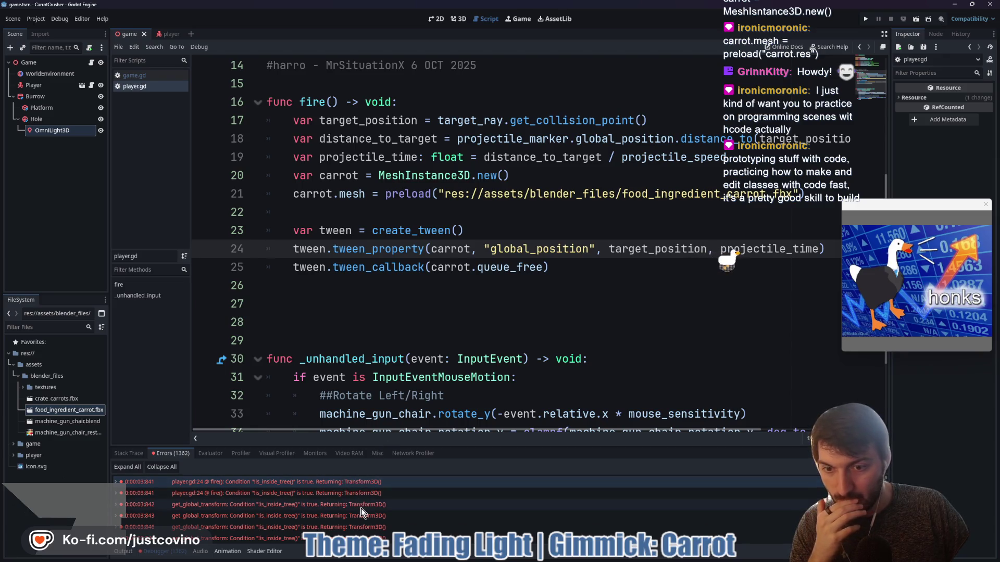
scroll(353, 502, "down", 1)
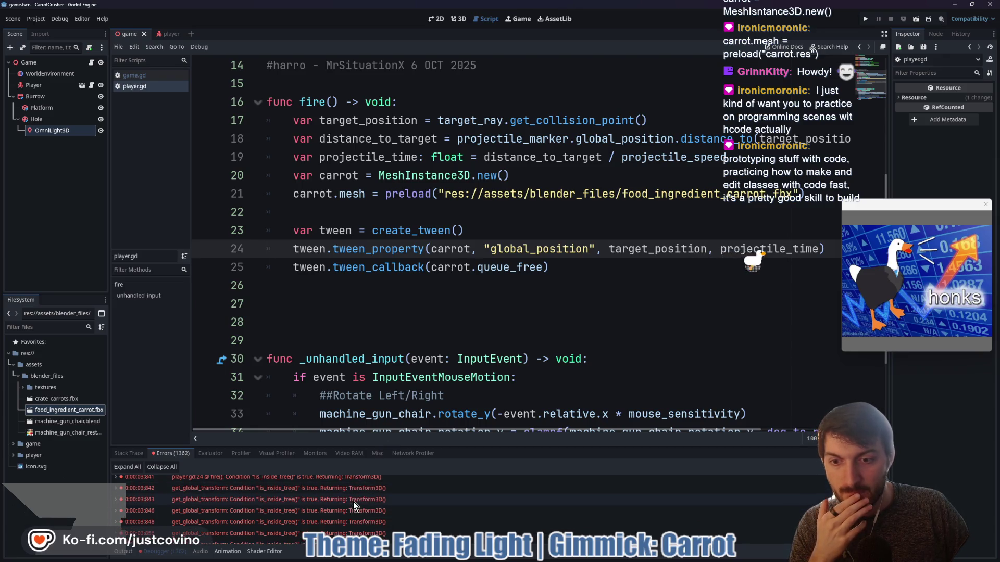
scroll(354, 501, "down", 5)
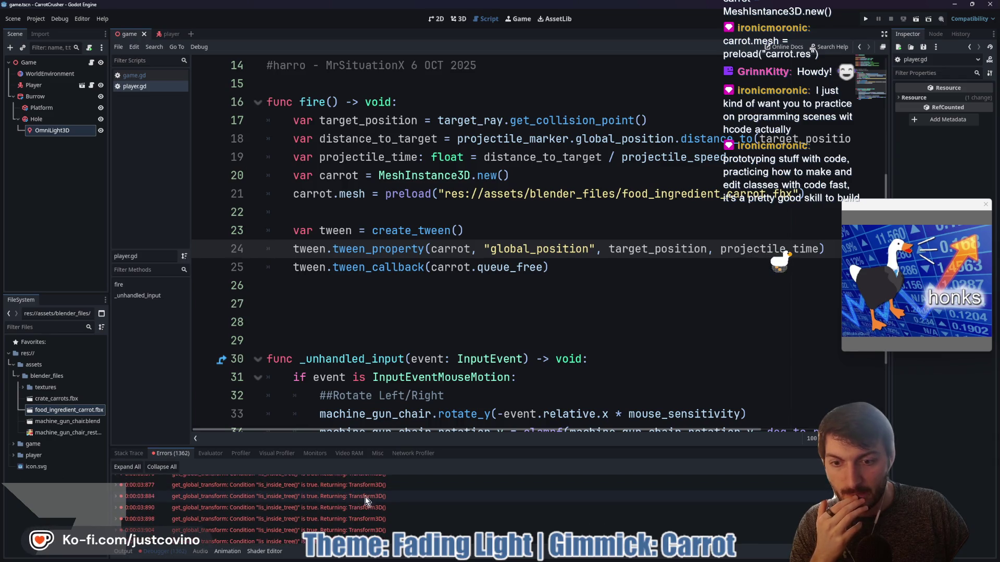
left_click(865, 467)
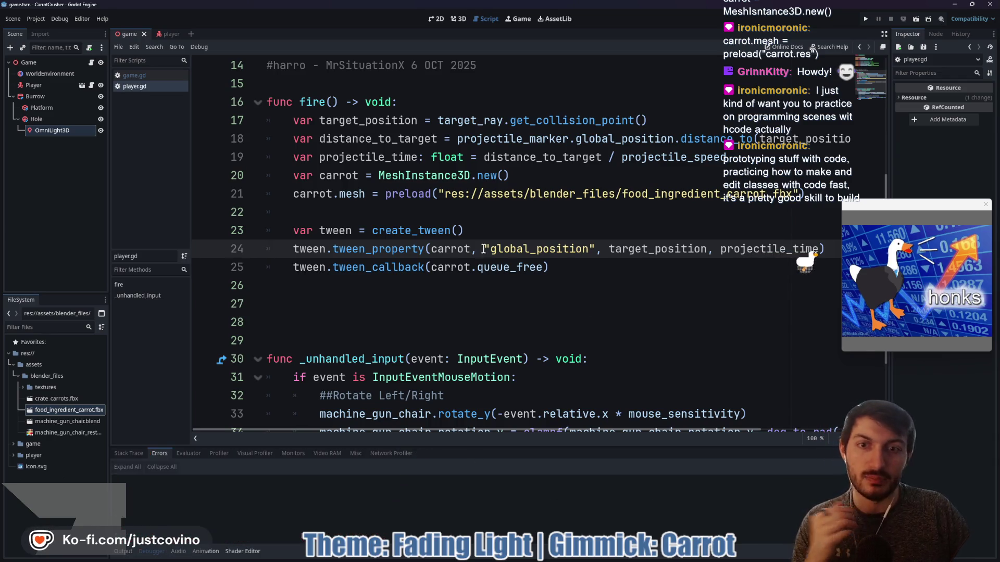
left_click(395, 209)
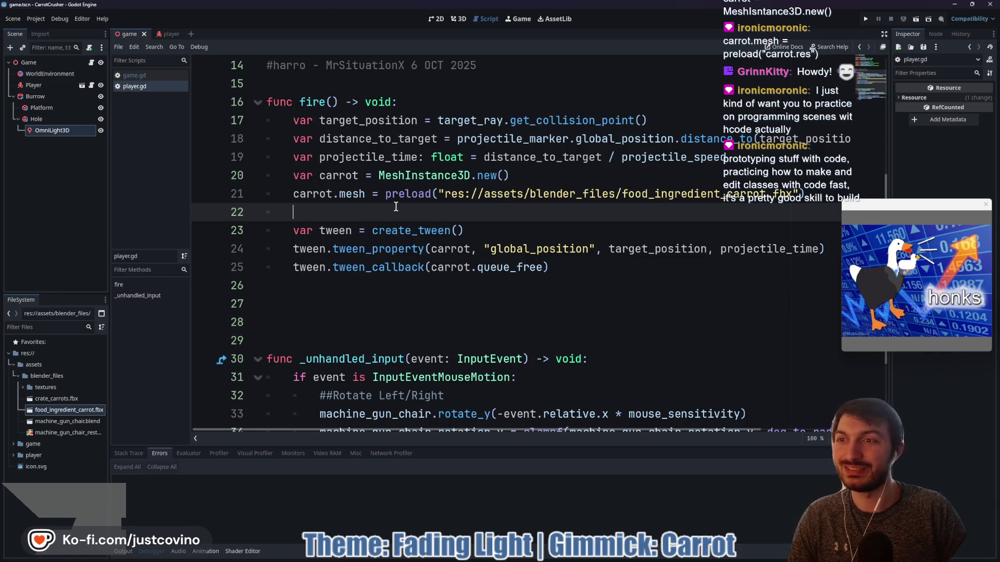
left_click(165, 34)
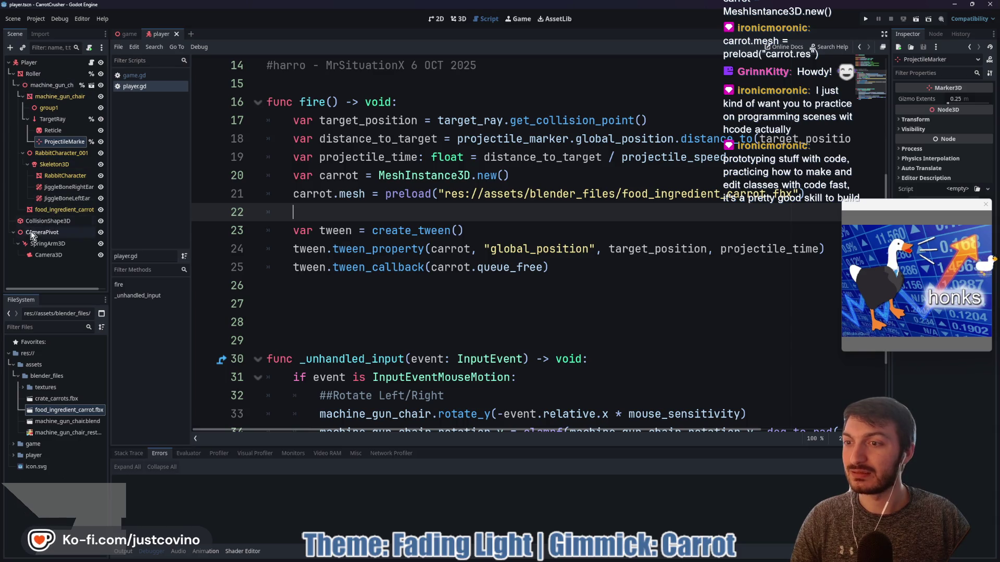
Add a Node3D child under the Player root and rename it Projectiles
left_click(11, 75)
right_click(27, 63)
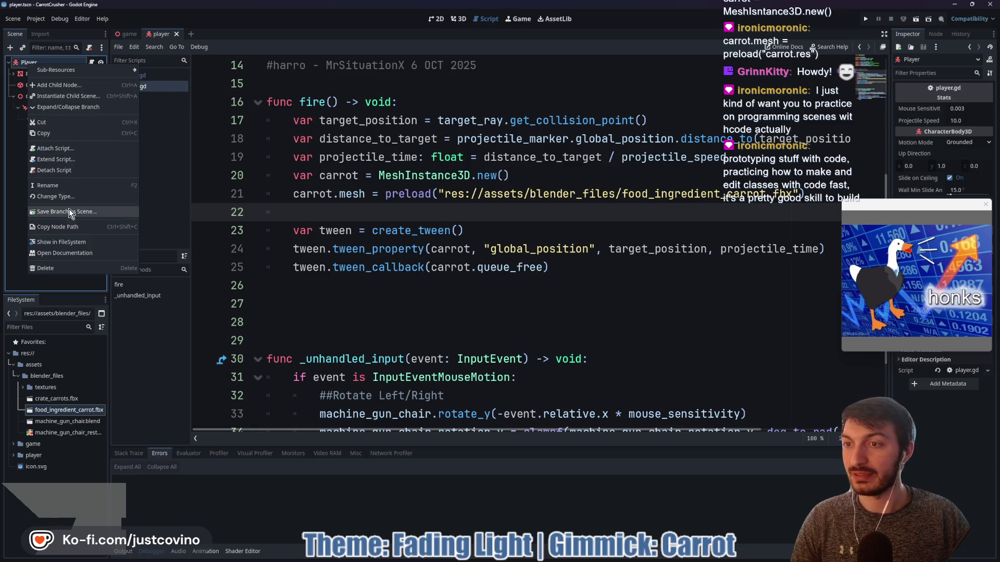
left_click(157, 144)
key("ctrl+a")
type("marker")
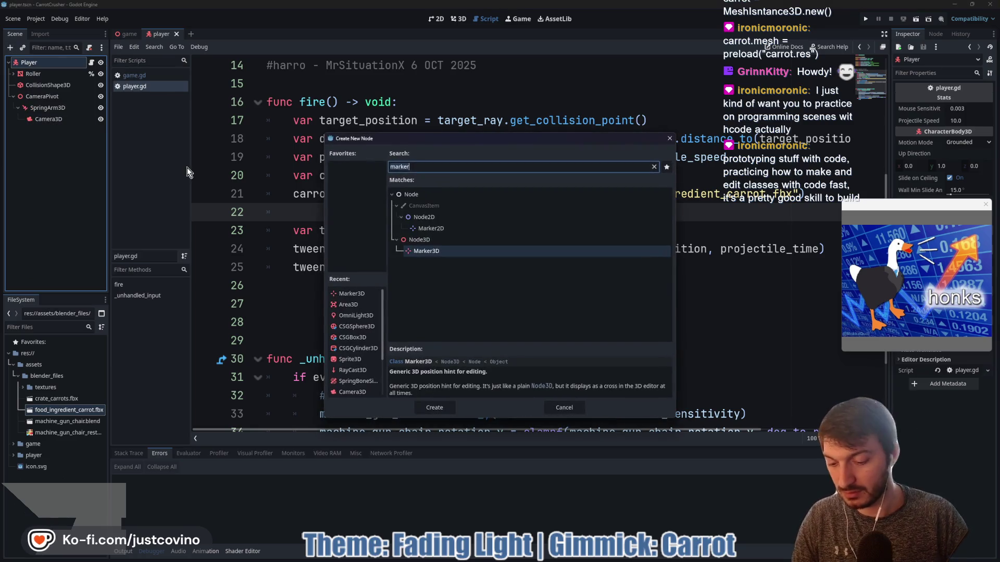
key("ctrl+a")
type("node")
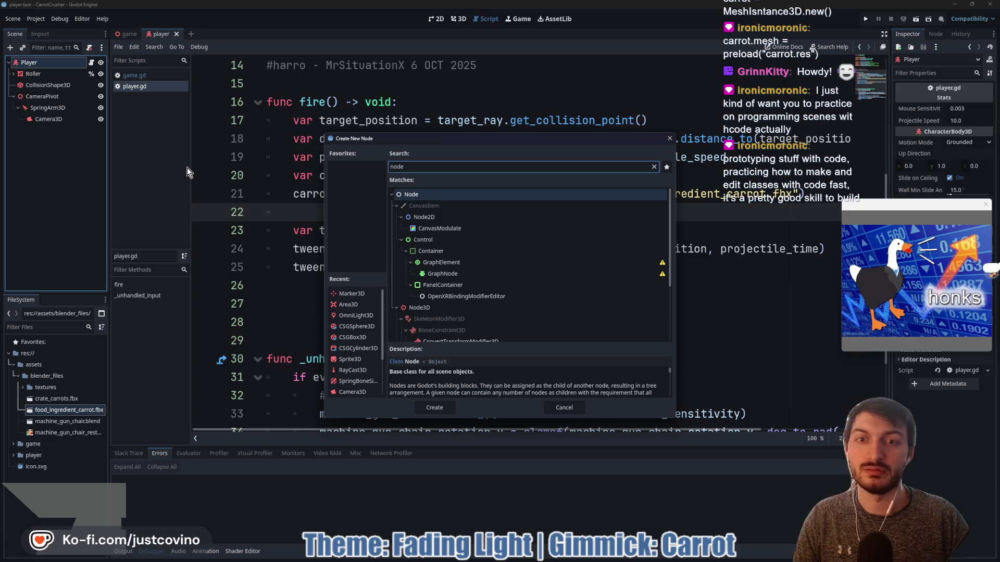
type("3d")
key("Return")
double_click(55, 130)
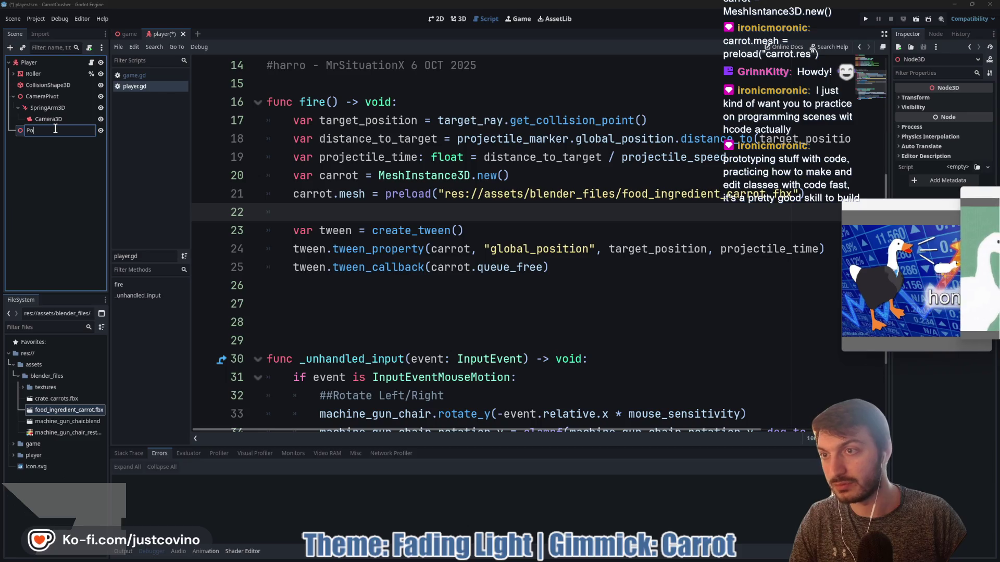
type("ojectiles")
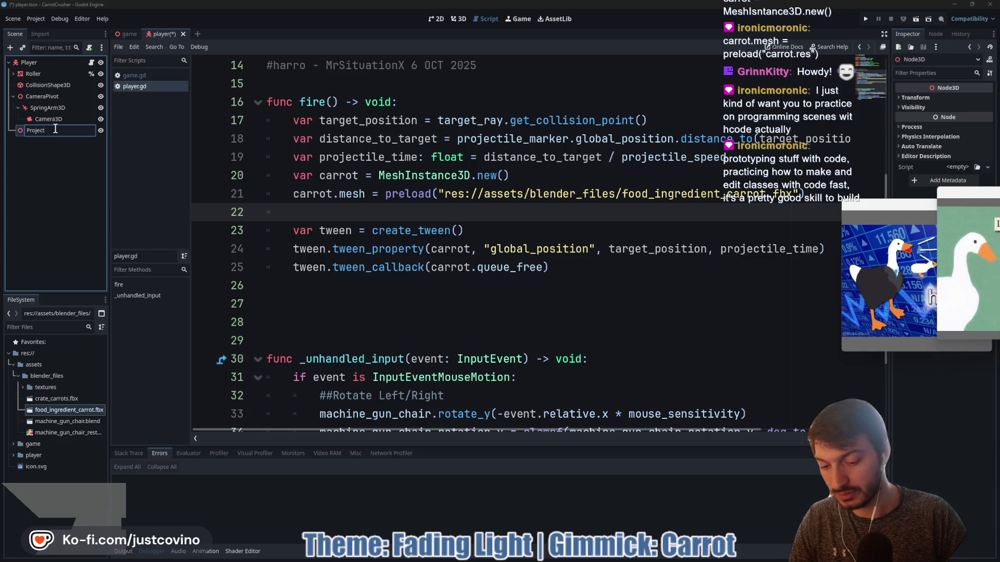
key("Return")
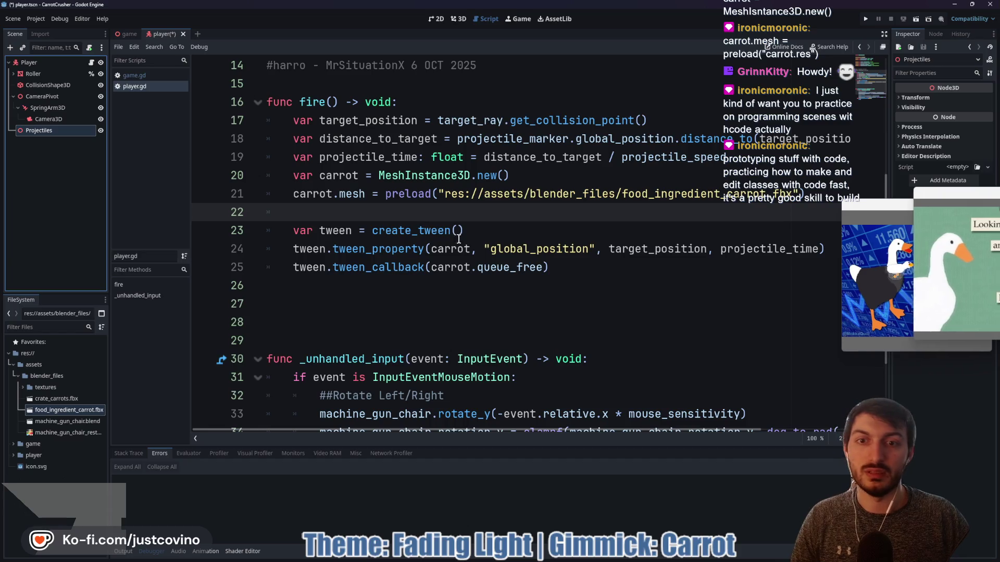
left_click(338, 213)
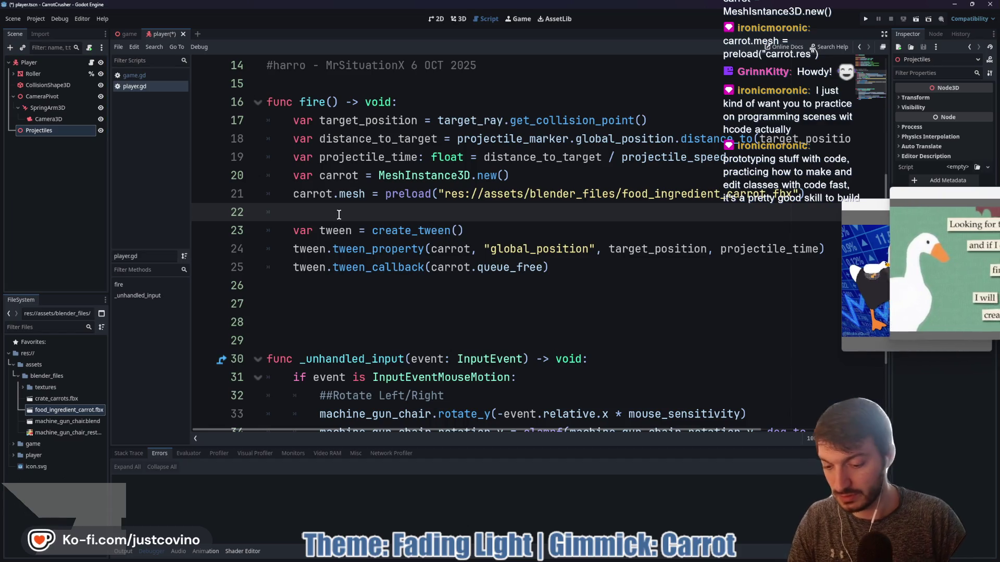
On line 22 of fire(), add $Projectiles.add_child(carrot)
type("$Projectiles.add")
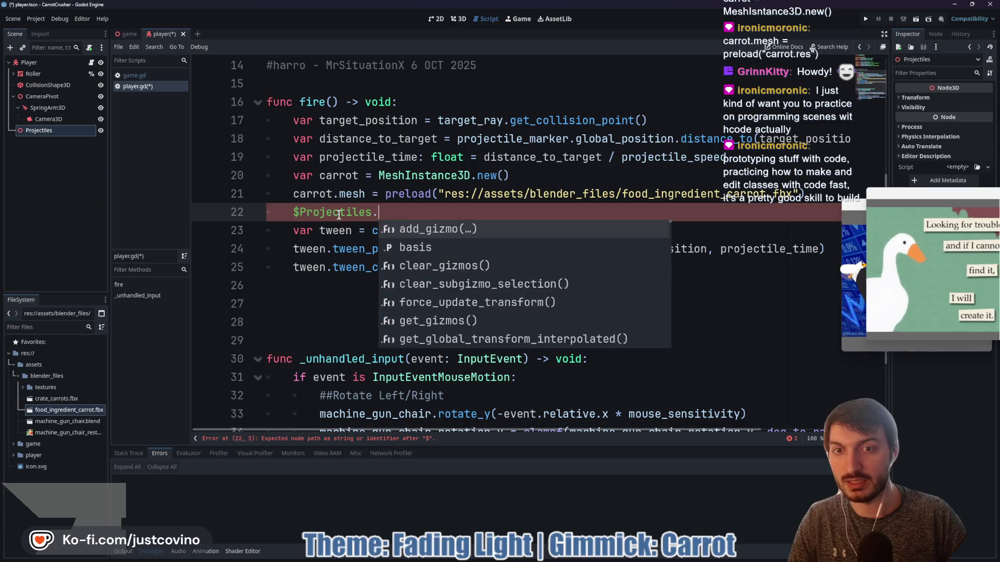
type("_c")
key("Return")
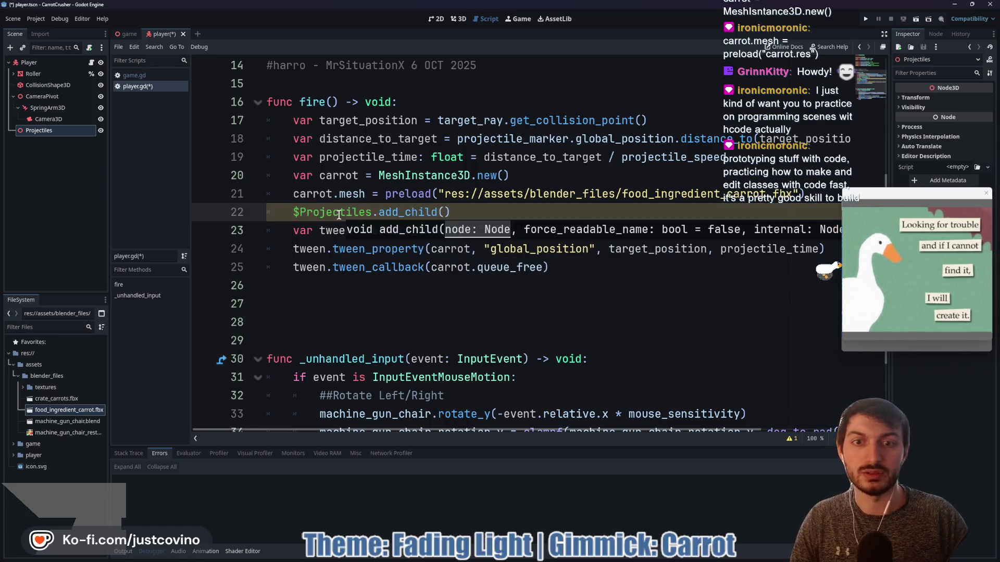
type("arrot")
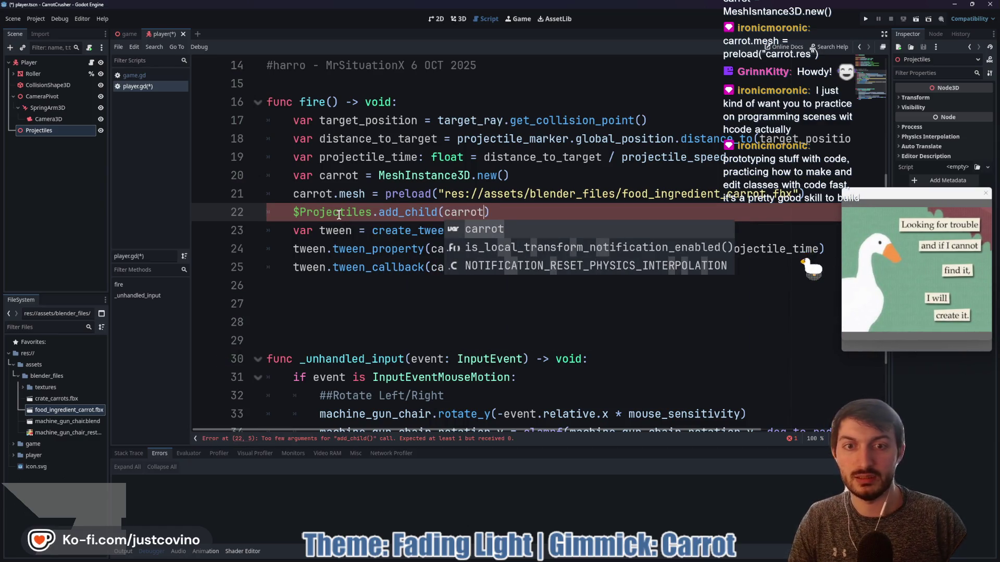
left_click(516, 215)
Add carrot.global_position = projectile_marker.global_position below it, save, and run the game
key("Return")
type("carrot.")
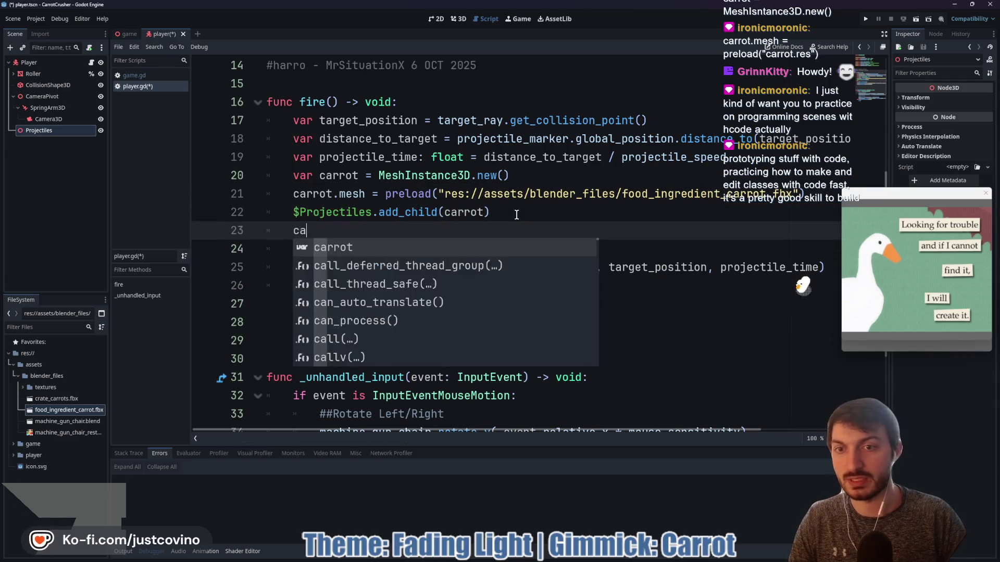
type("global_po")
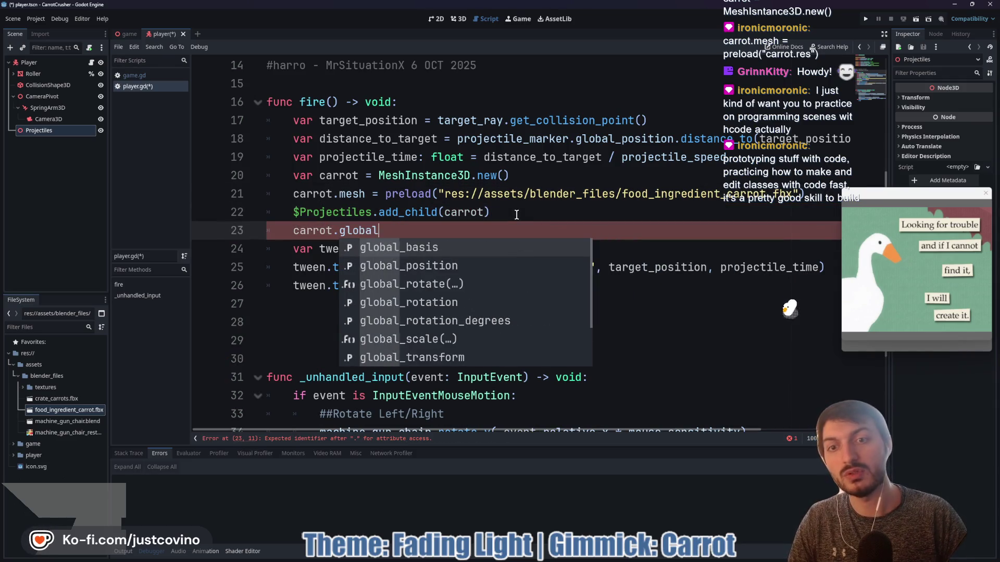
key("Return")
type("= ")
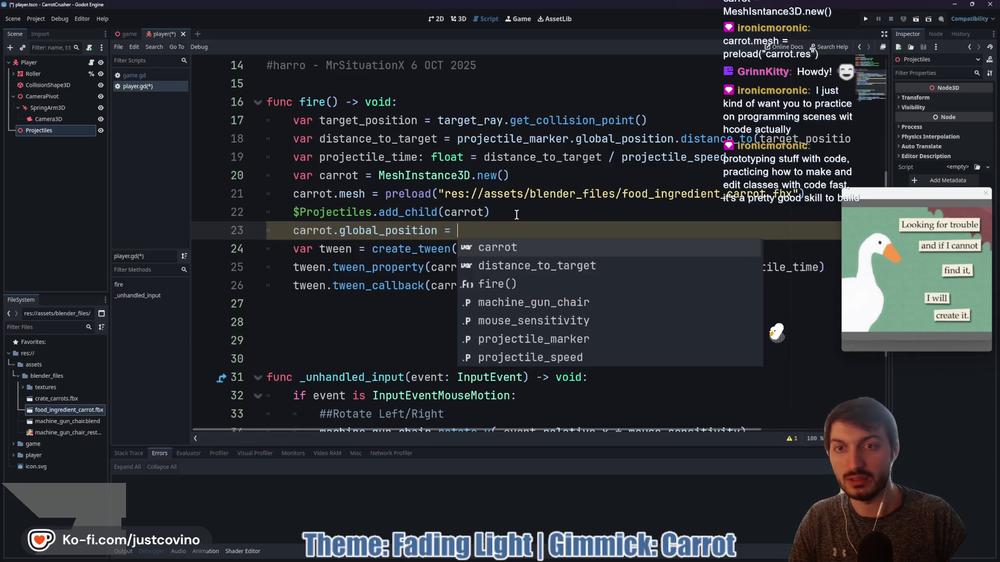
type("pro")
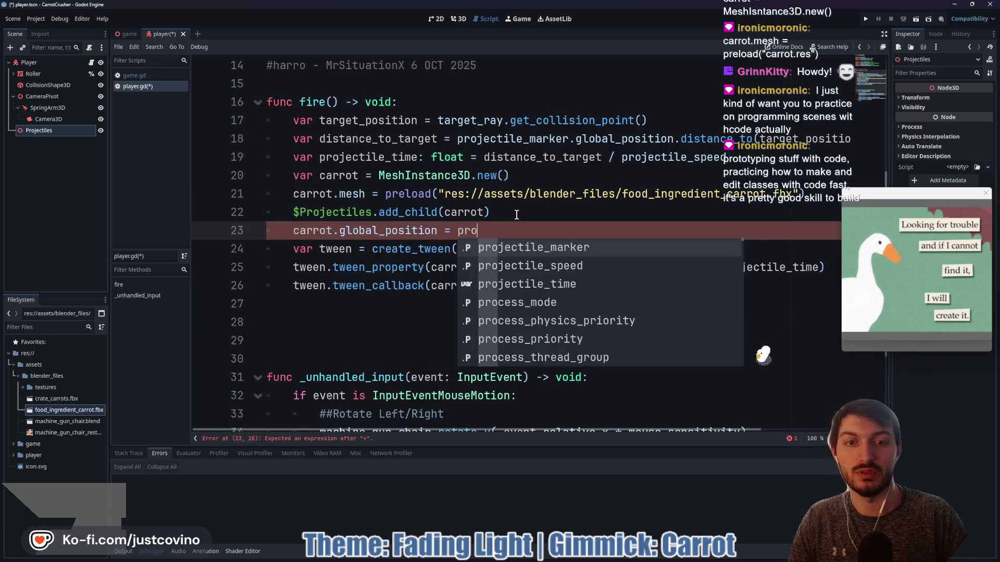
key("Return")
type(".global")
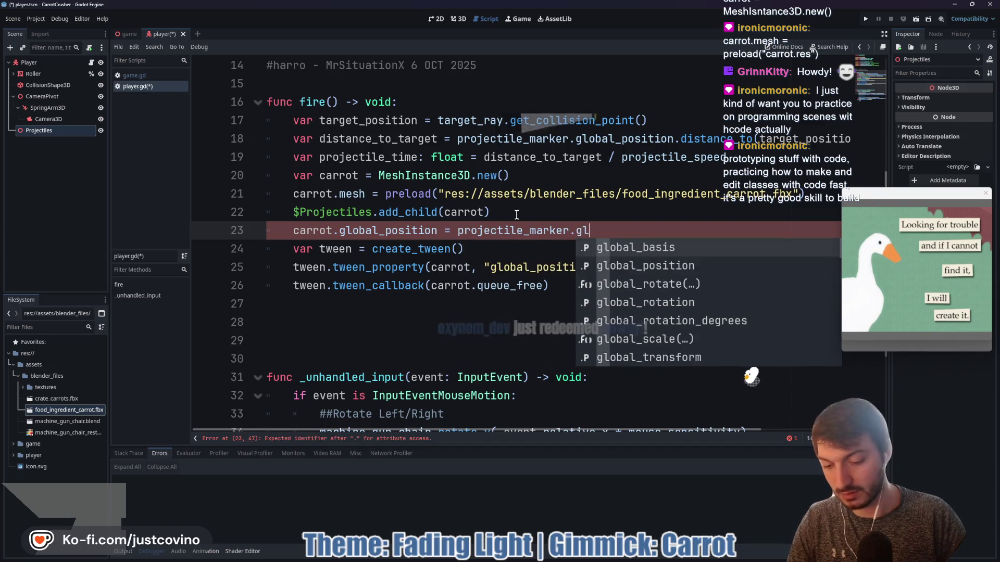
key("Down")
key("Return")
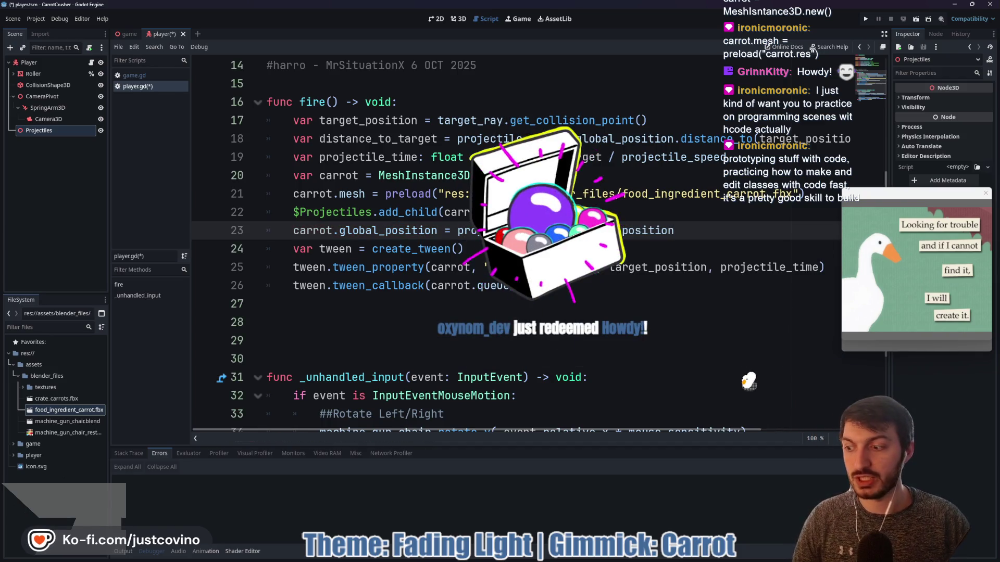
key("ctrl+s")
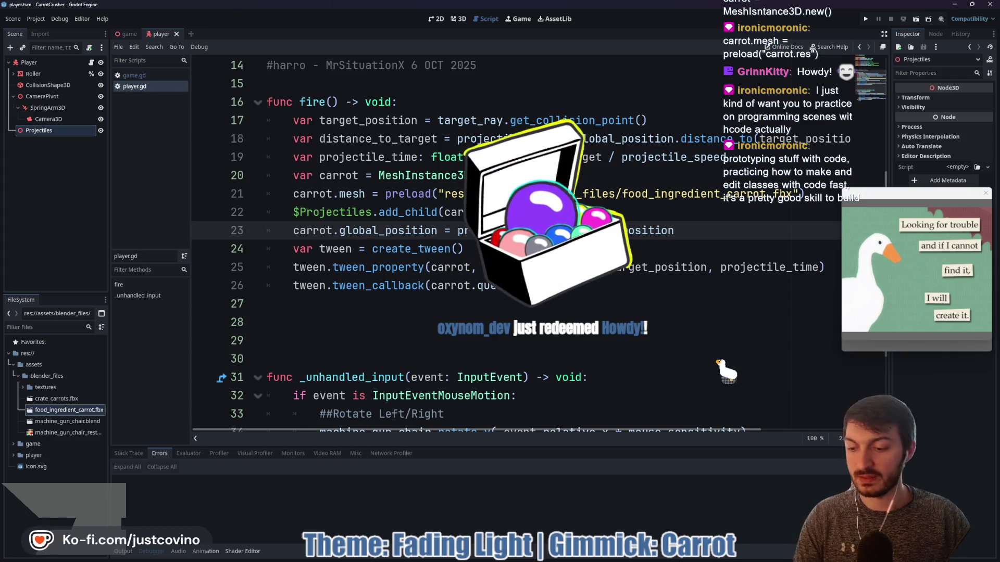
key("Escape")
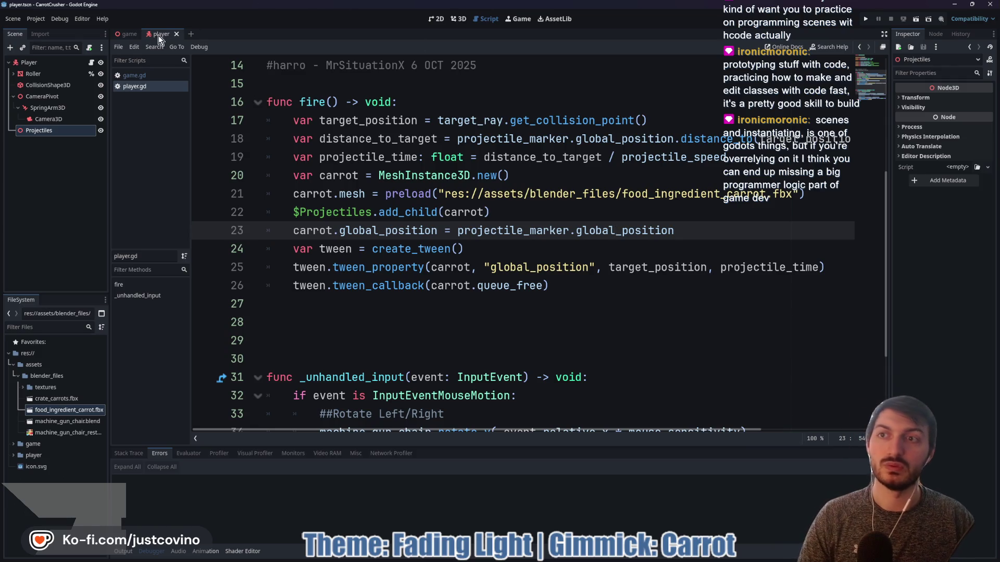
key("F5")
left_click(127, 33)
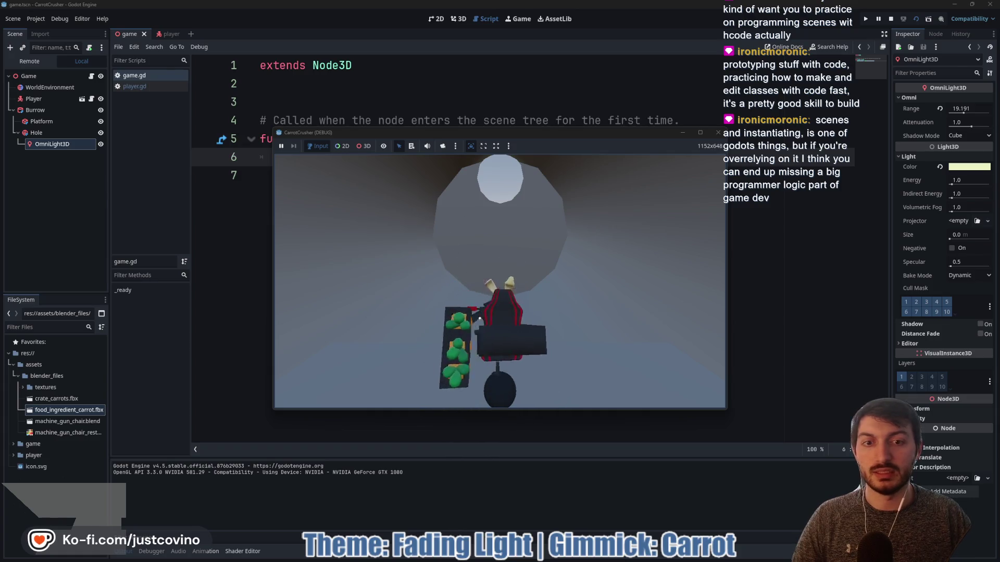
key("F8")
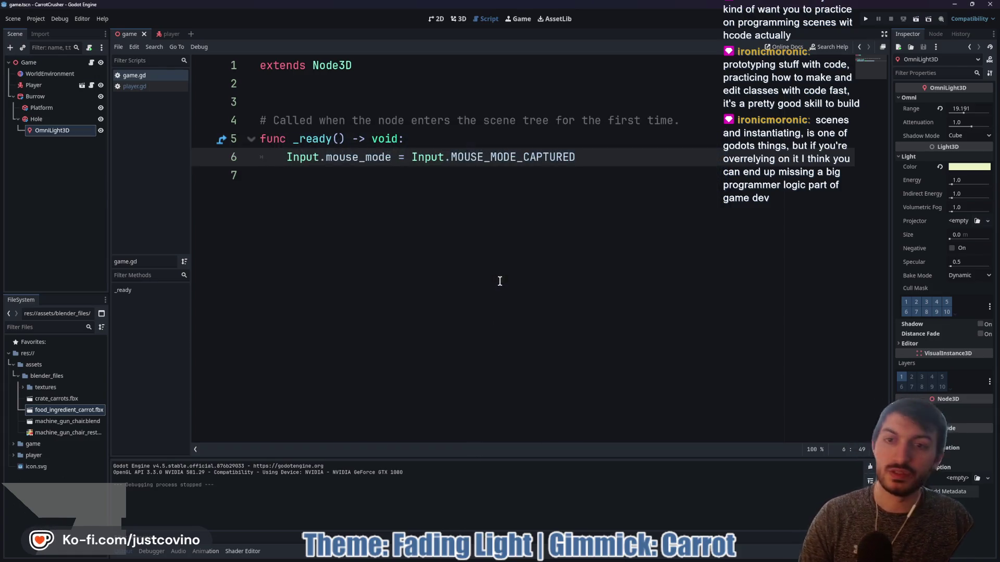
left_click(170, 35)
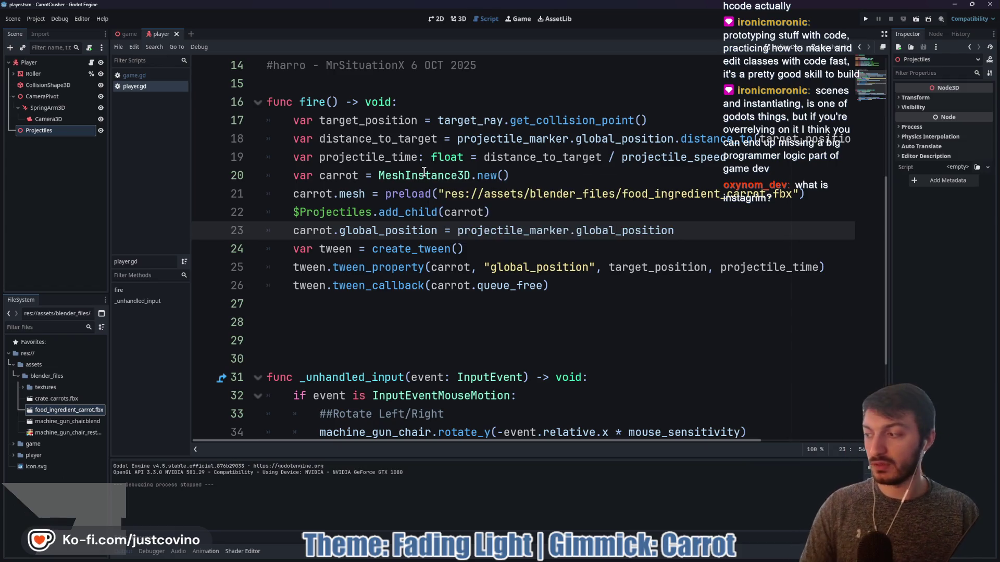
left_click(633, 182)
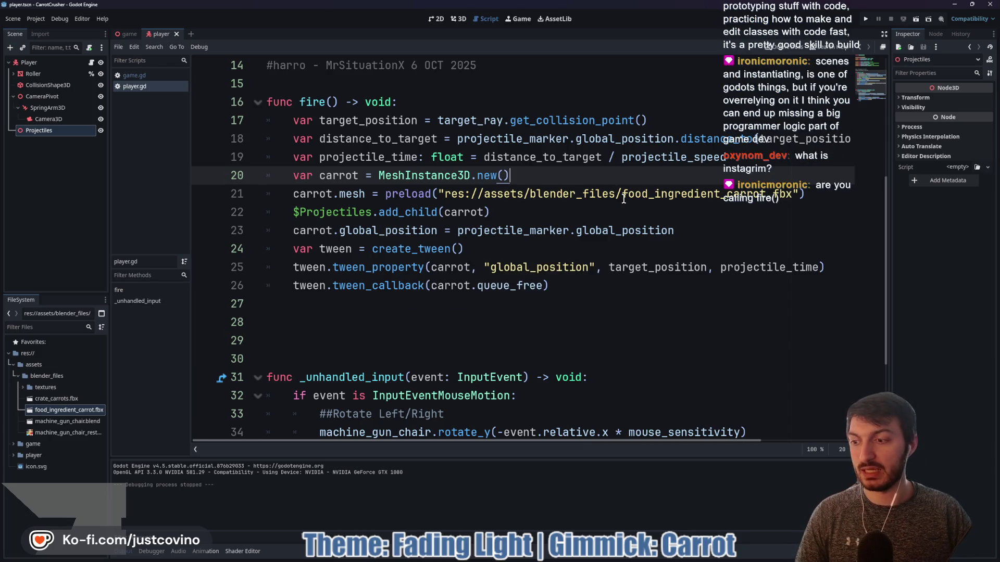
scroll(569, 210, "down", 3)
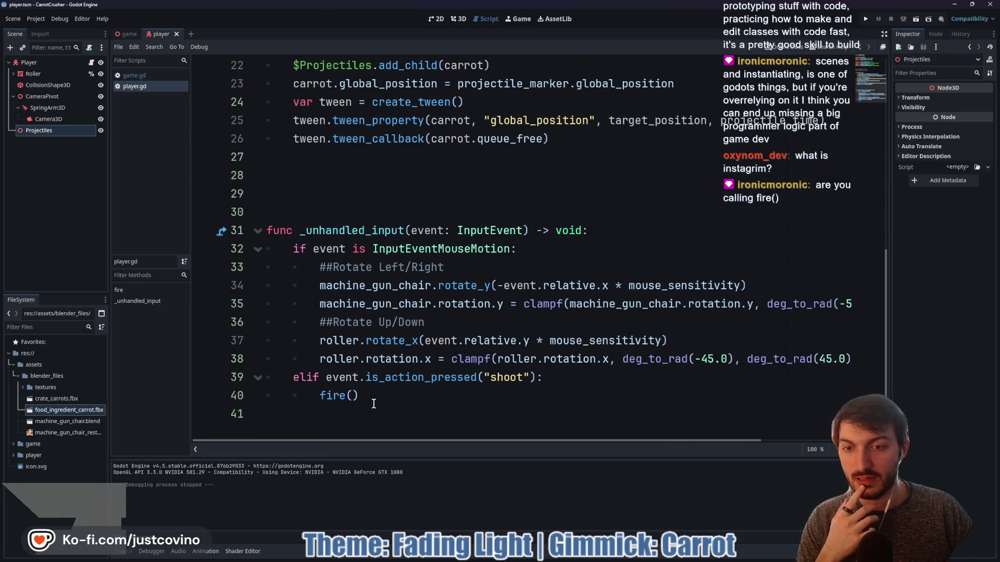
mouse_move(371, 398)
left_mouse_down()
mouse_move(313, 397)
mouse_move(268, 380)
left_mouse_up()
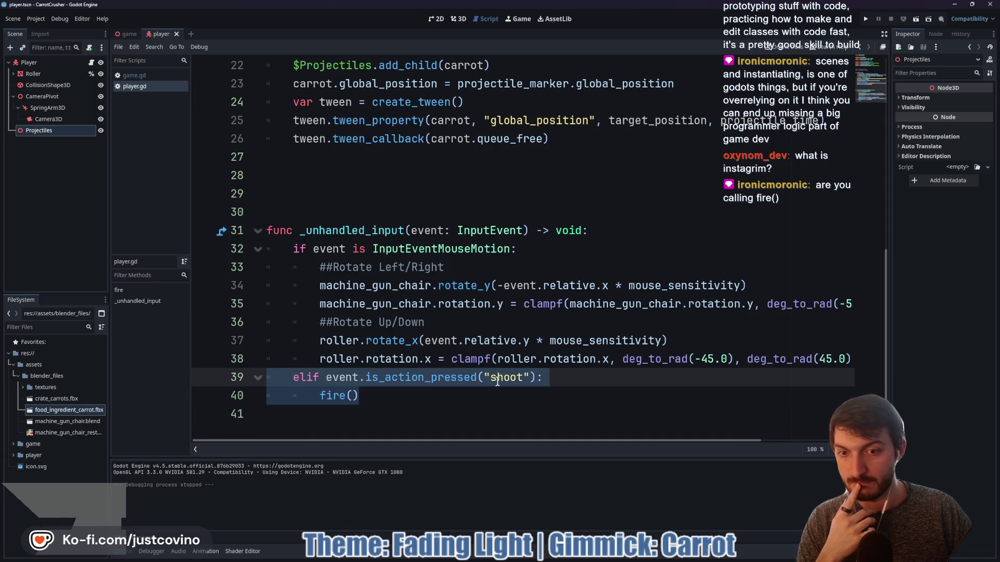
left_click(582, 379)
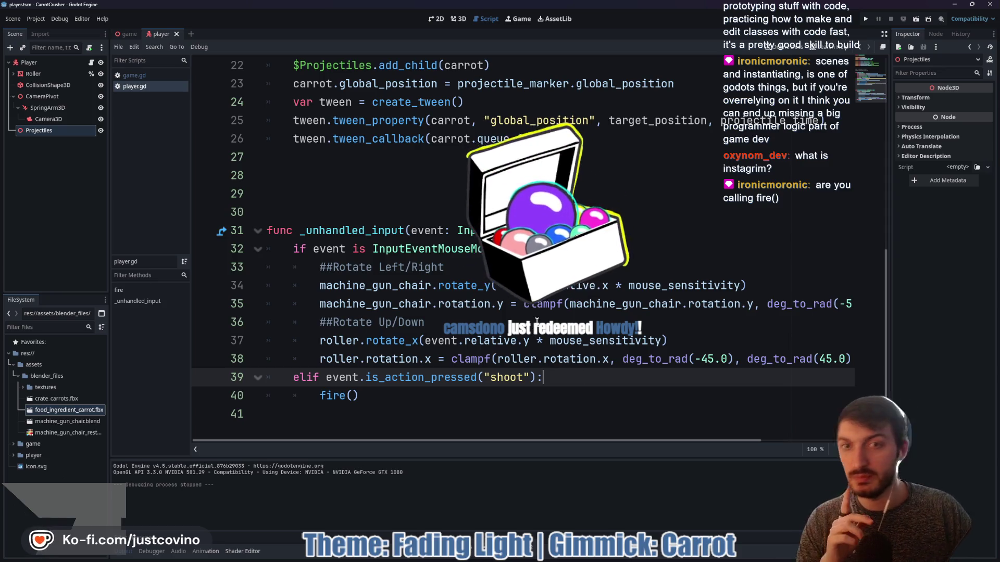
scroll(533, 317, "up", 2)
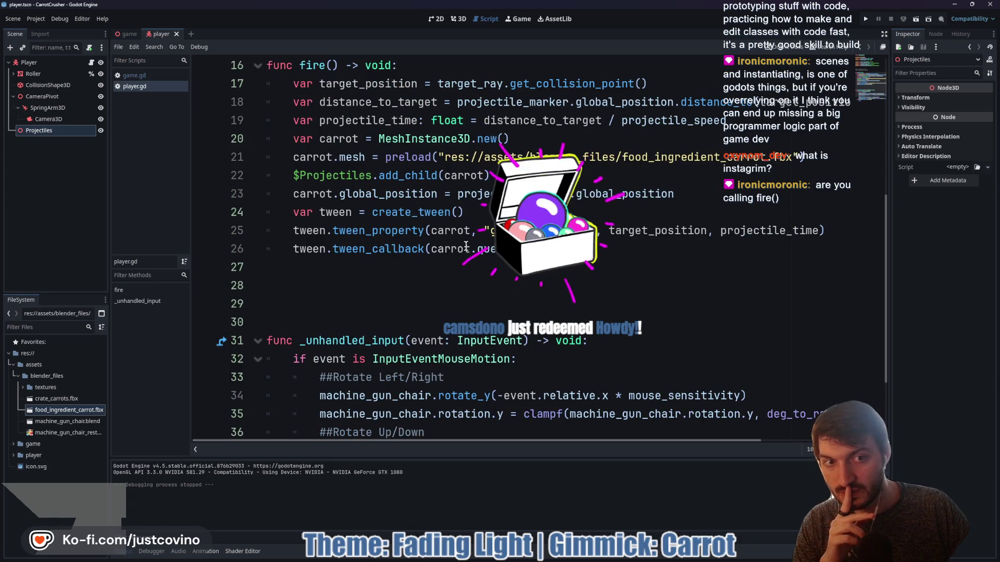
mouse_move(520, 249)
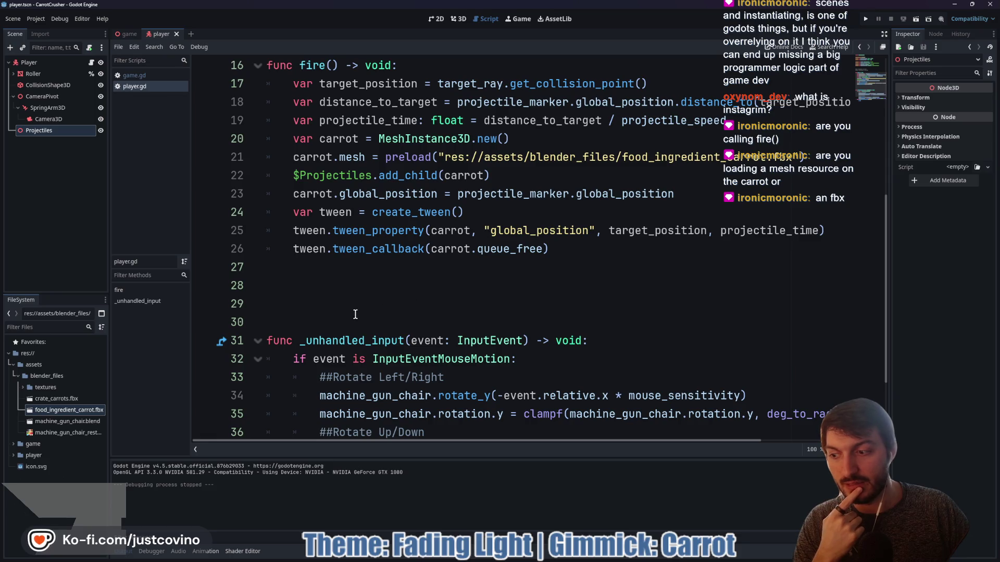
Inspect food_ingredient_carrot.fbx in its import settings, then close them
left_click(70, 409)
double_click(71, 411)
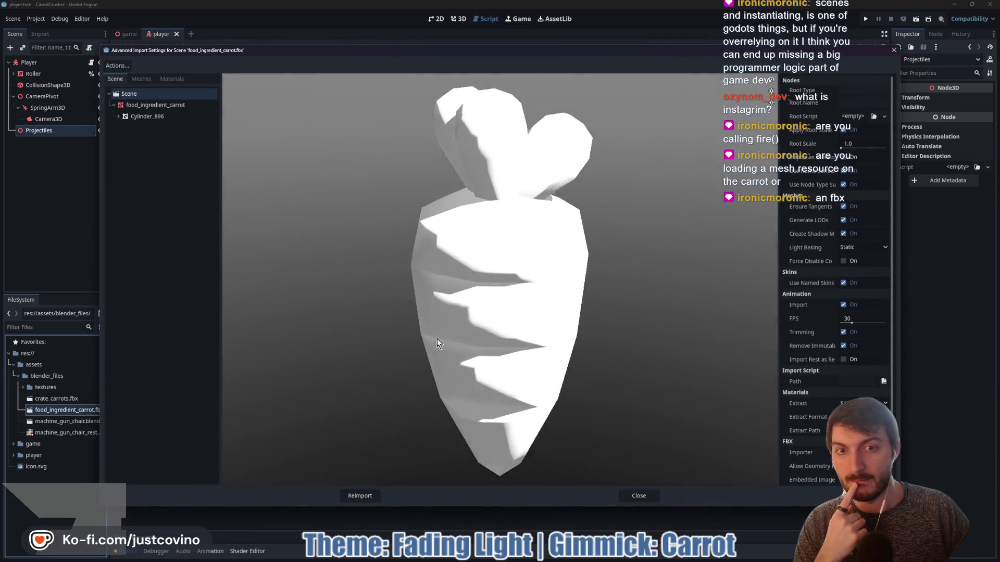
left_click_drag(436, 344, 421, 341)
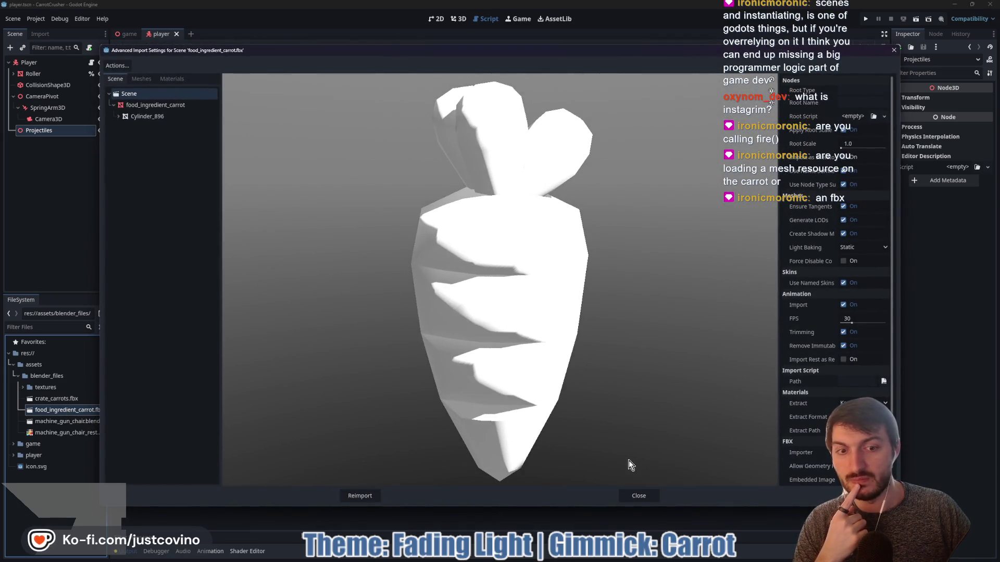
left_click(637, 495)
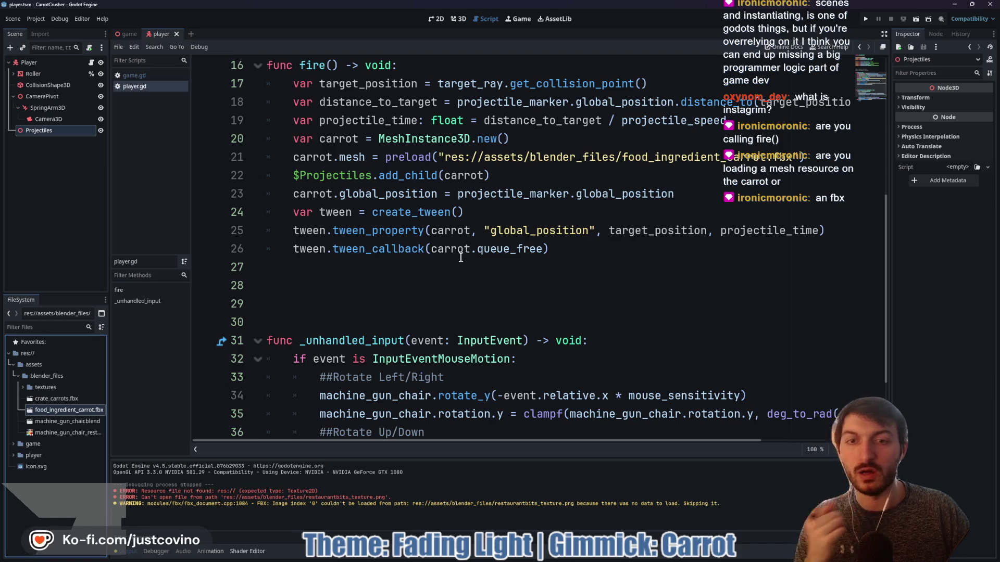
left_click(366, 157)
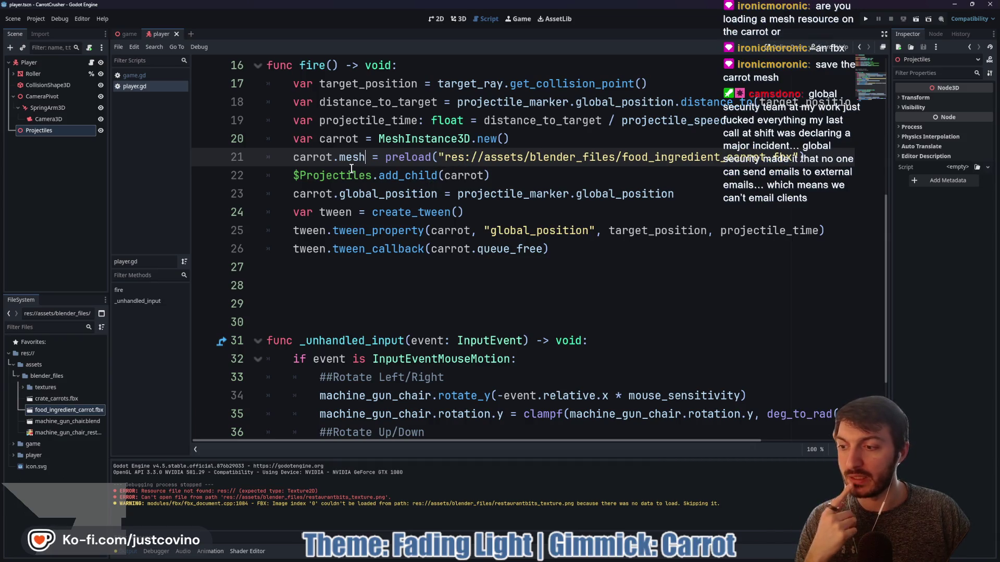
Enable Save to File for the Cylinder_896 mesh in the carrot FBX's Meshes settings
double_click(88, 411)
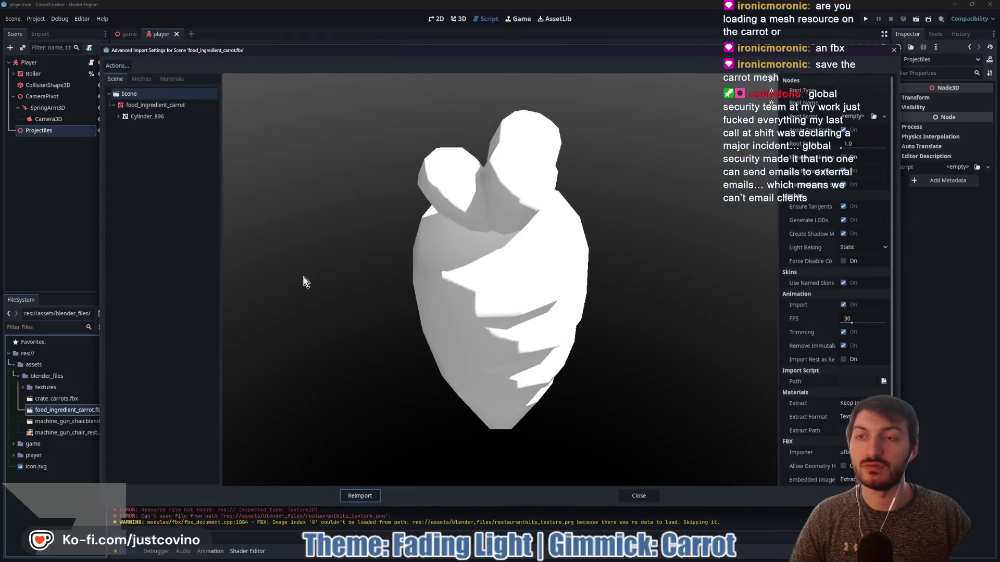
left_click(141, 79)
left_click(183, 96)
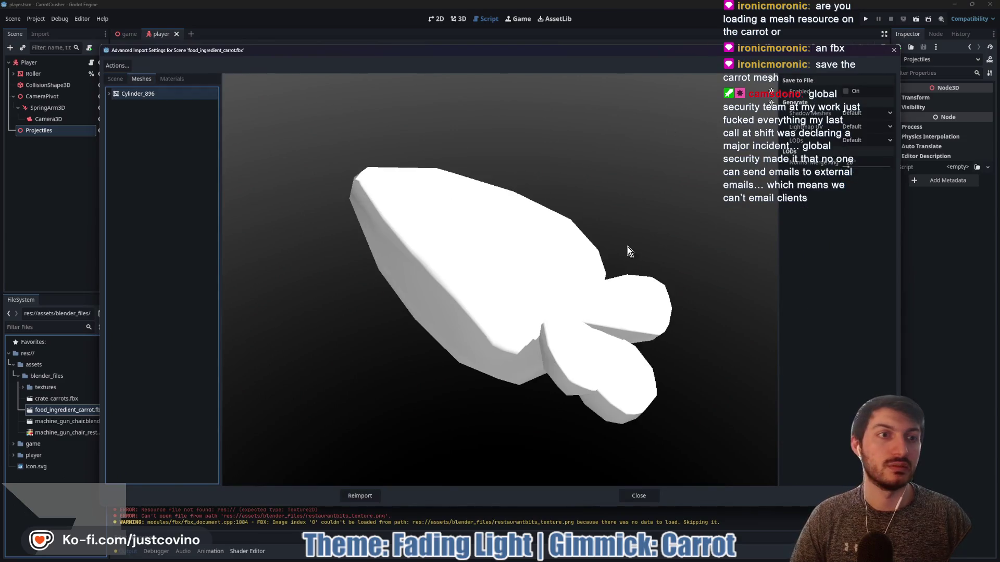
mouse_move(626, 246)
left_mouse_down()
mouse_move(433, 182)
mouse_move(481, 259)
mouse_move(462, 268)
left_mouse_up()
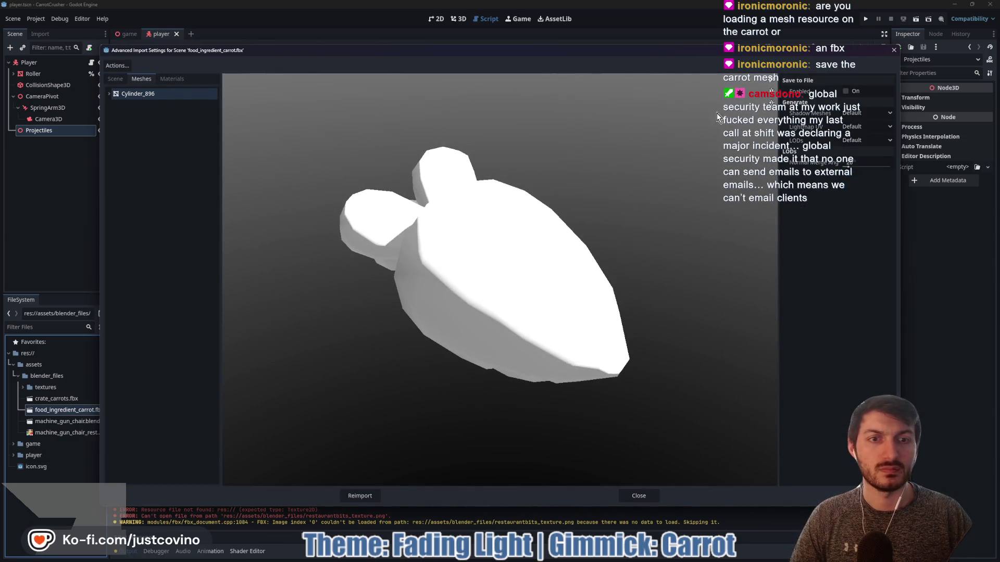
left_click(846, 91)
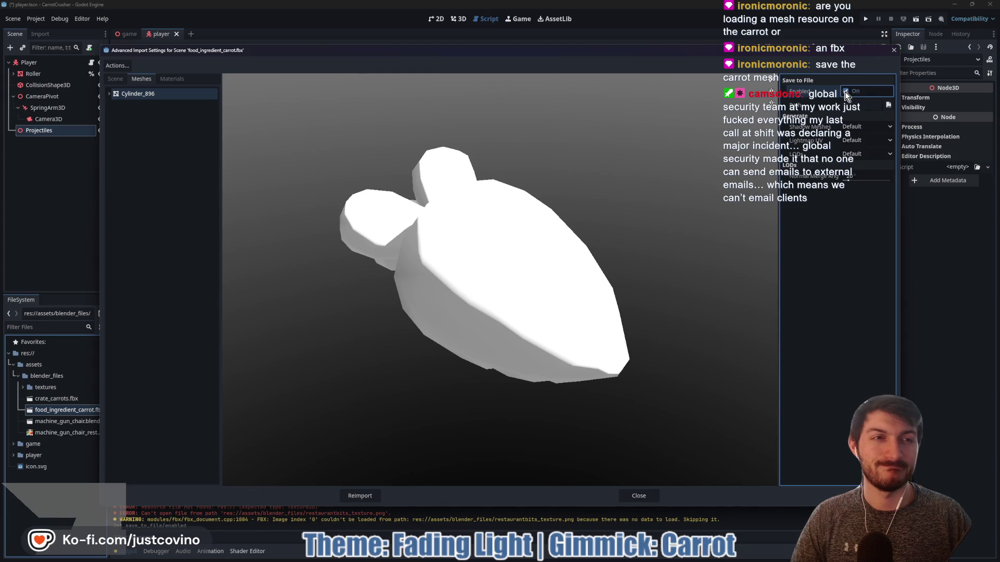
left_click(636, 495)
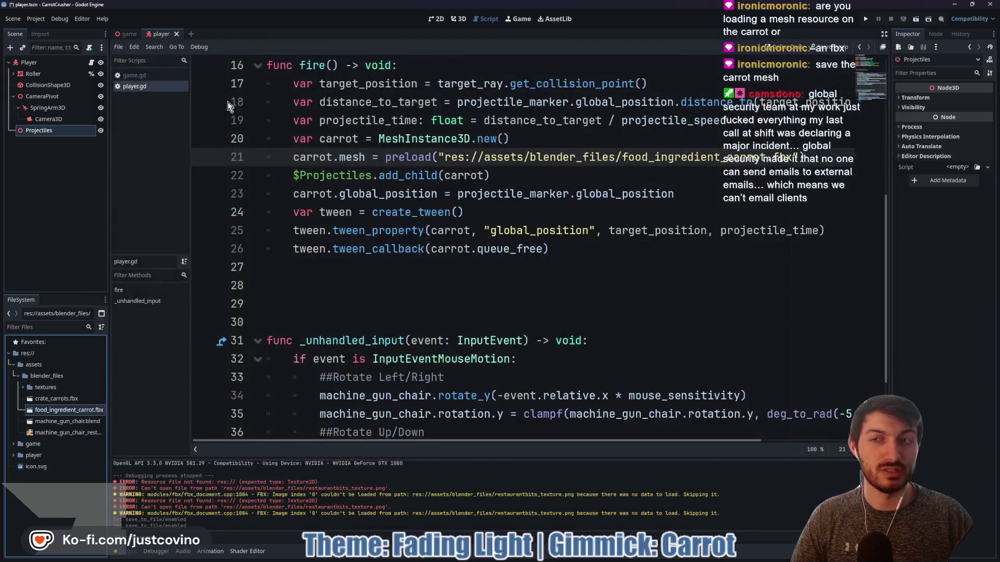
left_click(193, 36)
Create a Node3D scene root named CarrotProjectile
key("ctrl+a")
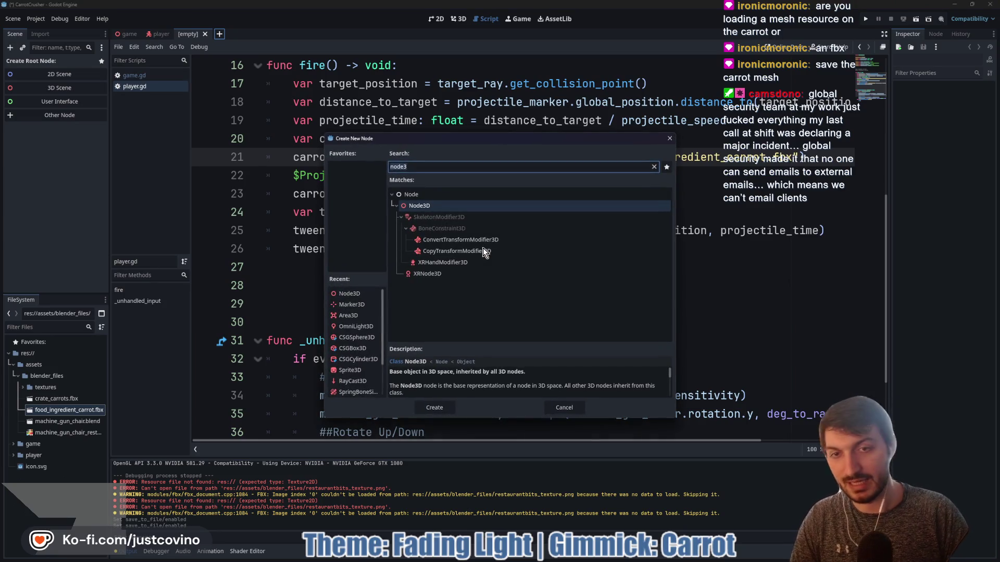
key("Return")
double_click(58, 63)
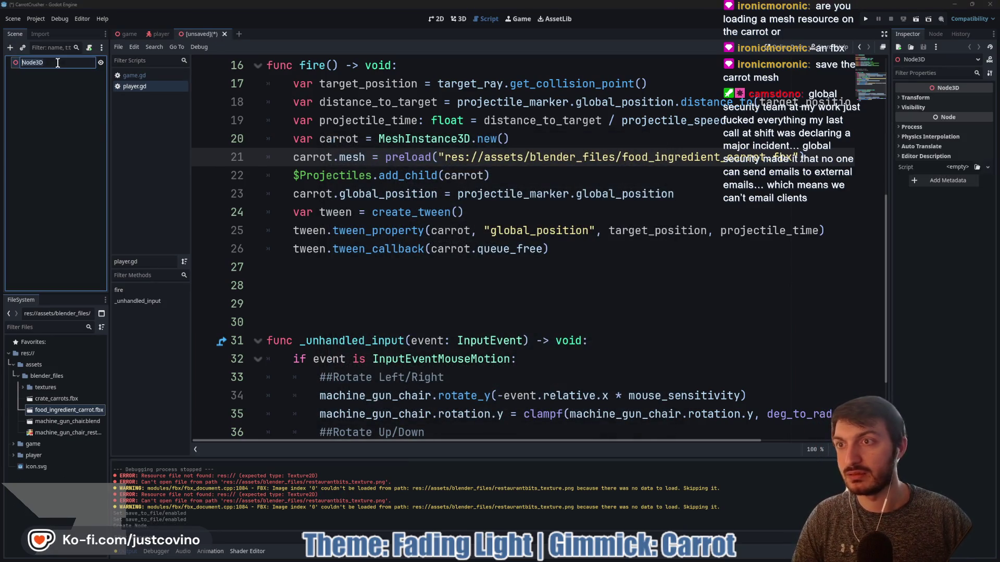
type("CarrotProjectile")
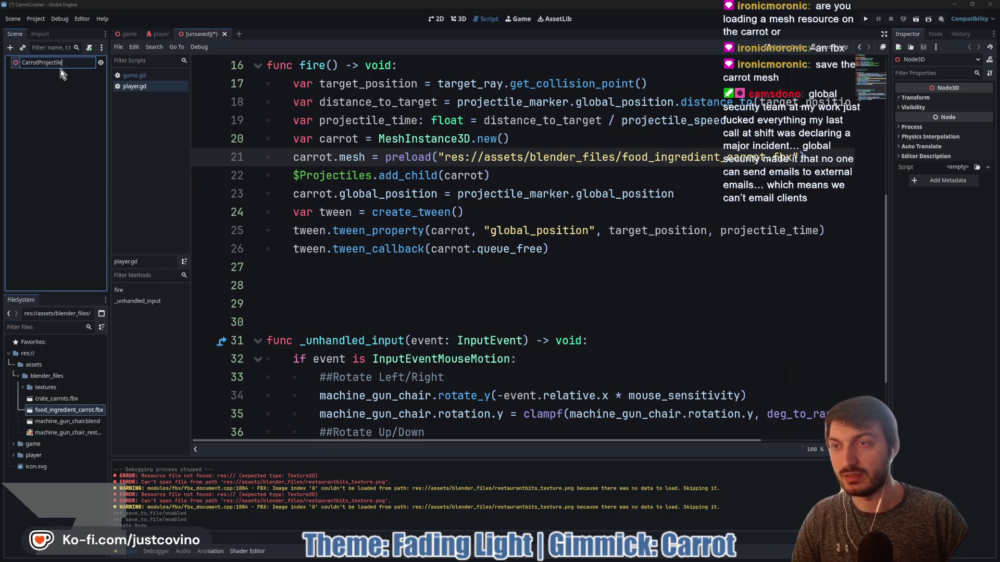
key("Return")
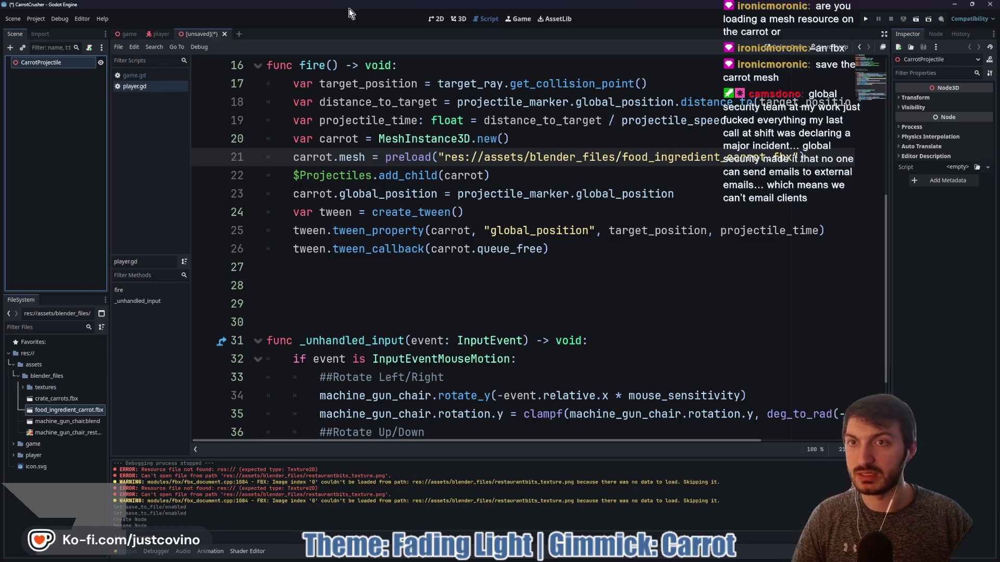
Add the carrot FBX with editable children, position 0,0,0 and rotation X 90
left_click(458, 19)
left_click_drag(43, 410, 499, 270)
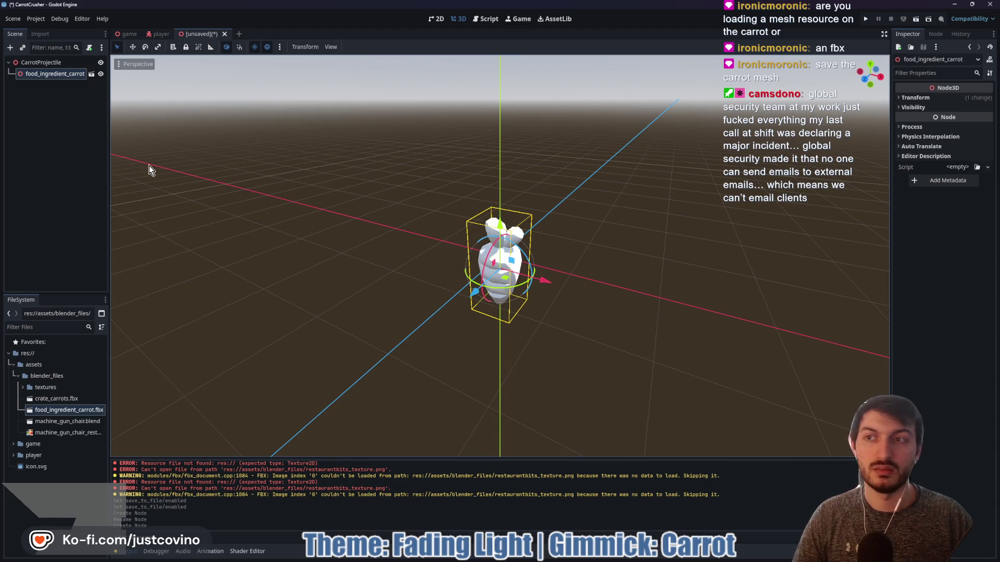
right_click(46, 76)
left_click(78, 282)
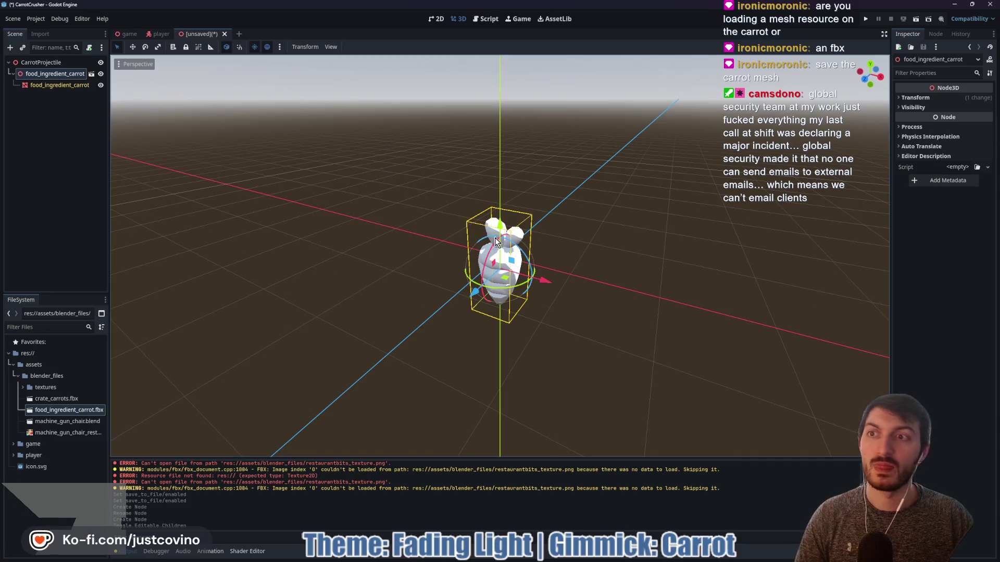
left_click(931, 98)
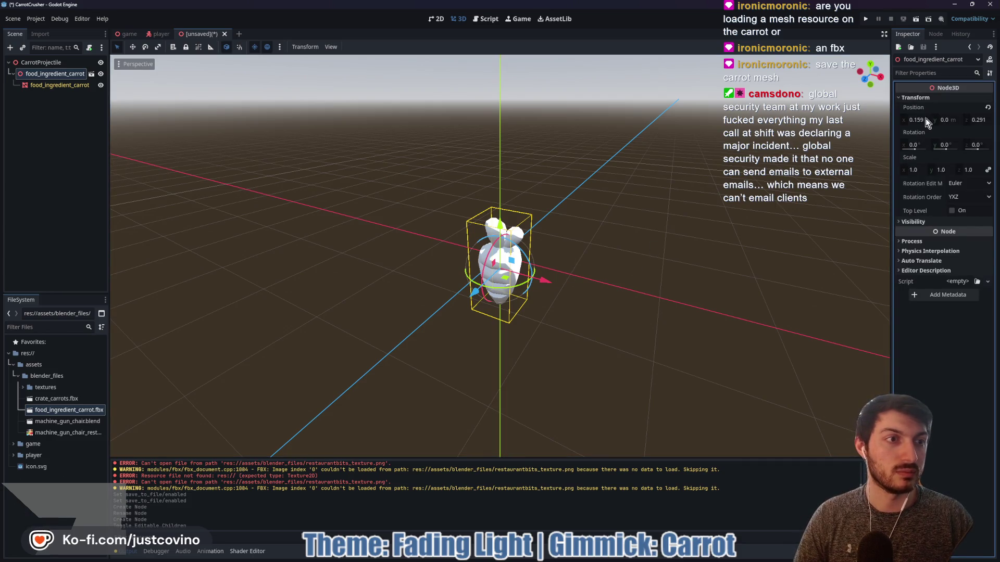
key("Tab")
key("Tab")
type("0")
key("Return")
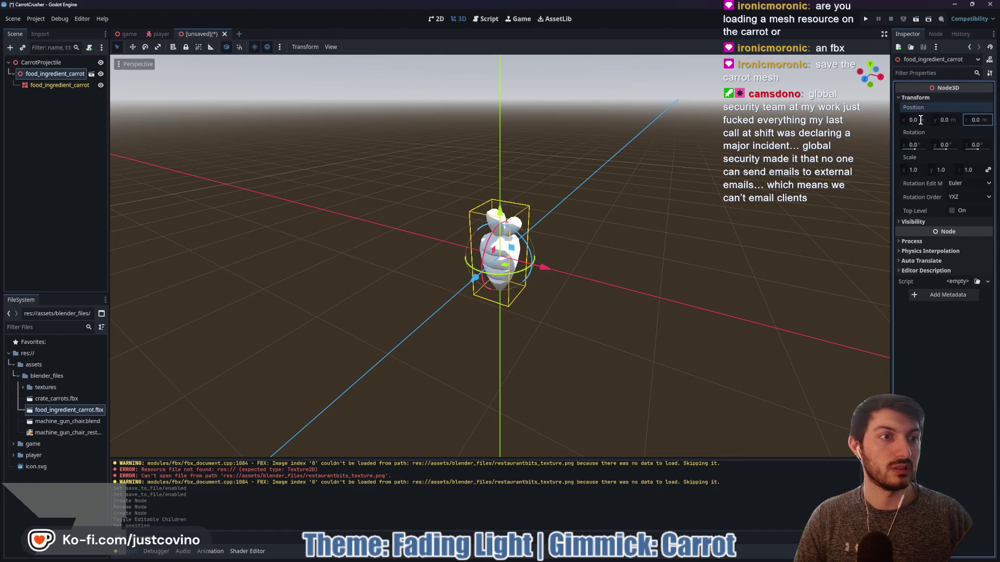
left_click(946, 145)
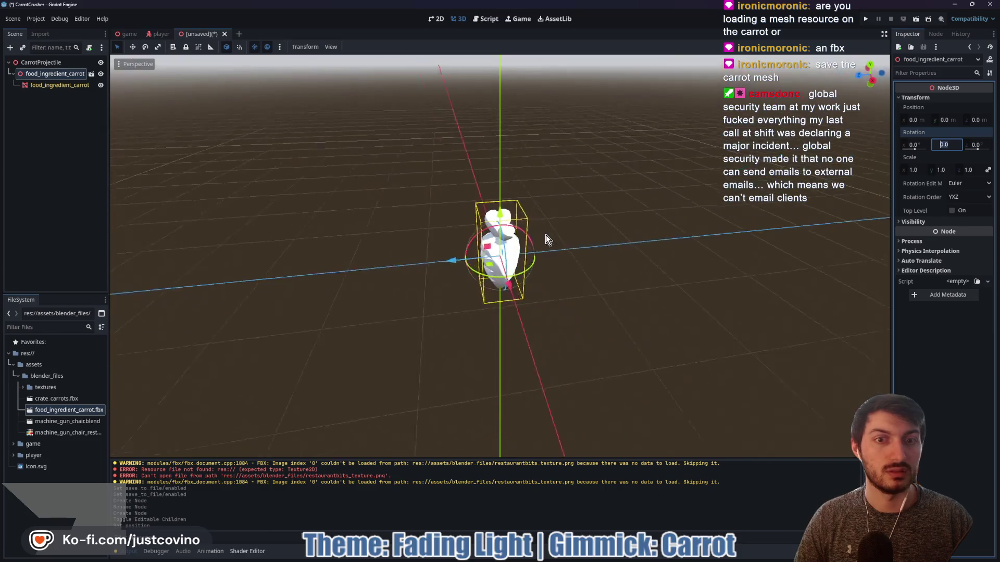
left_click_drag(532, 250, 484, 234)
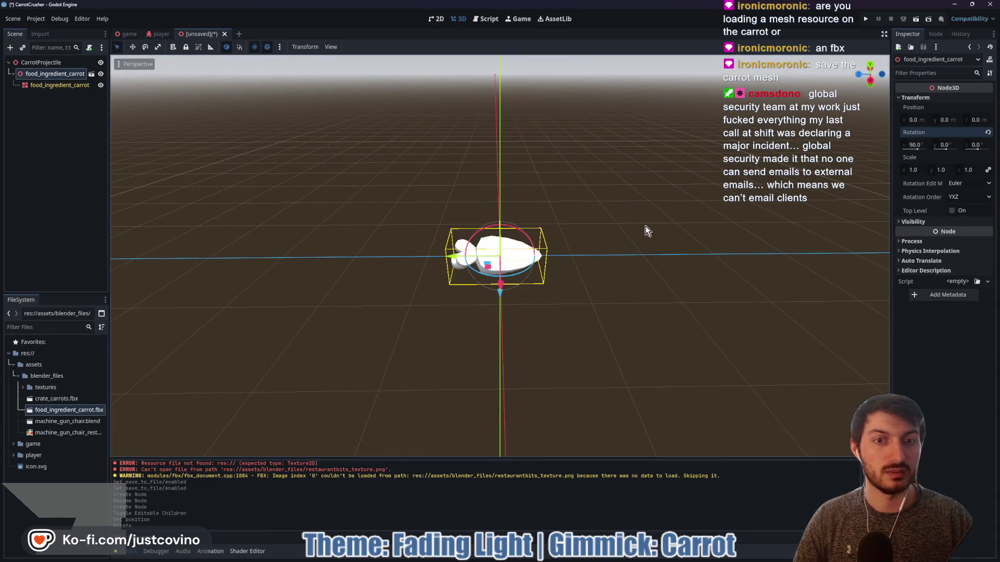
Try a restaurant texture and new StandardMaterial3D on the carrot mesh, remove the override, then save
left_click(58, 85)
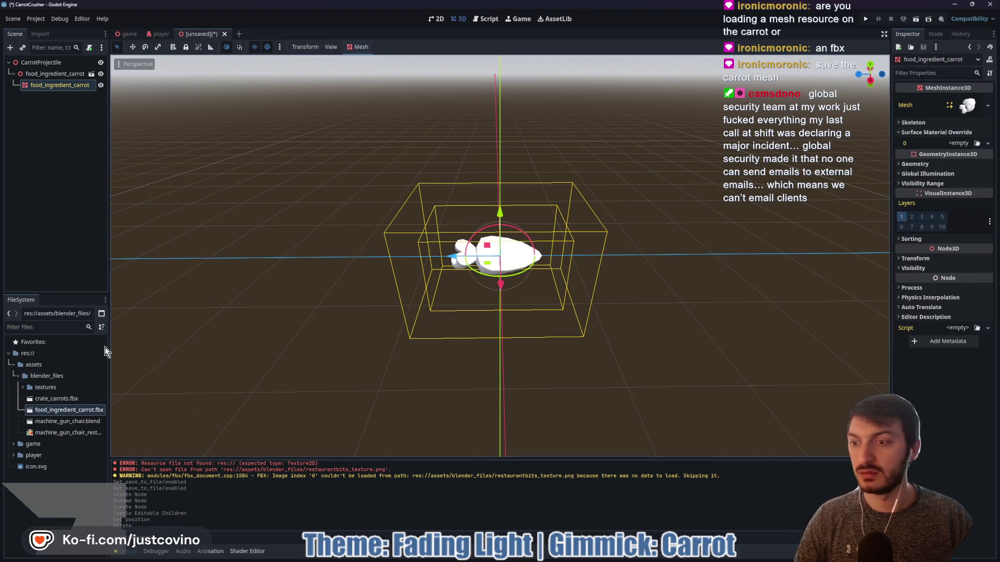
left_click(44, 434)
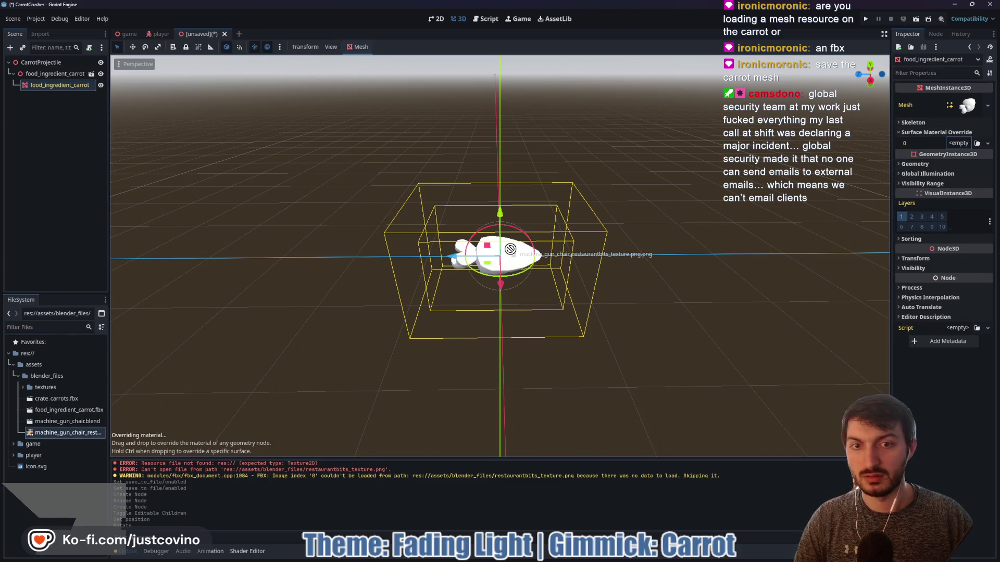
mouse_move(43, 434)
left_mouse_down()
mouse_move(32, 434)
mouse_move(47, 388)
mouse_move(59, 406)
mouse_move(31, 380)
left_mouse_up()
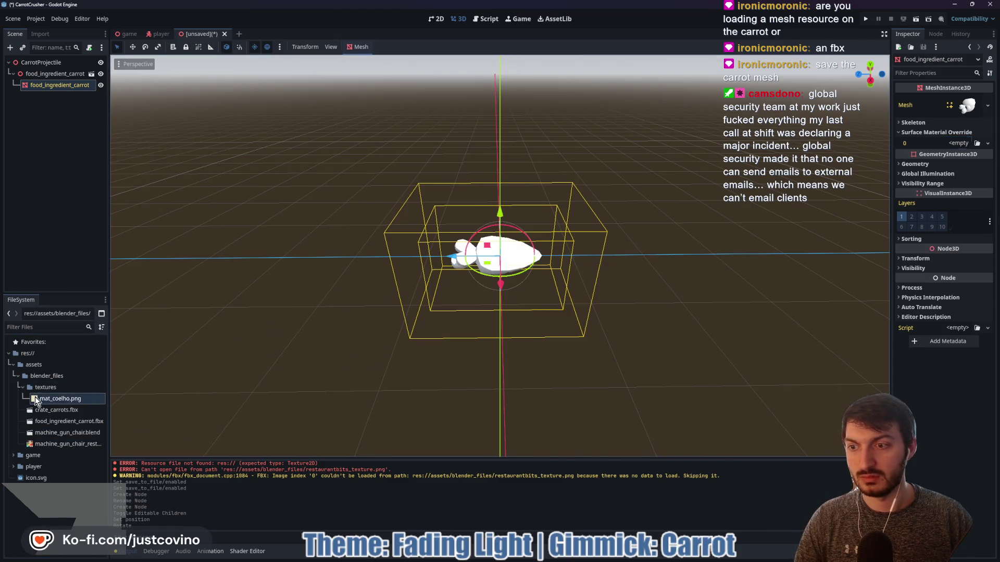
left_click(956, 143)
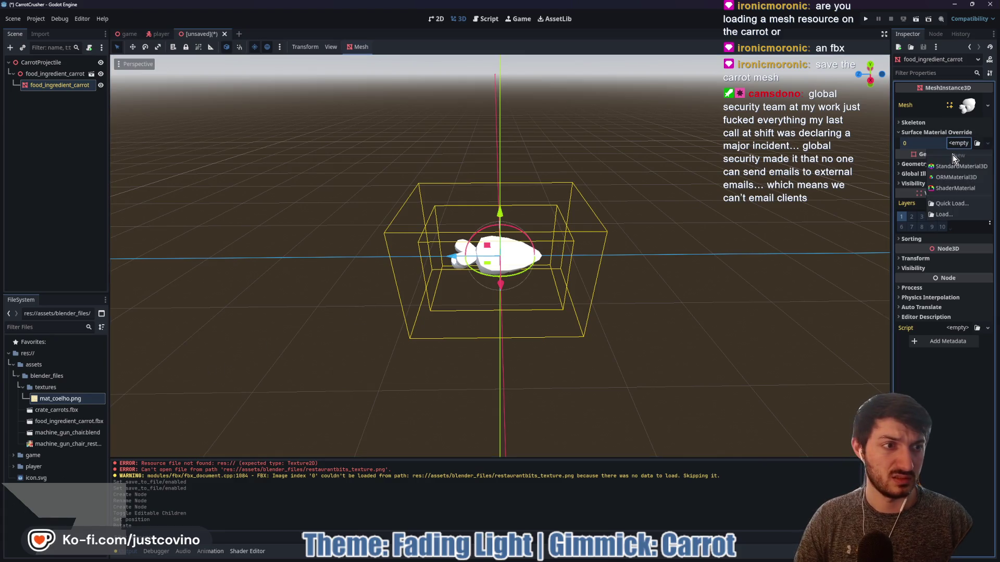
left_click(967, 167)
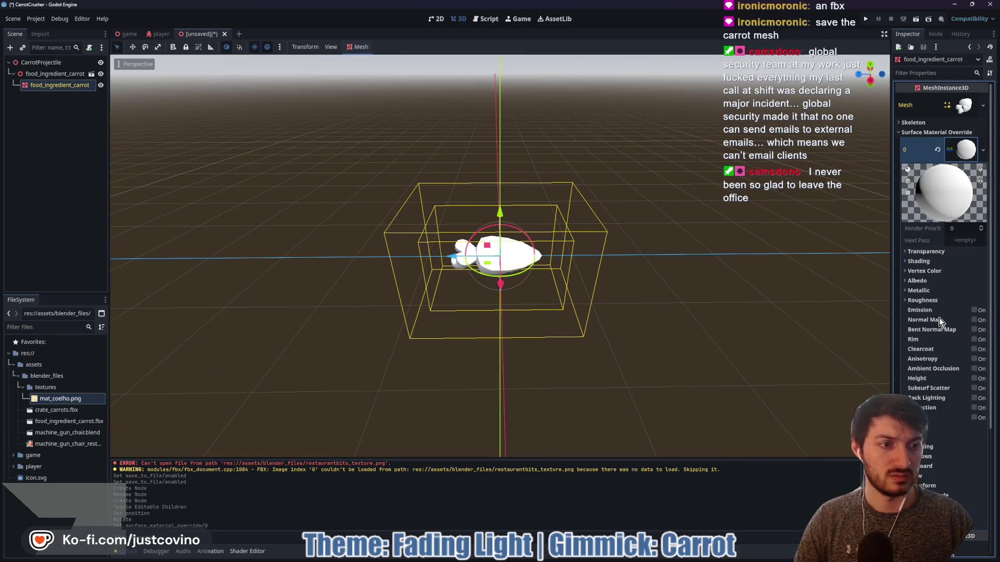
left_click(937, 282)
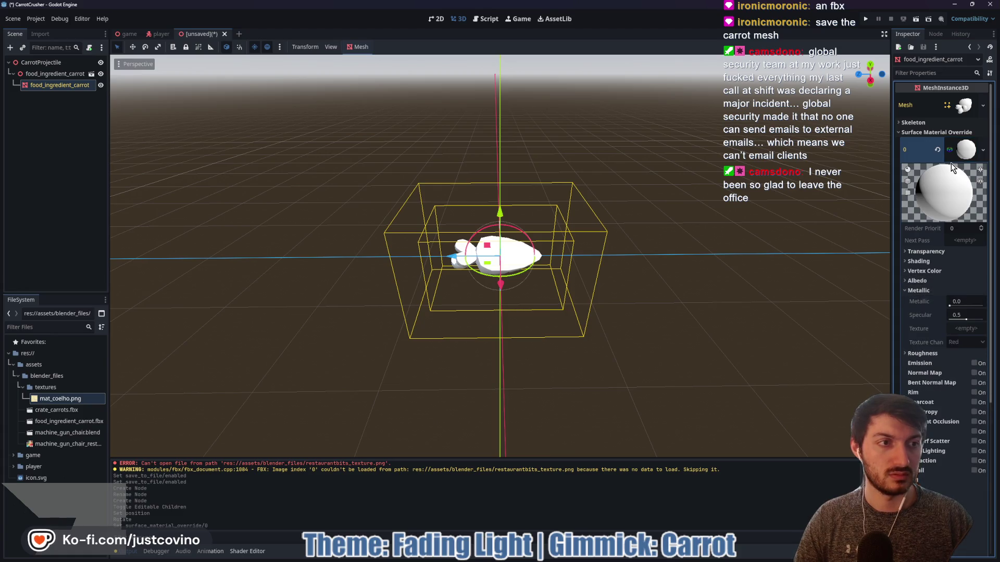
left_click(938, 149)
left_click(932, 133)
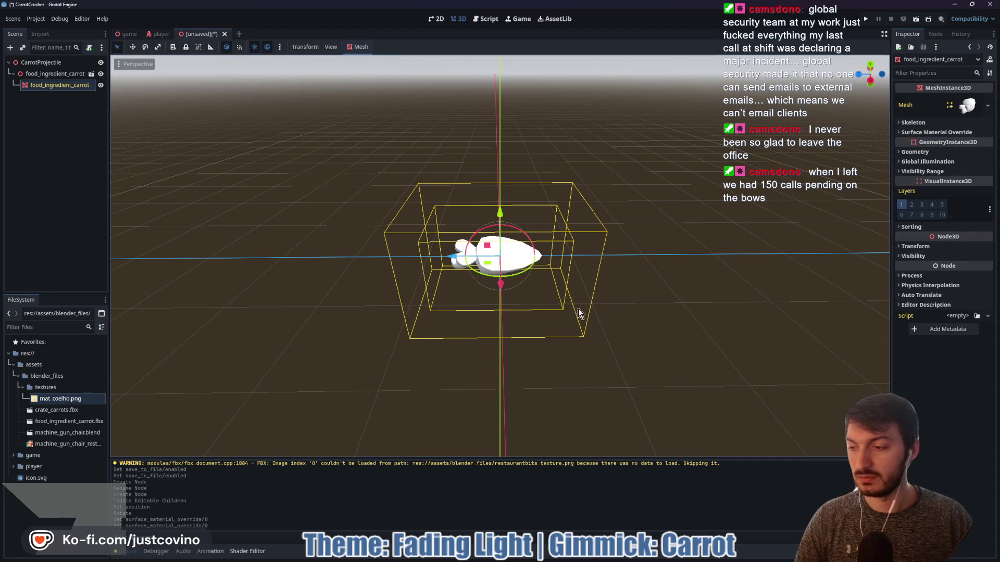
key("ctrl+s")
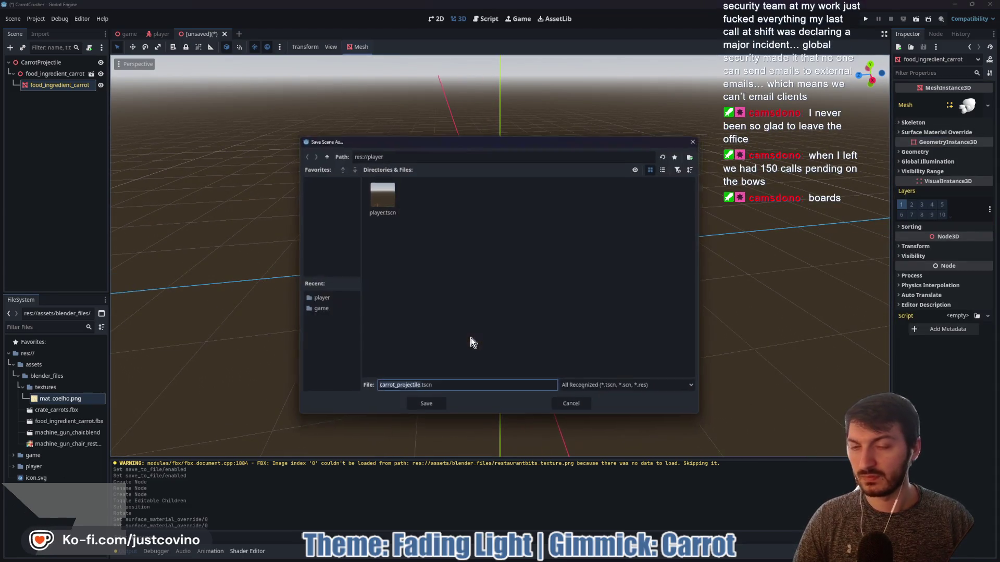
Make a res://projectiles folder and save the scene into it as carrot_projectile.tscn
left_click(323, 154)
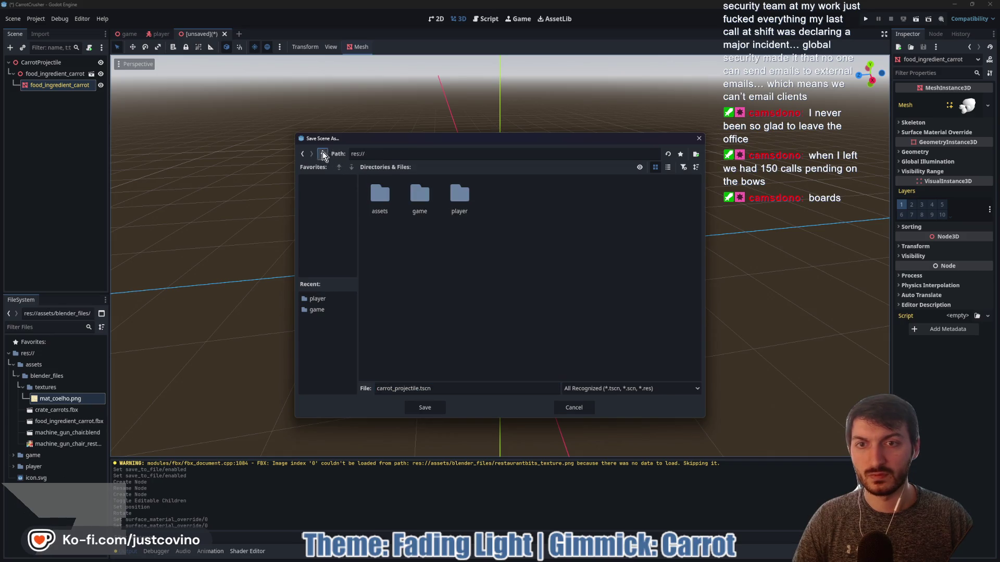
right_click(506, 204)
left_click(518, 211)
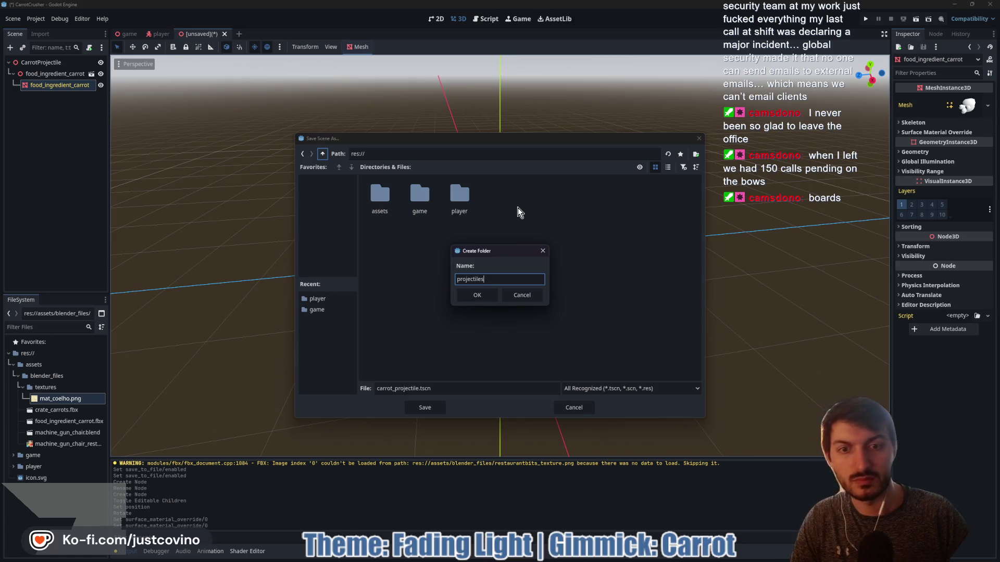
left_click(489, 295)
left_click(424, 407)
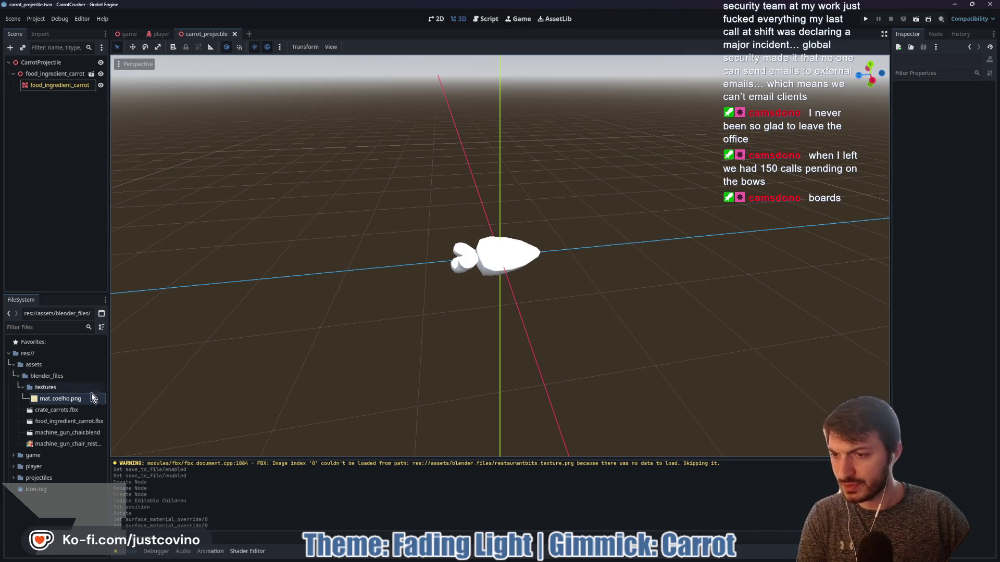
double_click(69, 419)
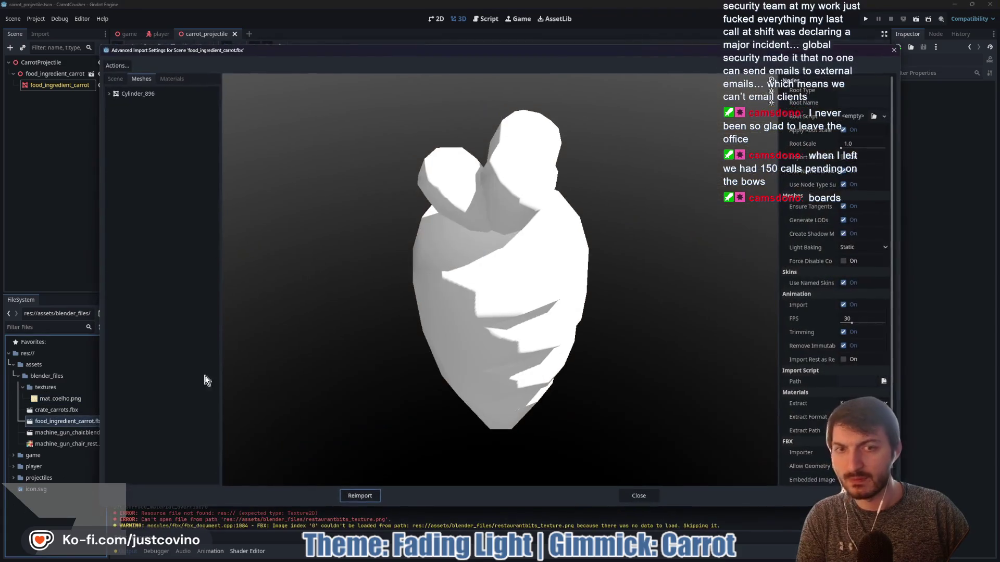
left_click(172, 79)
left_click(185, 94)
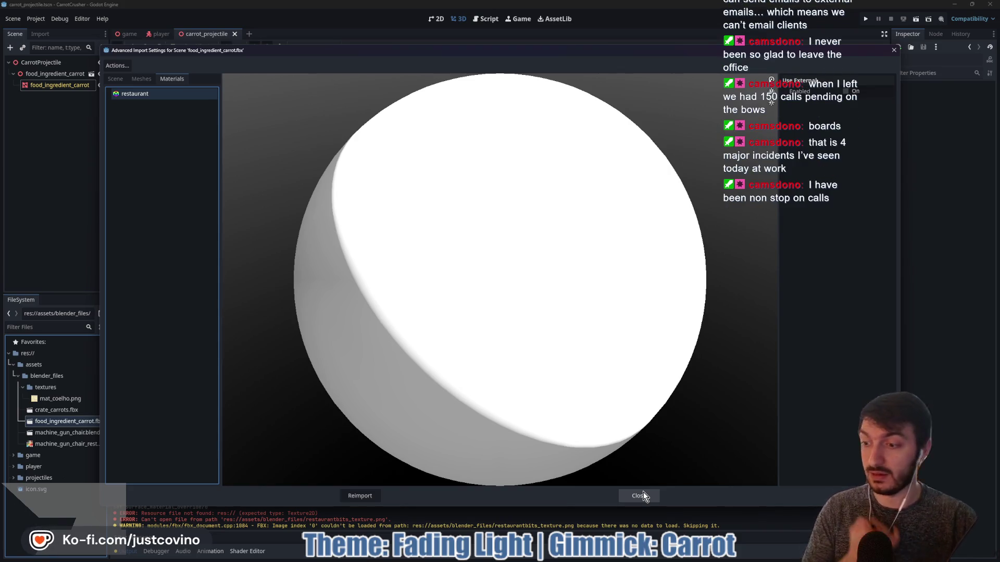
left_click(639, 495)
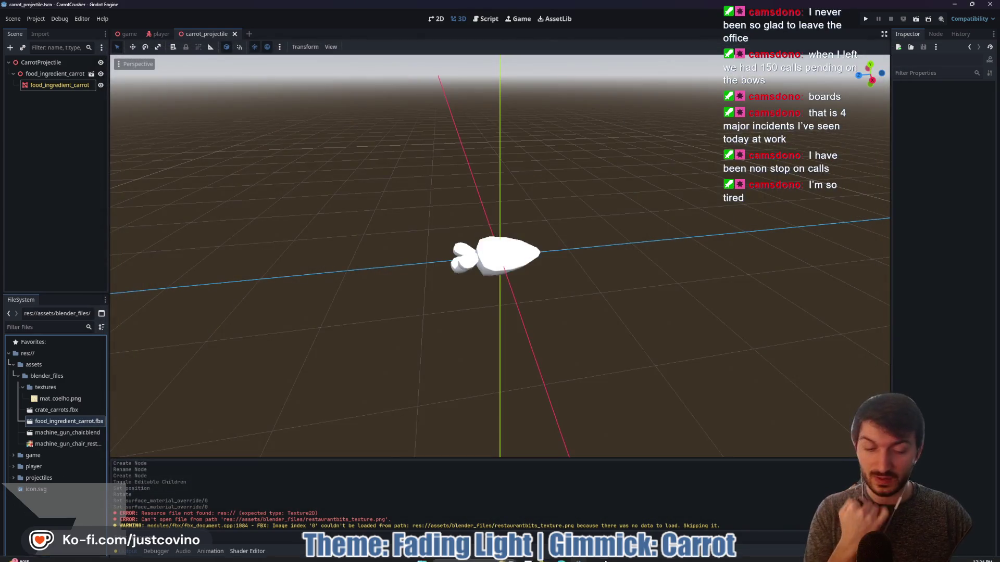
Open the KayKit asset pack's textures folder and select restaurantbits_texture
mouse_move(547, 558)
left_click(591, 480)
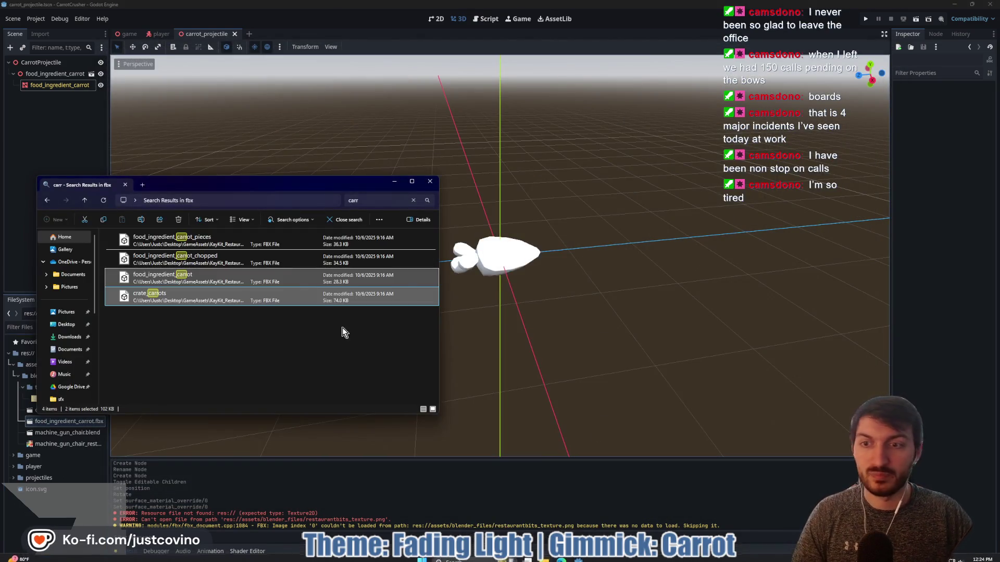
left_click(411, 202)
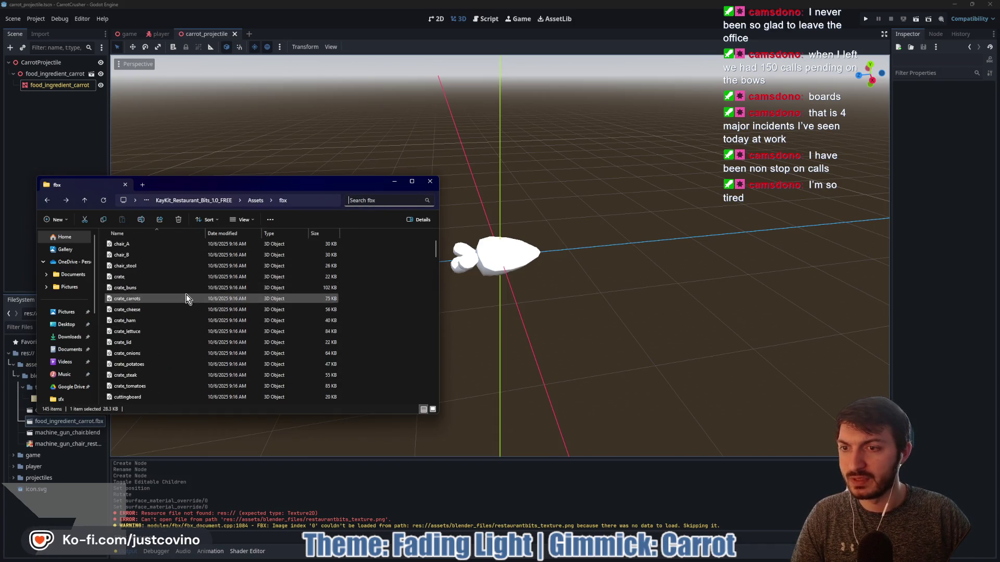
left_click(84, 200)
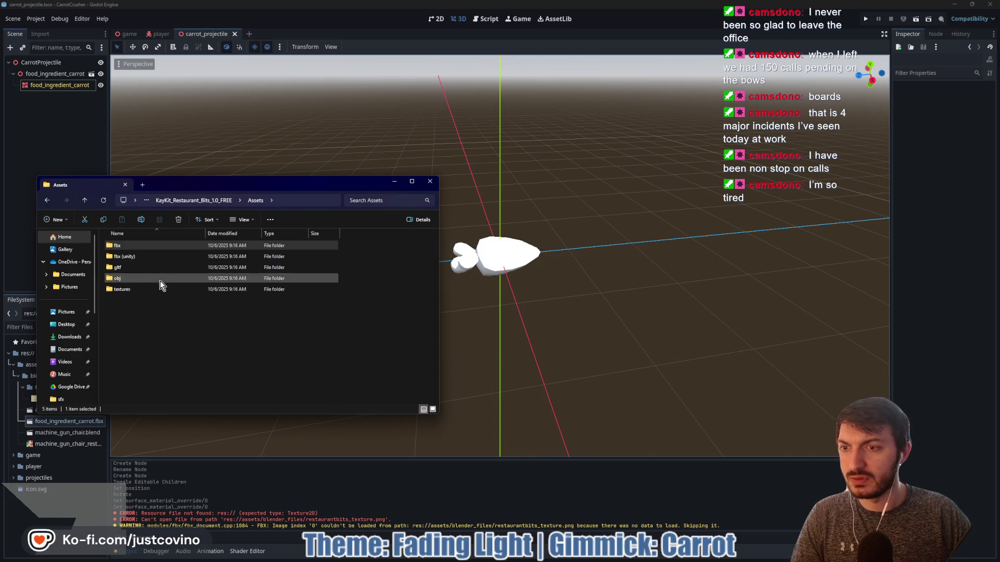
left_click(147, 289)
double_click(148, 289)
left_click(125, 258)
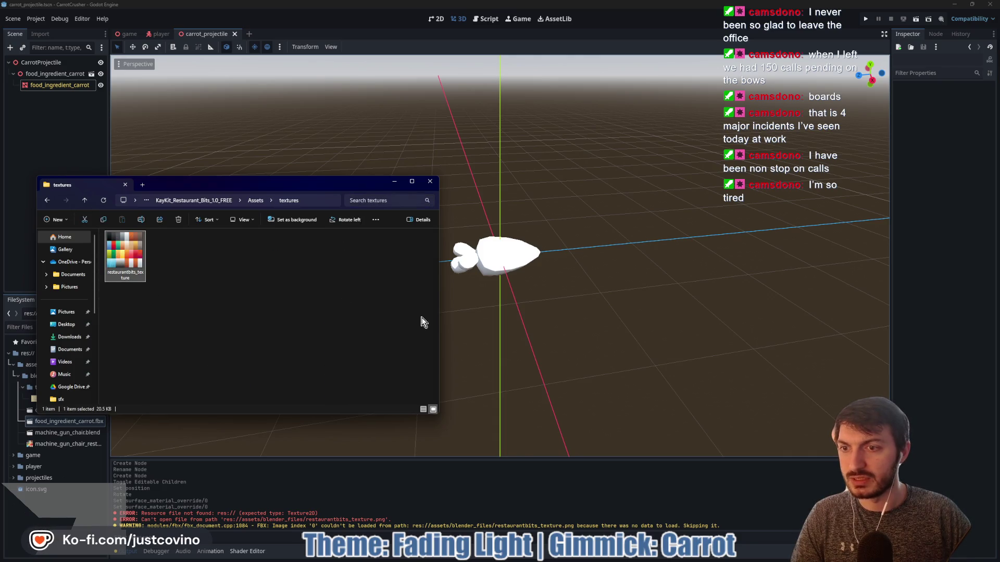
Paste restaurantbits_texture into carrot-crusher/assets/blender_files/textures and return to Godot
mouse_move(547, 560)
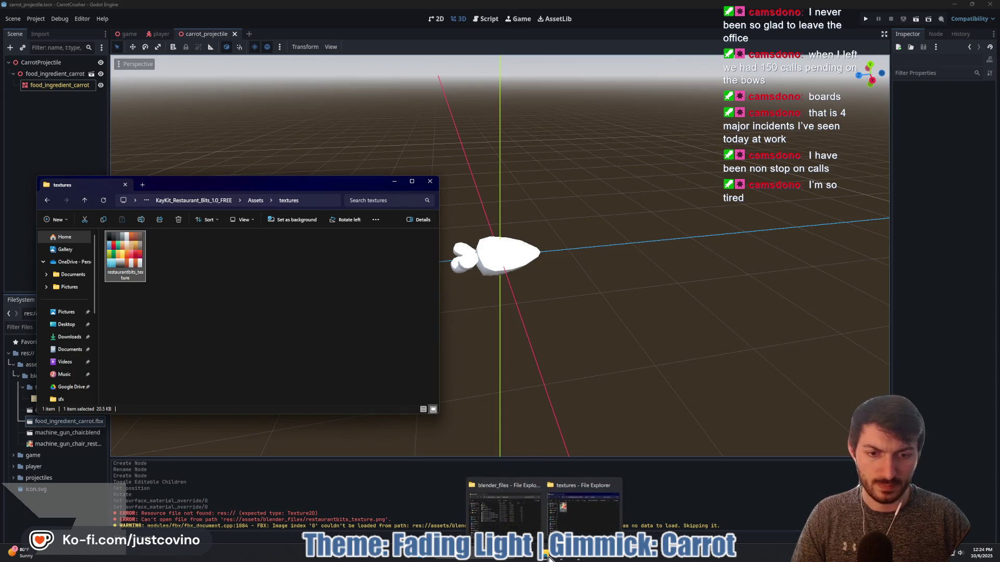
left_click(504, 507)
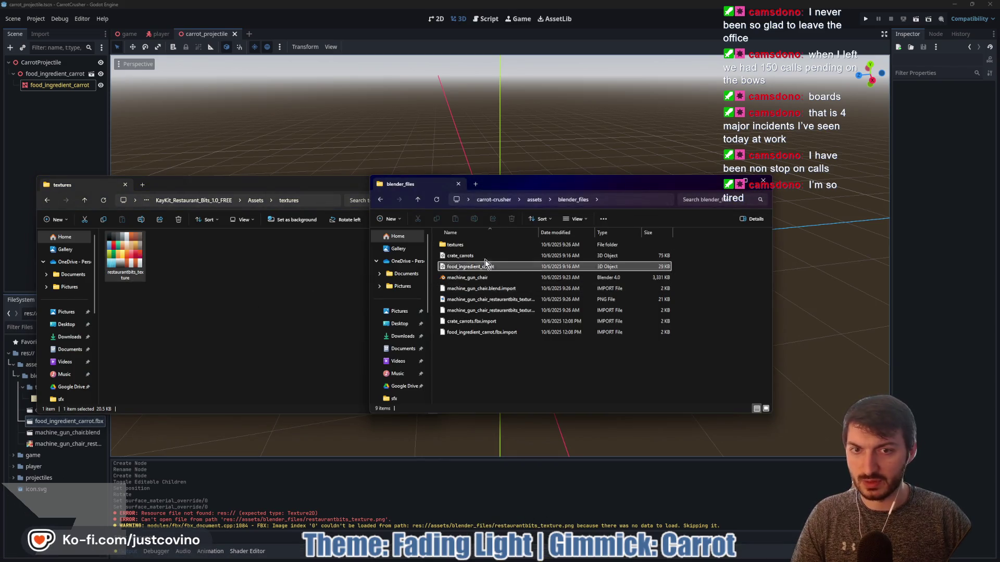
key("Up")
key("Up")
key("Return")
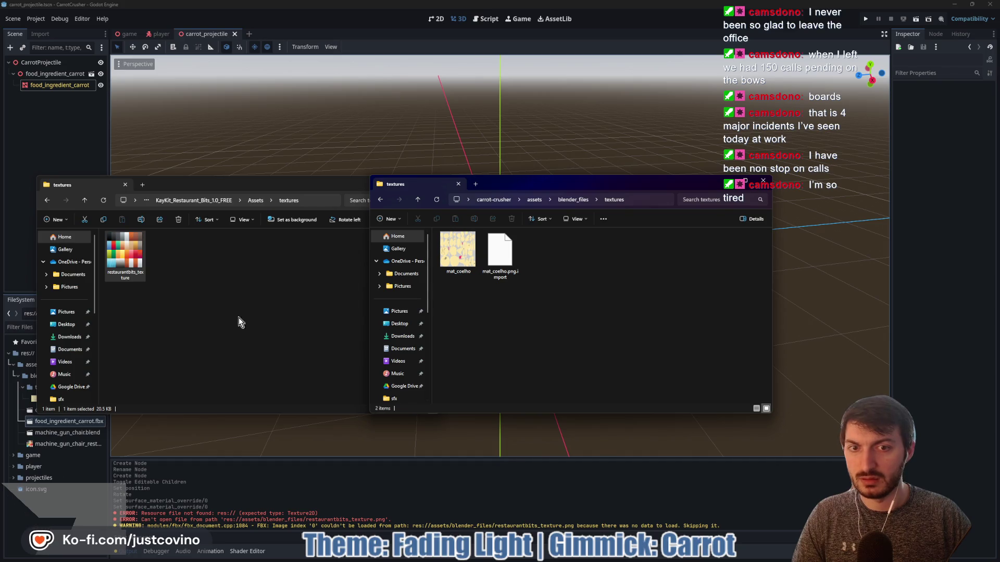
left_click(125, 255)
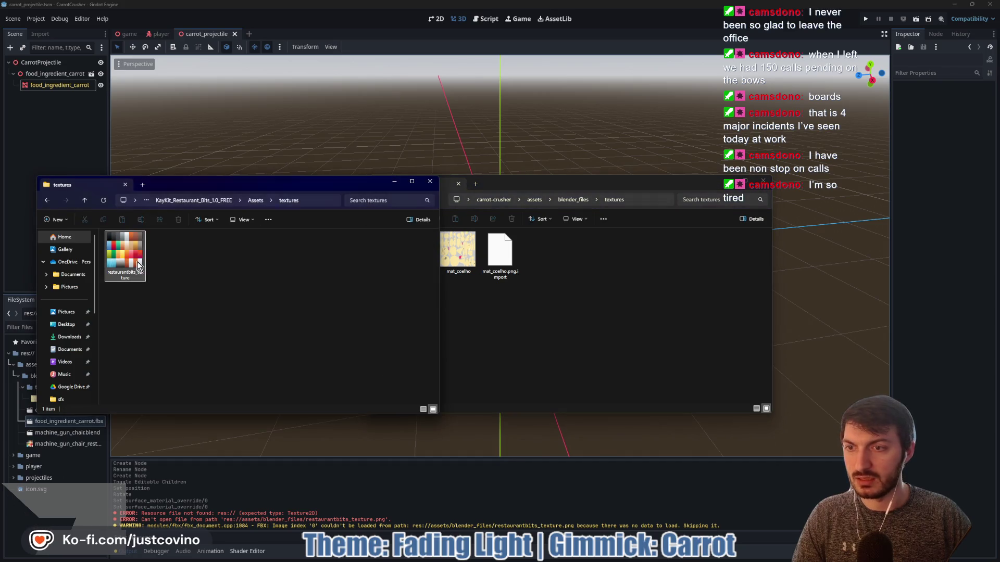
left_click(553, 326)
key("ctrl+v")
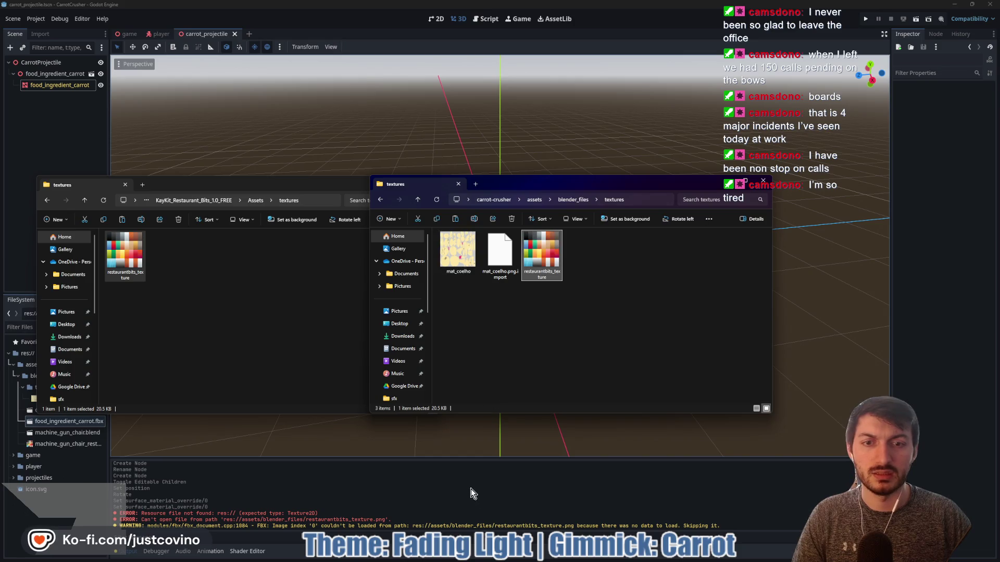
left_click(471, 489)
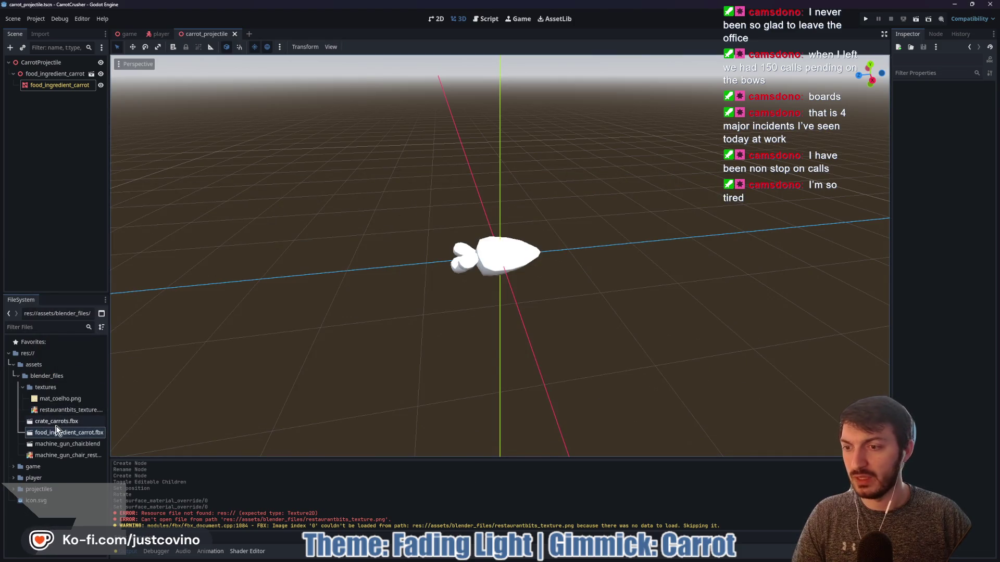
Reimport food_ingredient_carrot.fbx so the carrot renders textured, then open player.gd
double_click(54, 434)
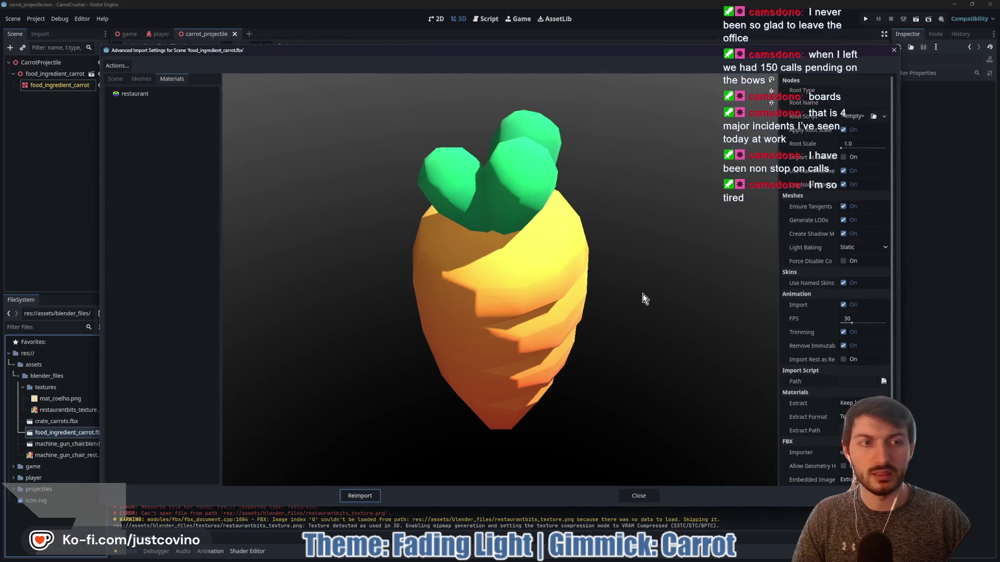
key("Return")
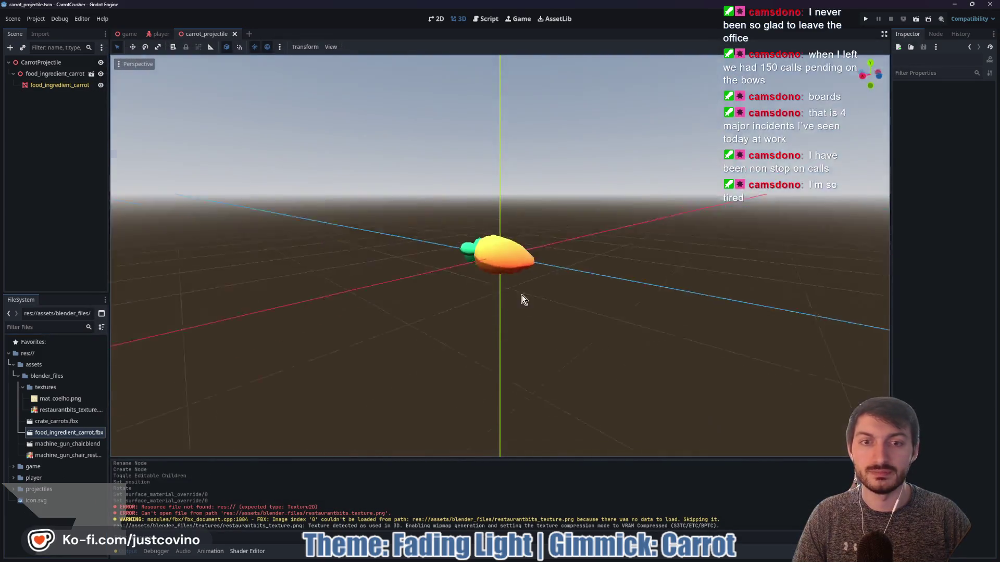
left_click_drag(524, 300, 567, 296)
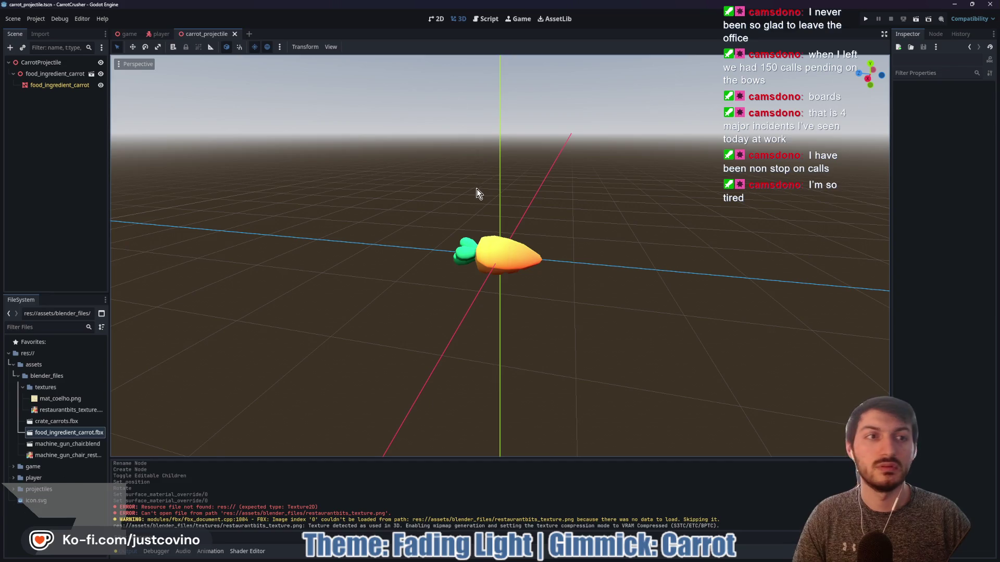
left_click(151, 36)
left_click(487, 19)
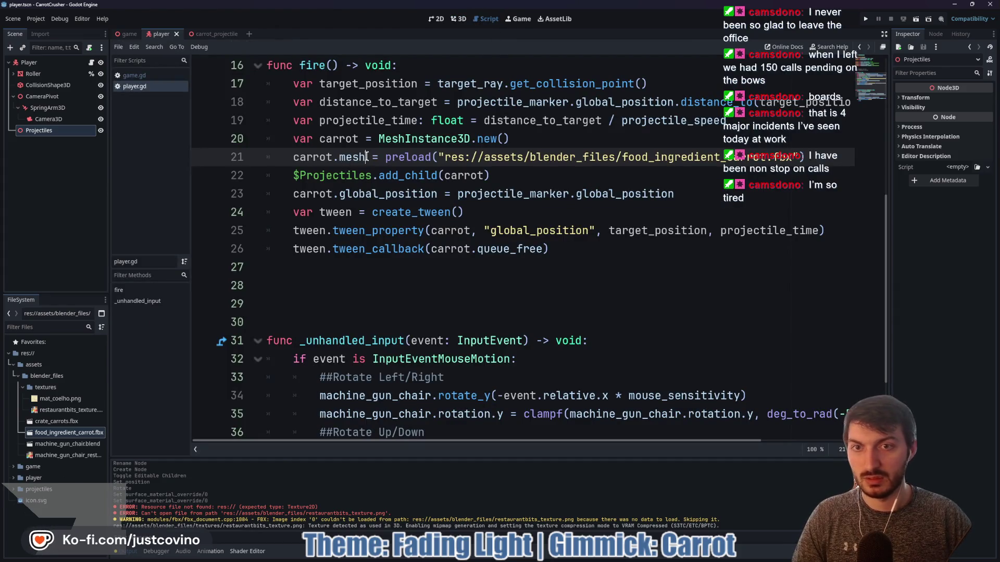
Delete the MeshInstance3D.new() call and the carrot.mesh preload line in fire()
left_click_drag(367, 157, 338, 156)
left_click(509, 139)
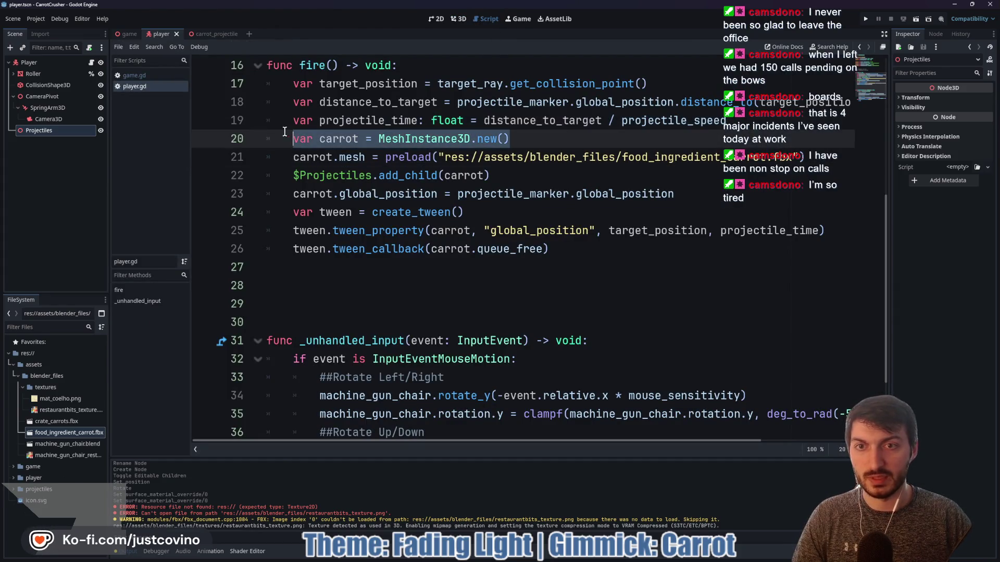
left_click_drag(509, 138, 377, 136)
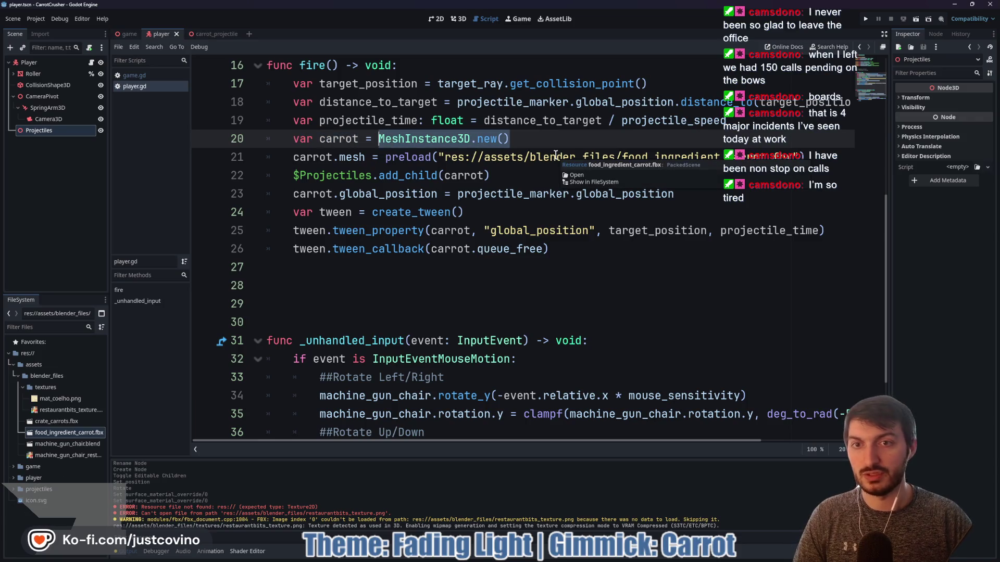
key("BackSpace")
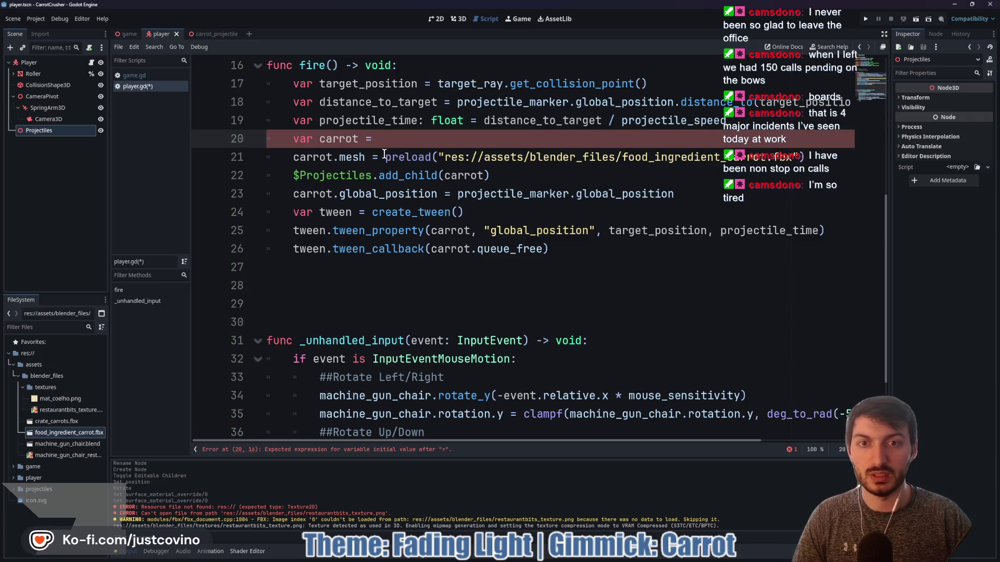
left_click_drag(801, 154, 265, 152)
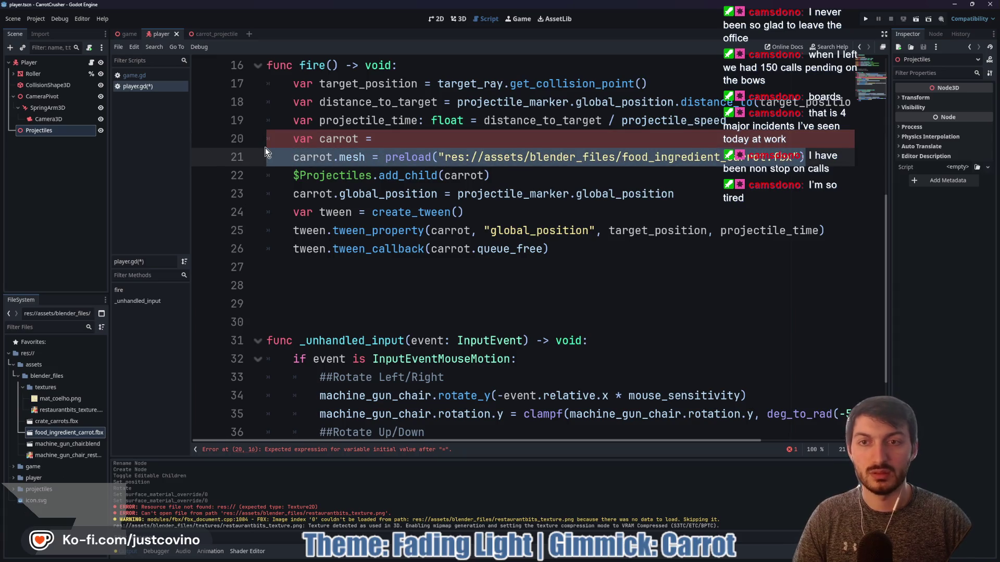
key("BackSpace")
key("BackSpace")
Assign carrot from preload("res://projectiles/carrot_projectile.tscn") using the file's copied path
type("pre")
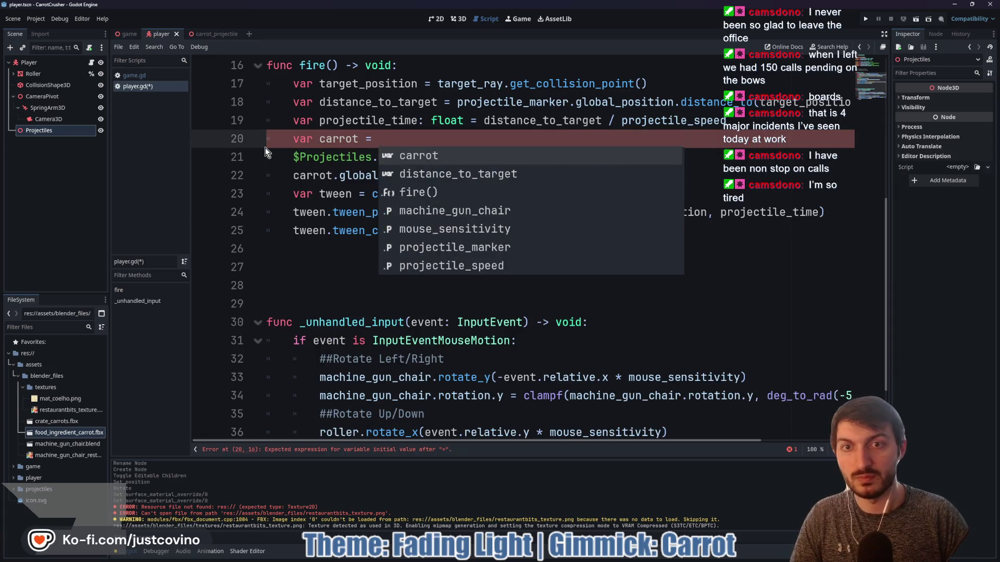
key("Return")
type("\"")
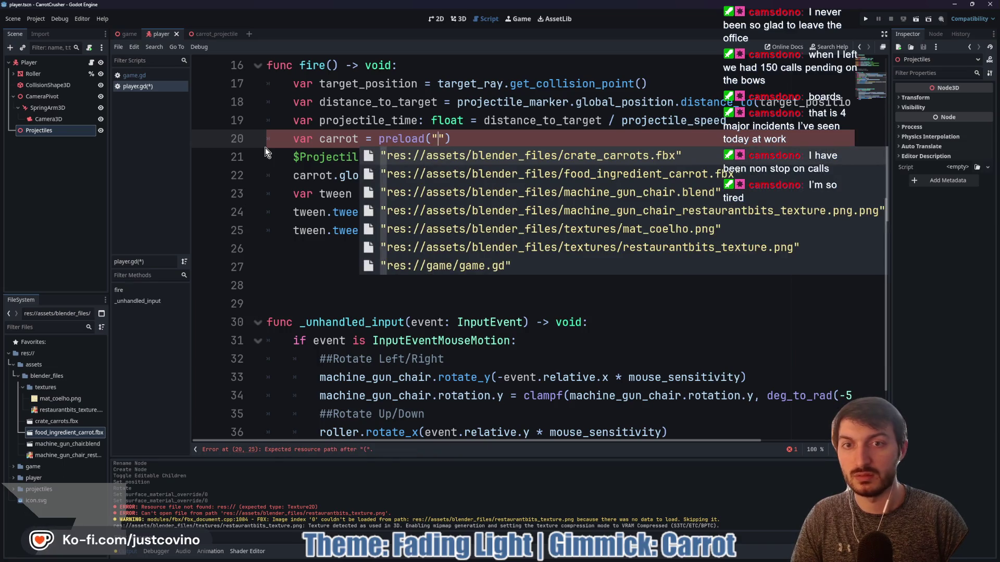
left_click(13, 489)
right_click(45, 501)
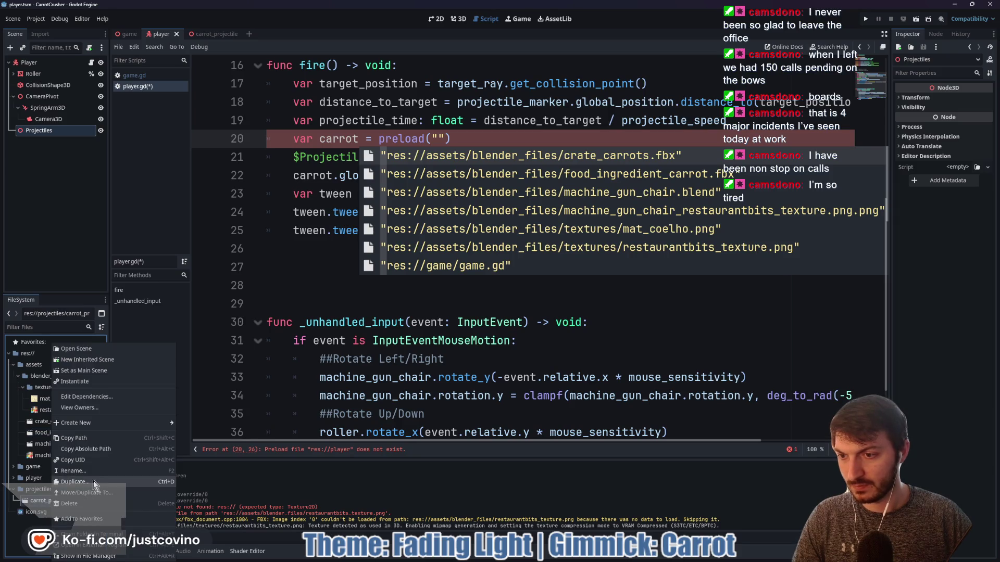
left_click(92, 438)
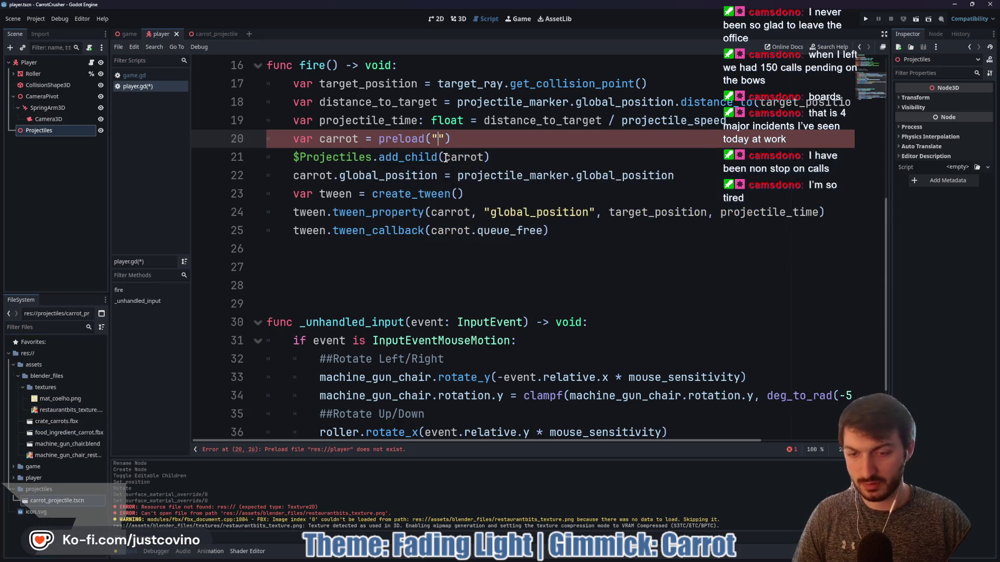
key("ctrl+v")
Append .instantiate() to the preload, save player.gd, and run the game
left_click(728, 133)
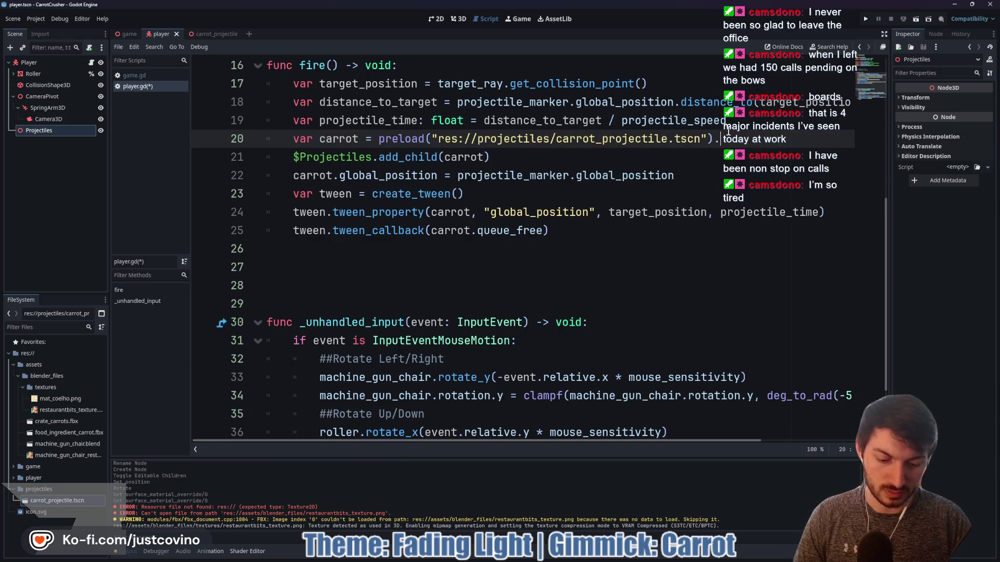
type("instantiate(")
key("Return")
left_click(554, 154)
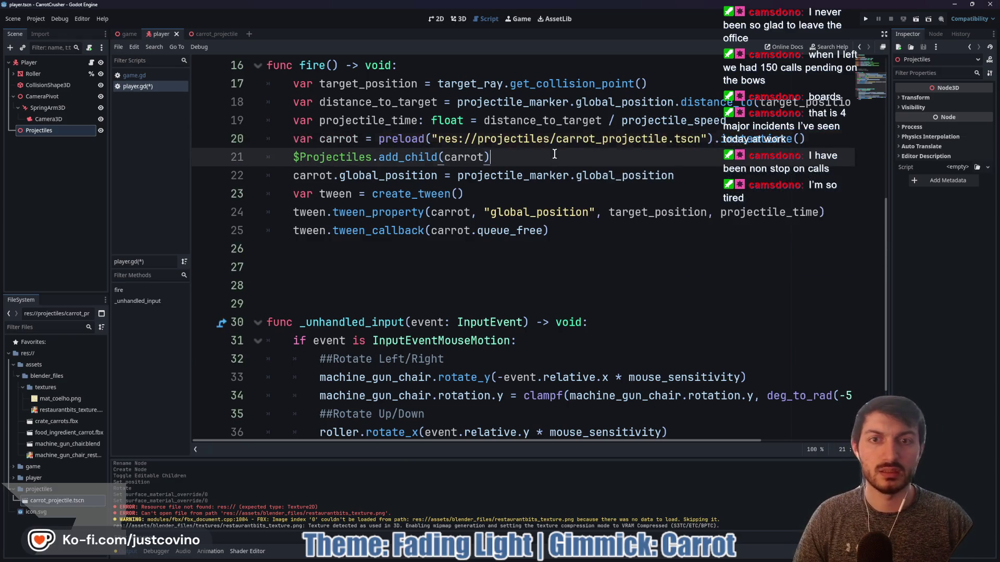
key("ctrl+s")
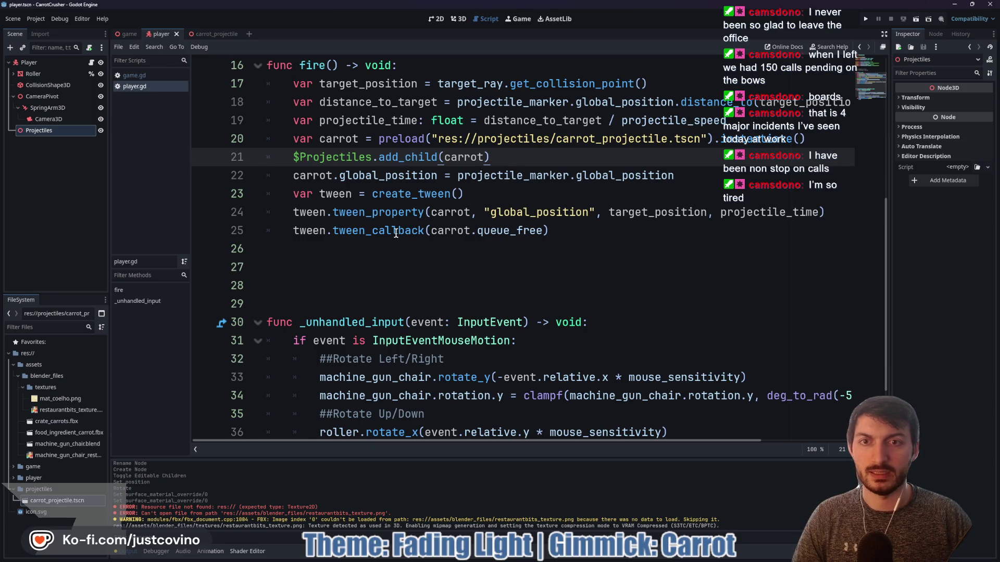
key("F5")
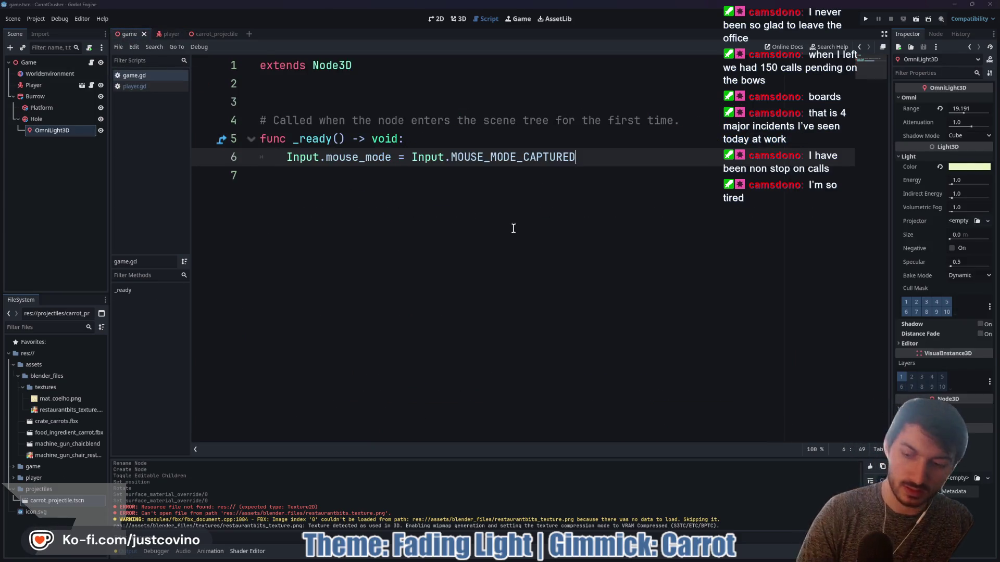
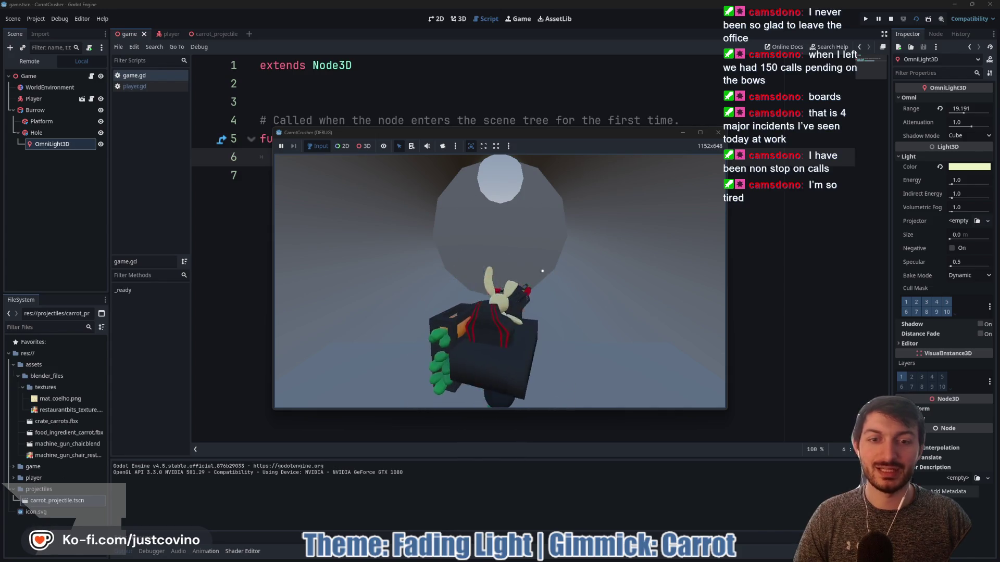
Stop the game and select the TargetRay raycast under Roller in the player scene
key("F8")
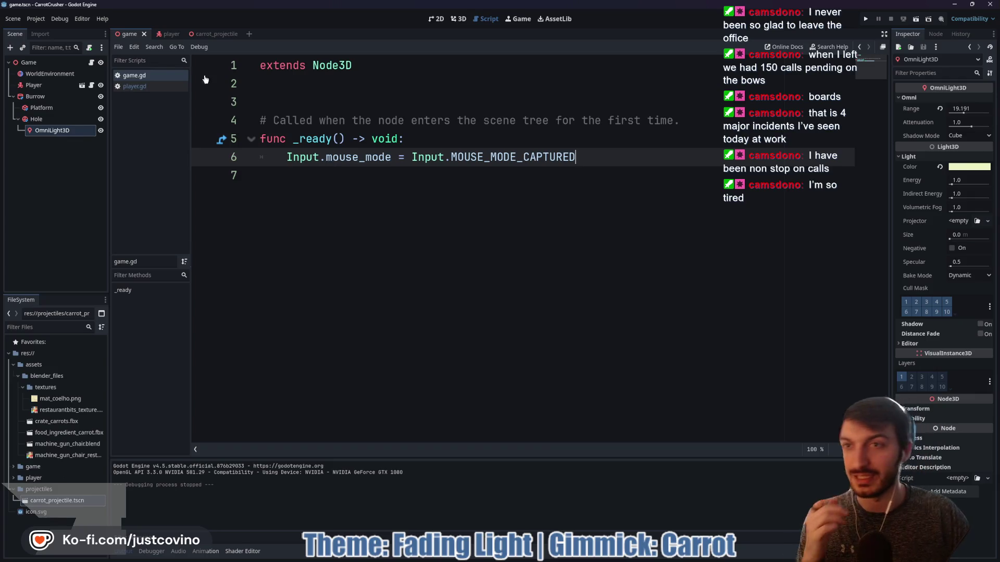
left_click(165, 35)
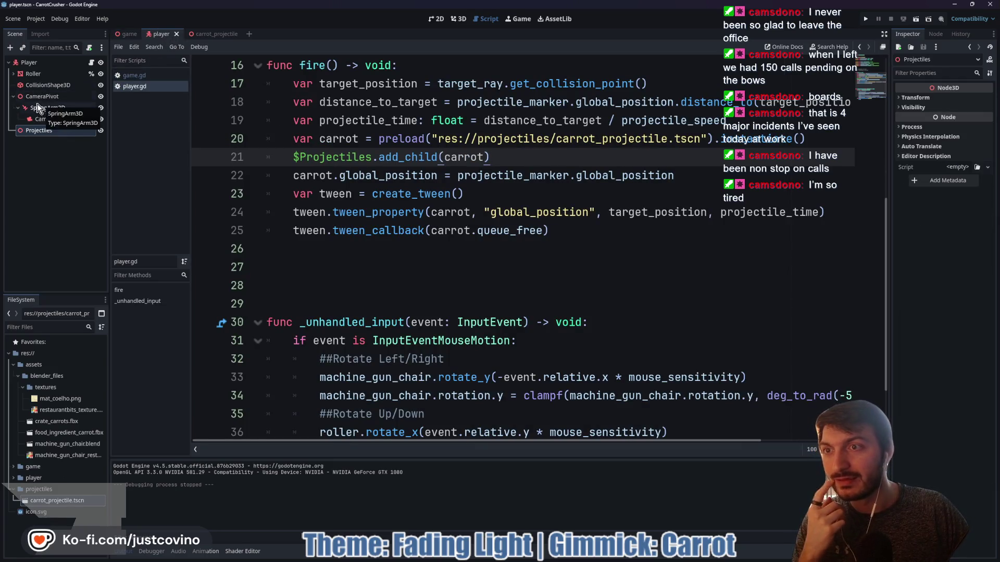
left_click(13, 73)
left_click(52, 119)
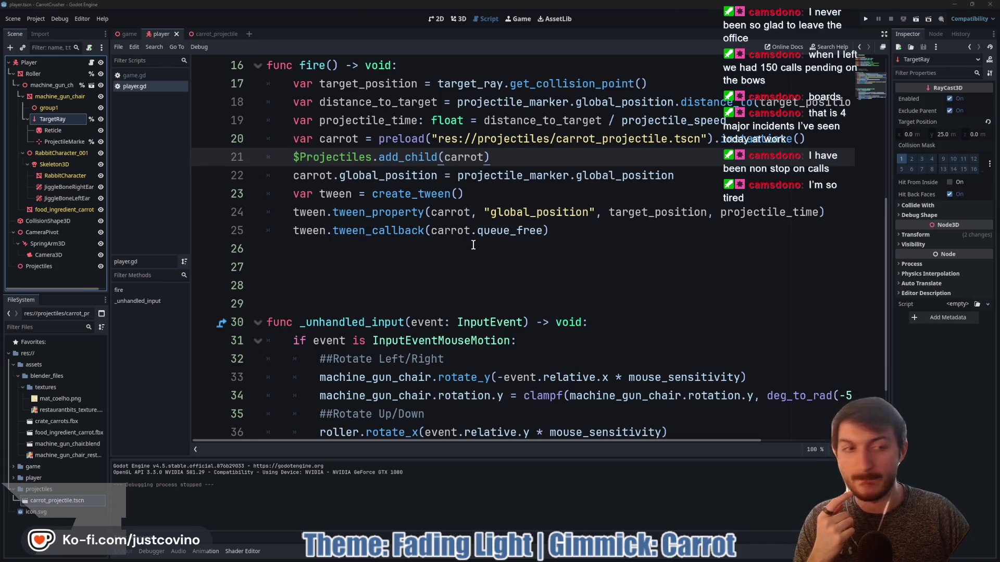
Rename collision layer 3 to Enemy
right_click(923, 164)
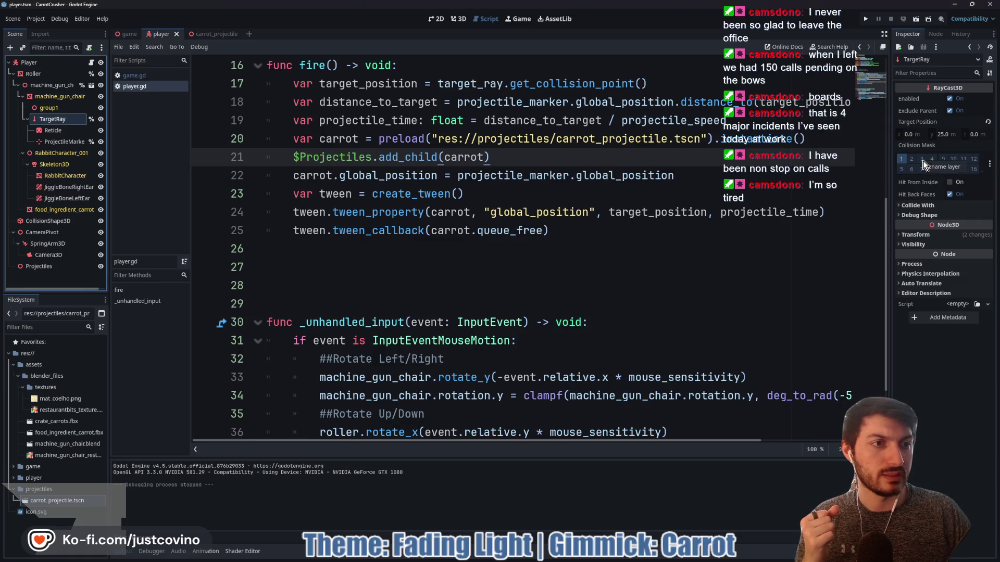
left_click(930, 166)
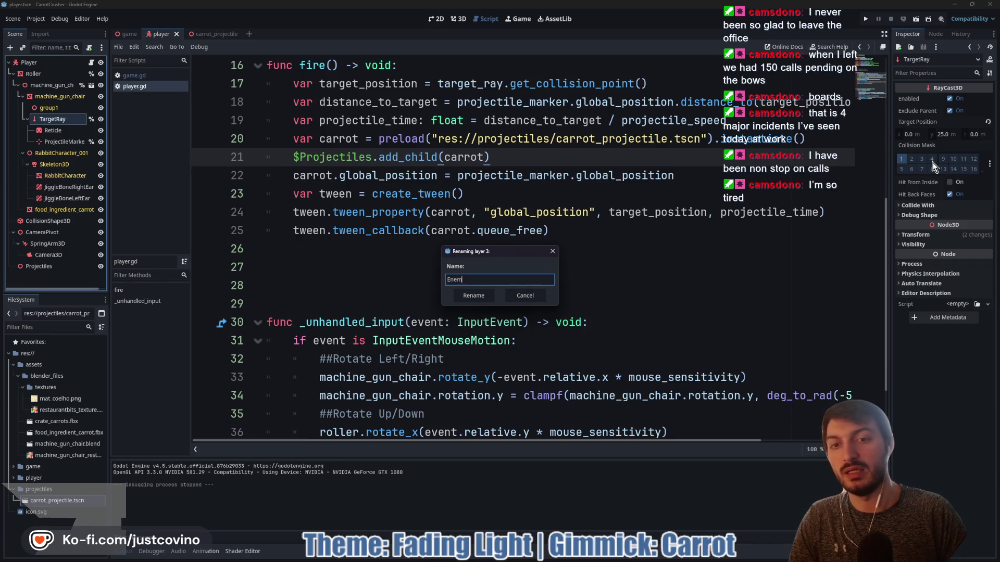
type("y")
key("Return")
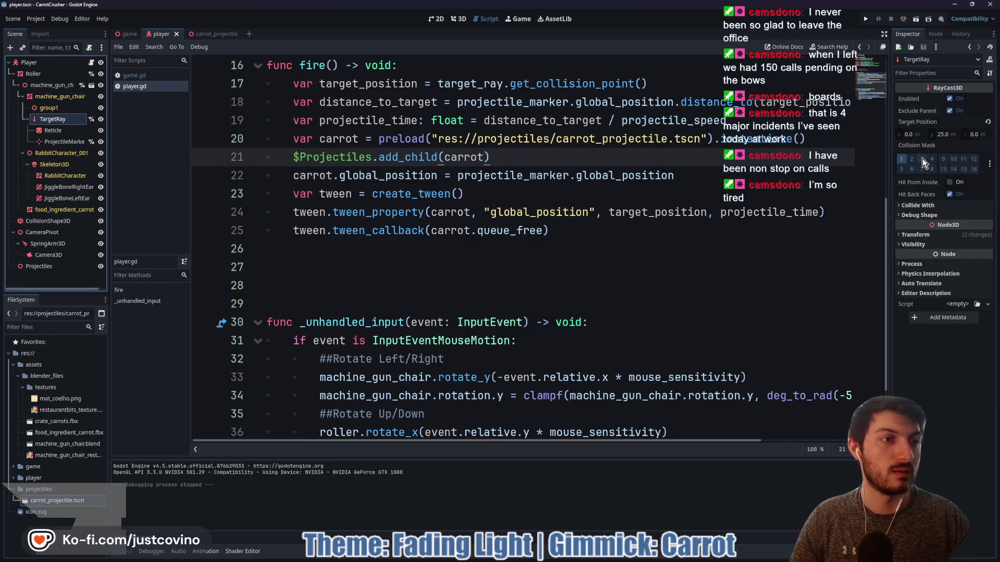
Add layer 3 to TargetRay's mask, enable Hit From Inside and Collide With Areas, and save
left_click(950, 182)
left_click(923, 158)
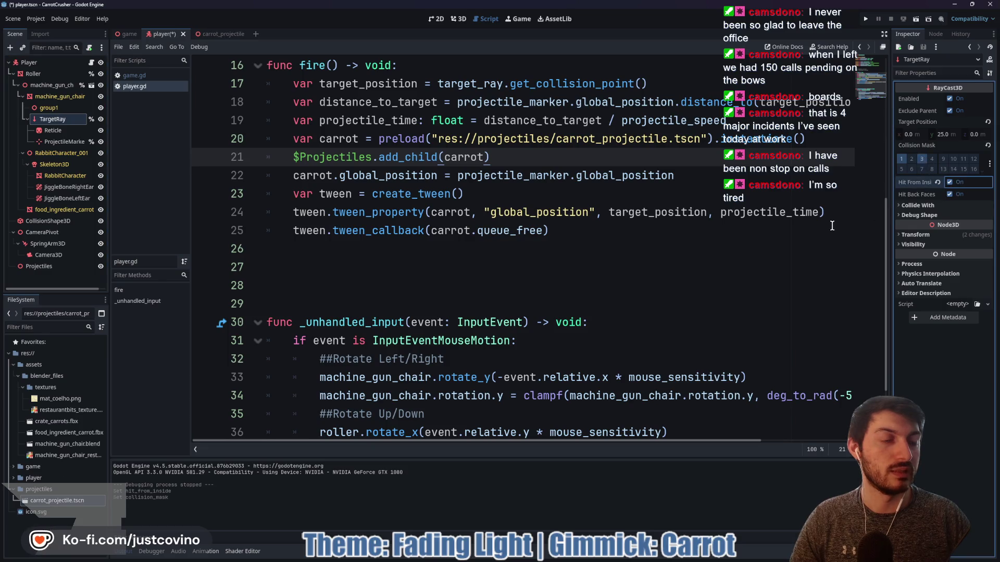
key("ctrl+s")
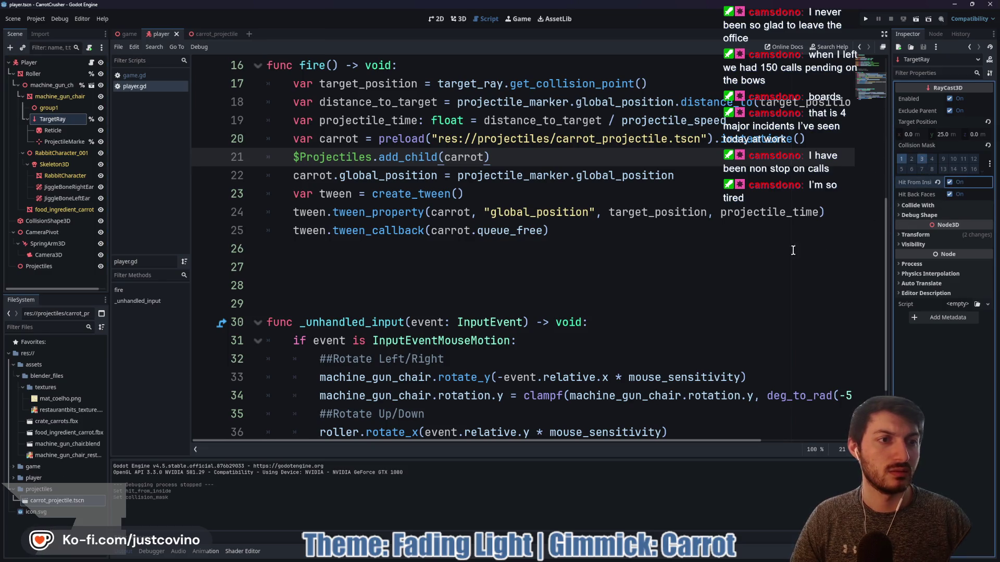
left_click(917, 206)
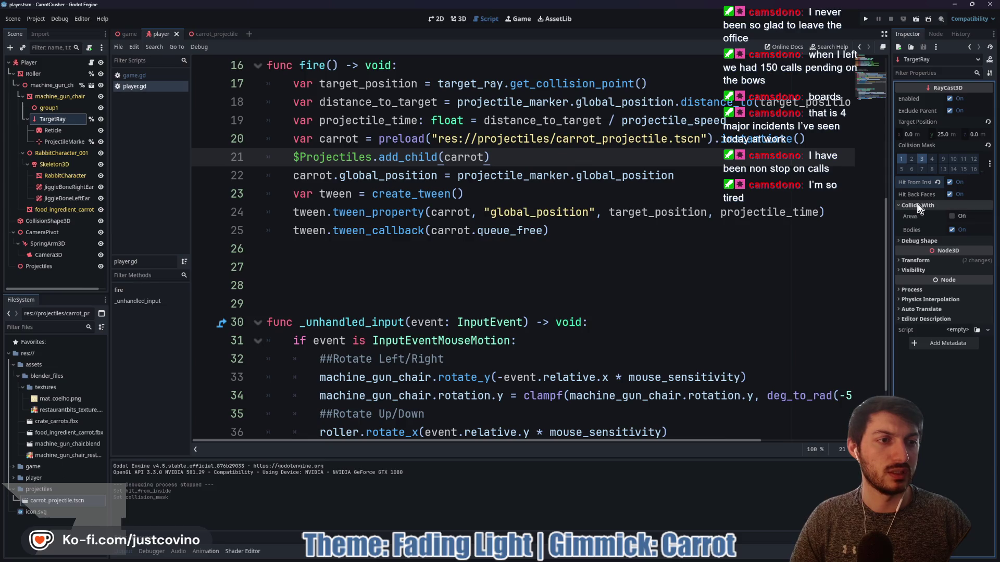
left_click(952, 216)
key("ctrl+s")
left_click(128, 33)
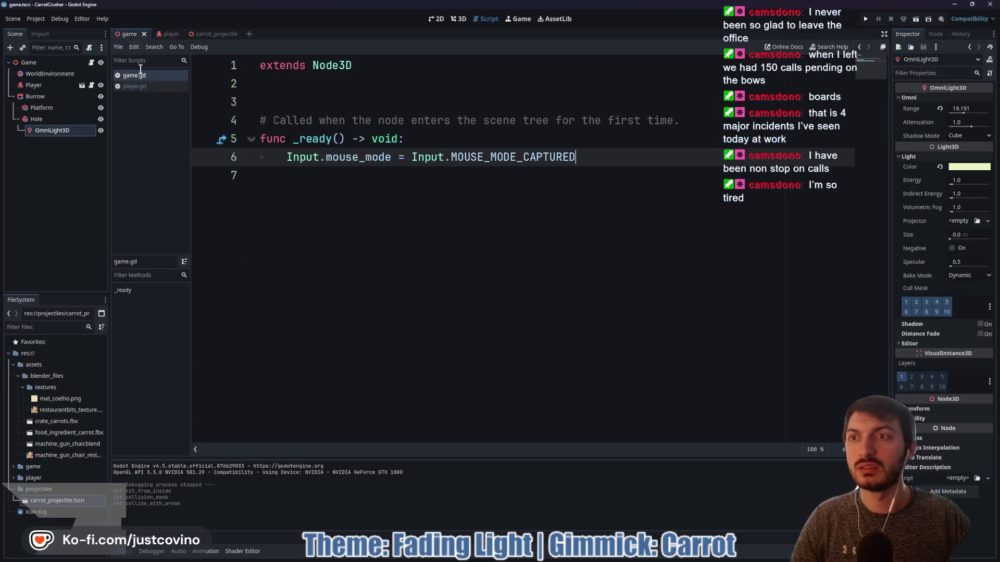
Turn on Use Collision for the Burrow and save the game scene
left_click(26, 97)
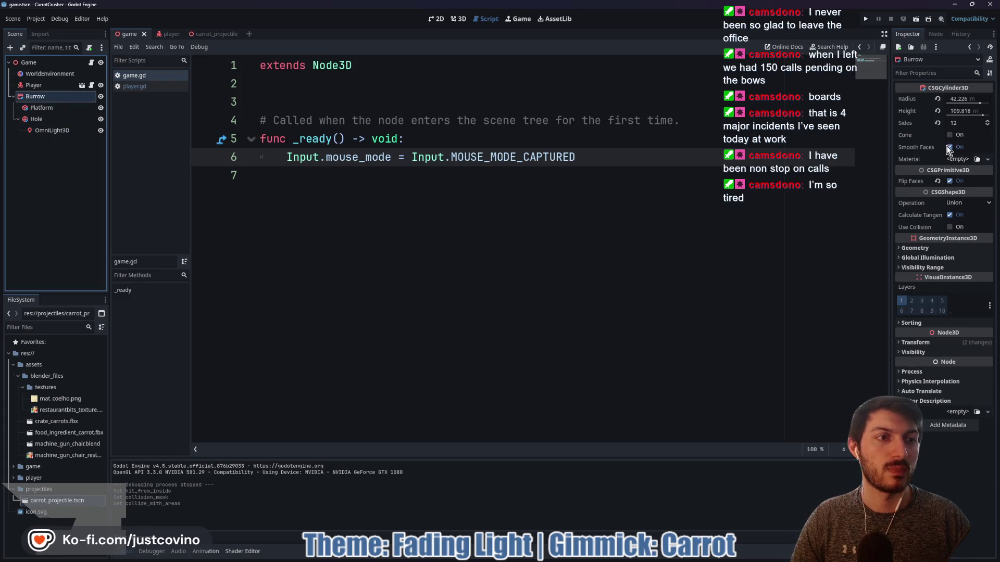
left_click(949, 227)
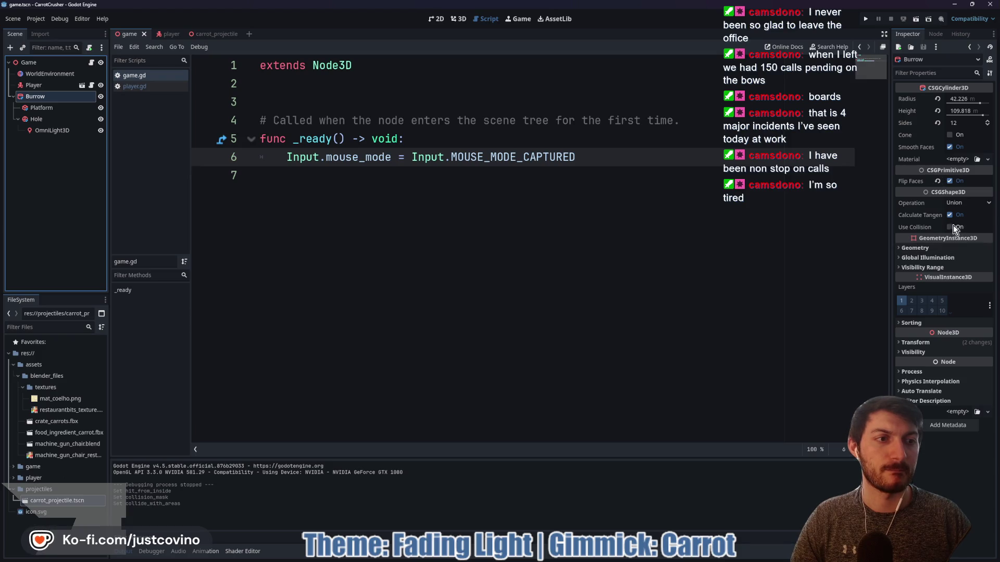
left_click(26, 107)
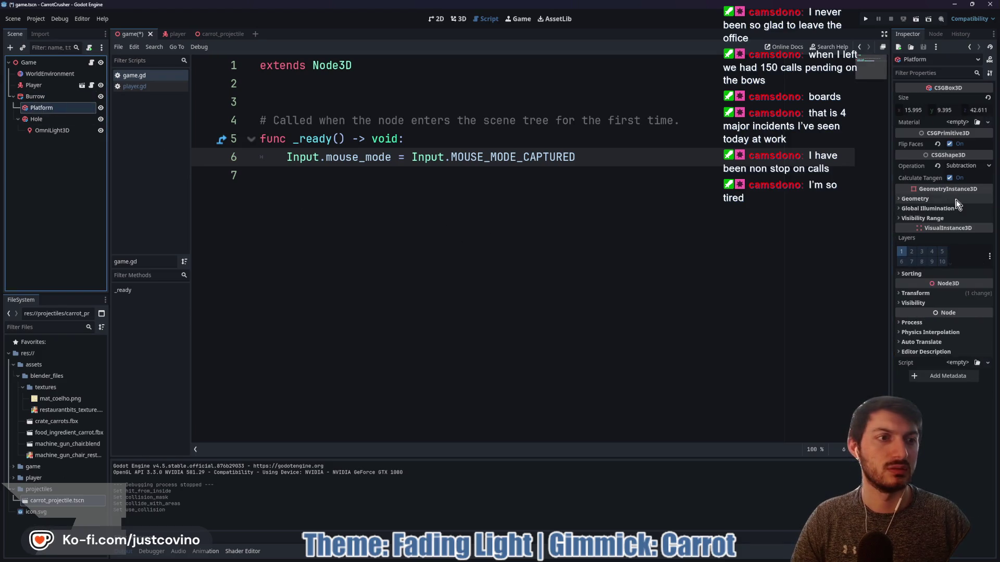
left_click(926, 201)
left_click(925, 201)
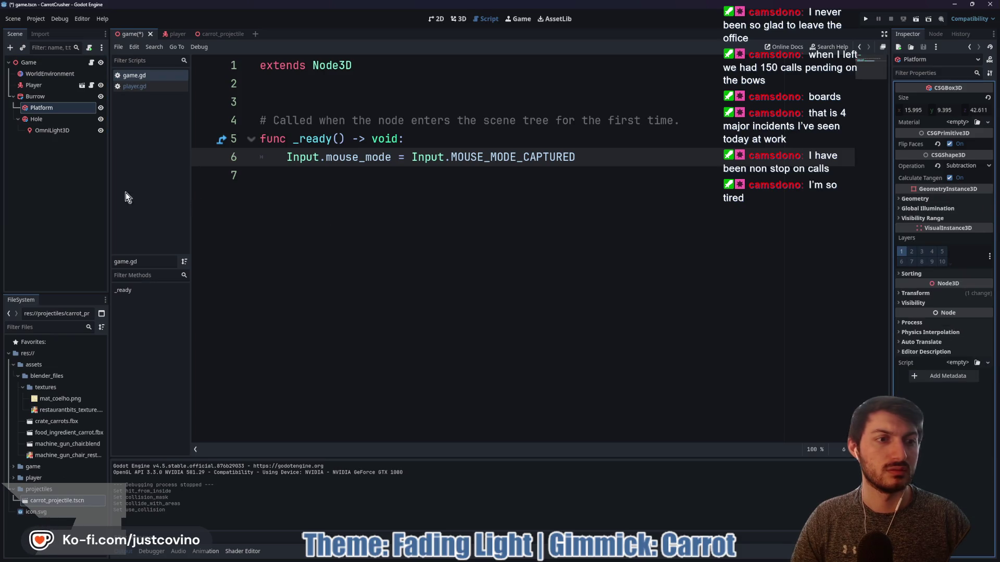
left_click(36, 119)
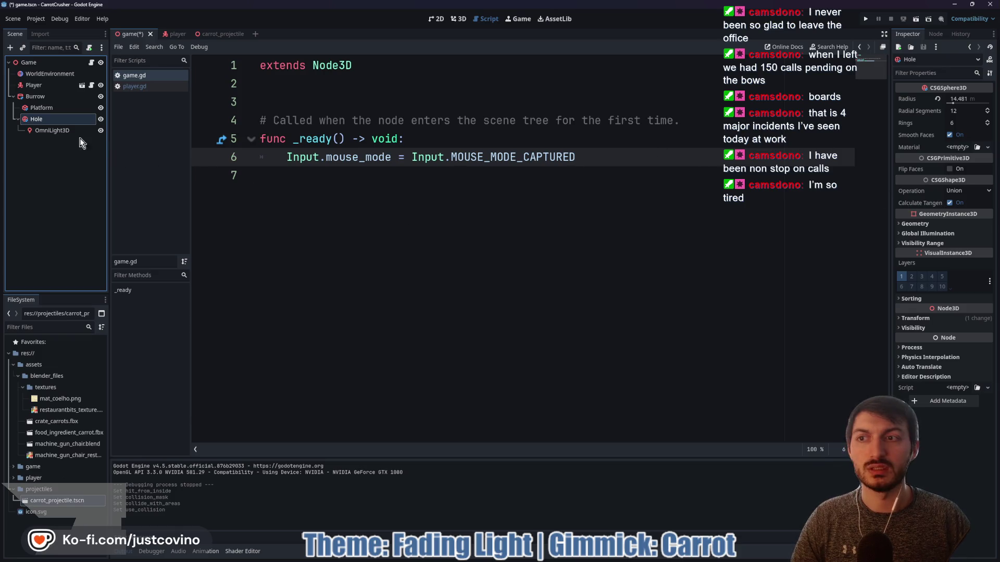
left_click(413, 247)
key("ctrl+s")
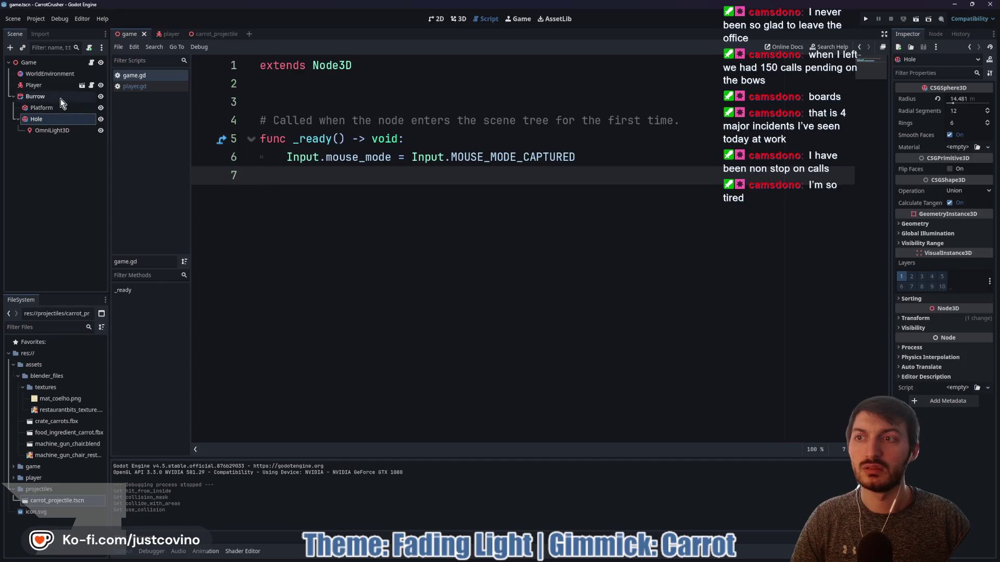
Put the Player body on collision layer 2, rename that layer, and save the player scene
left_click(34, 85)
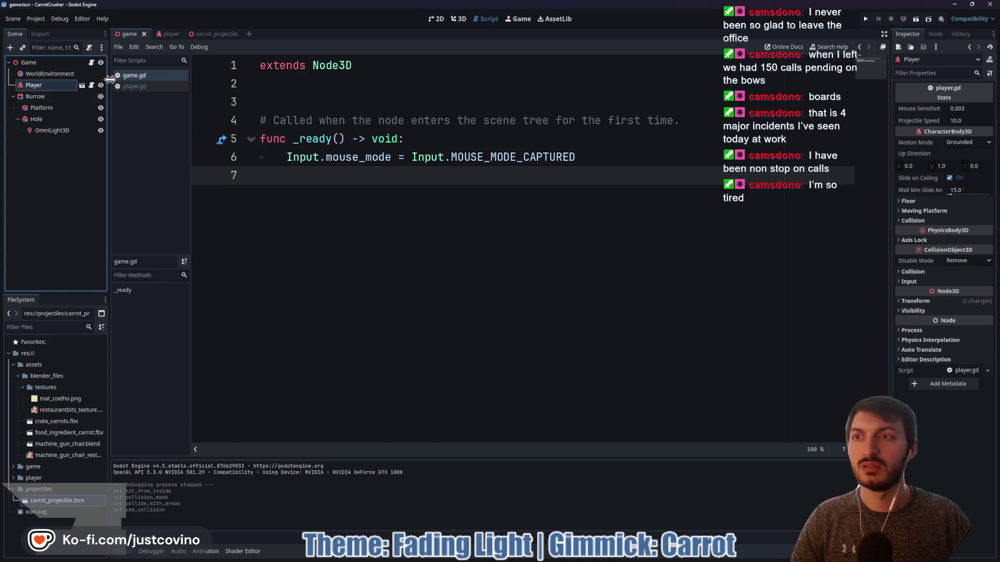
left_click(172, 35)
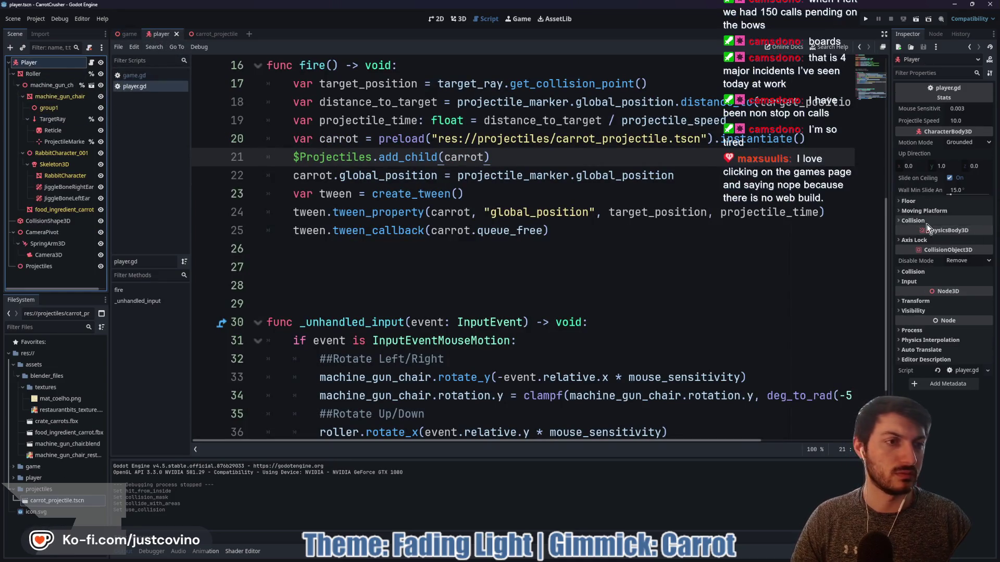
left_click(911, 220)
left_click(917, 272)
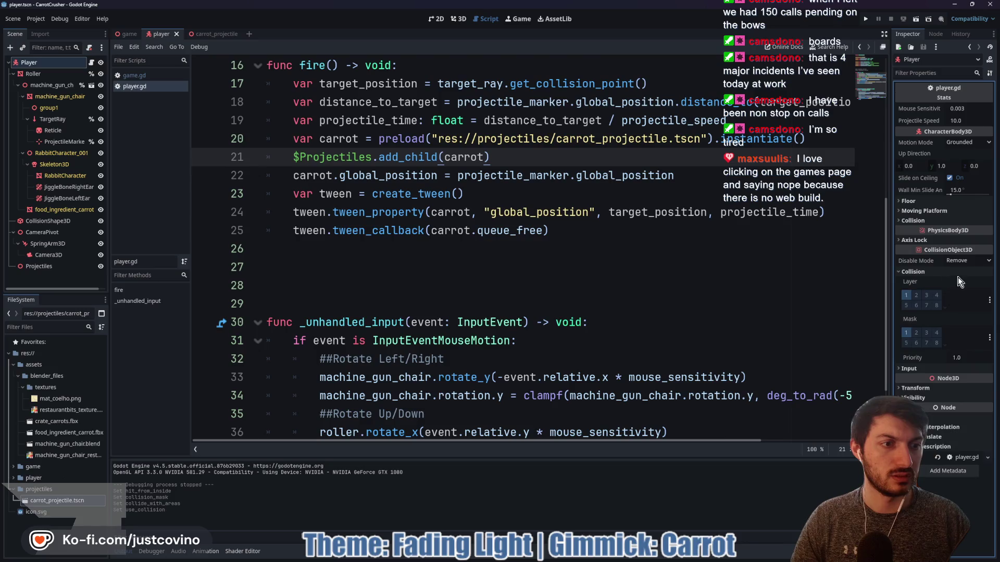
left_click(914, 296)
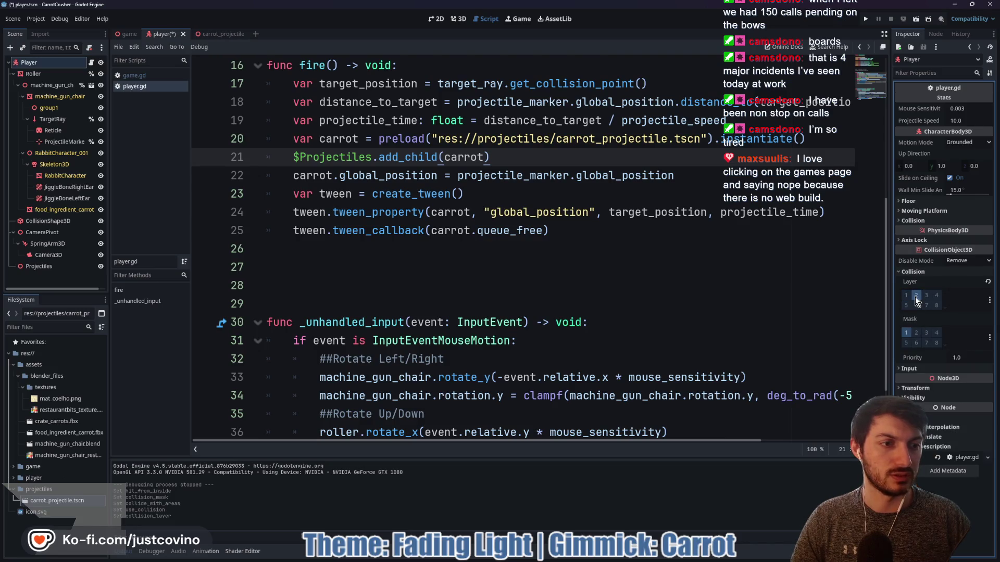
right_click(915, 297)
left_click(923, 305)
type("Pla")
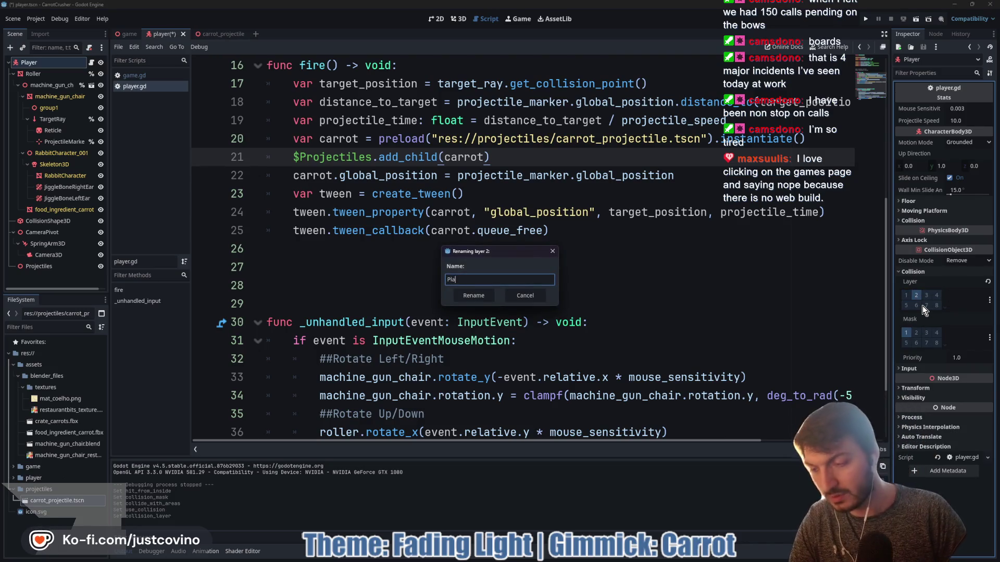
key("Return")
key("ctrl+s")
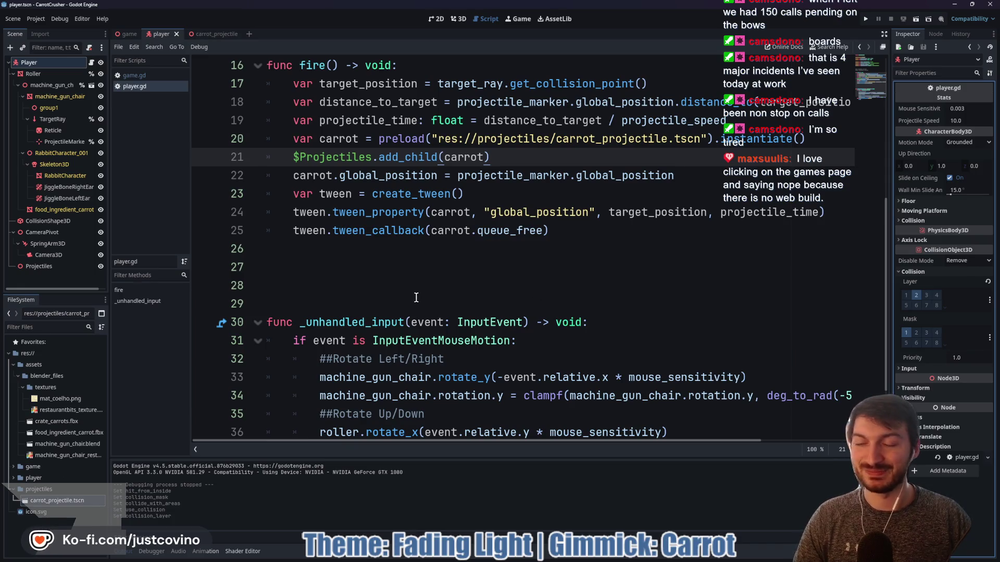
left_click(291, 267)
key("ctrl+shift+Tab")
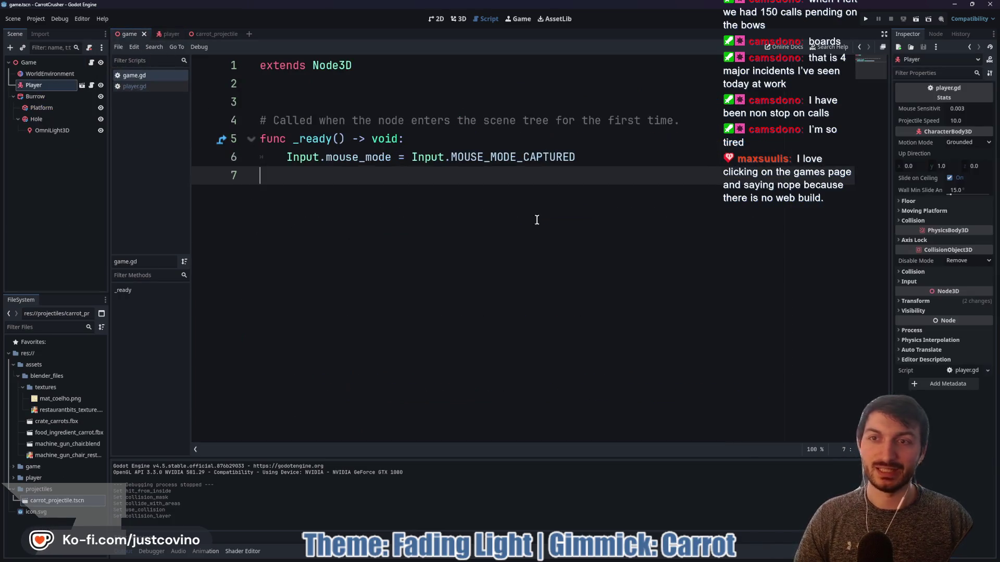
key("F5")
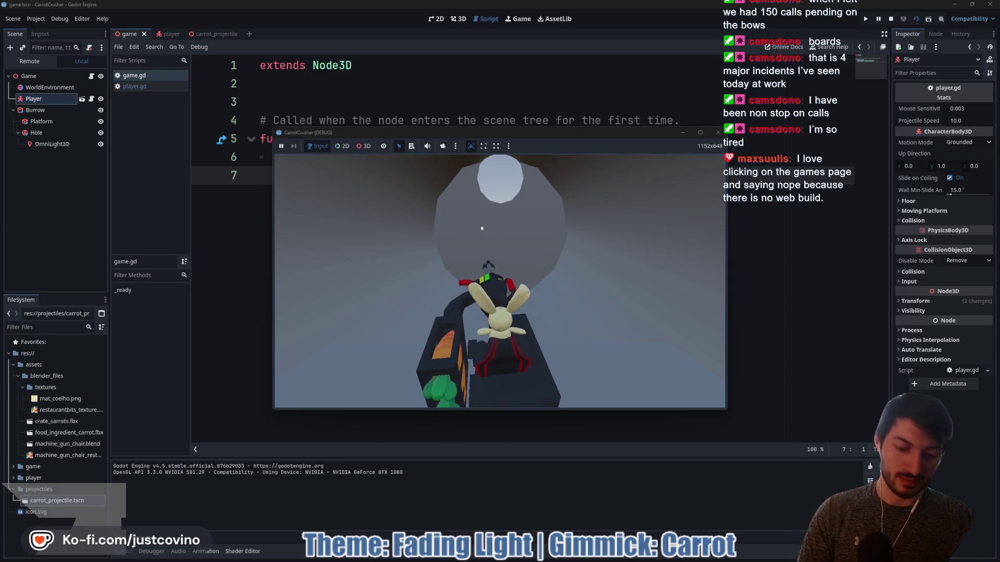
key("F8")
left_click(205, 33)
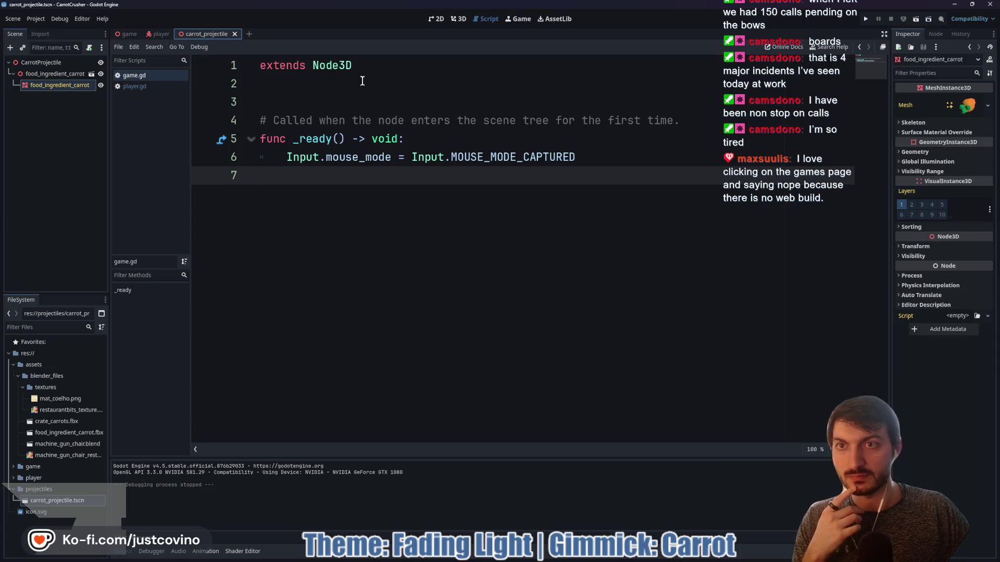
left_click(458, 19)
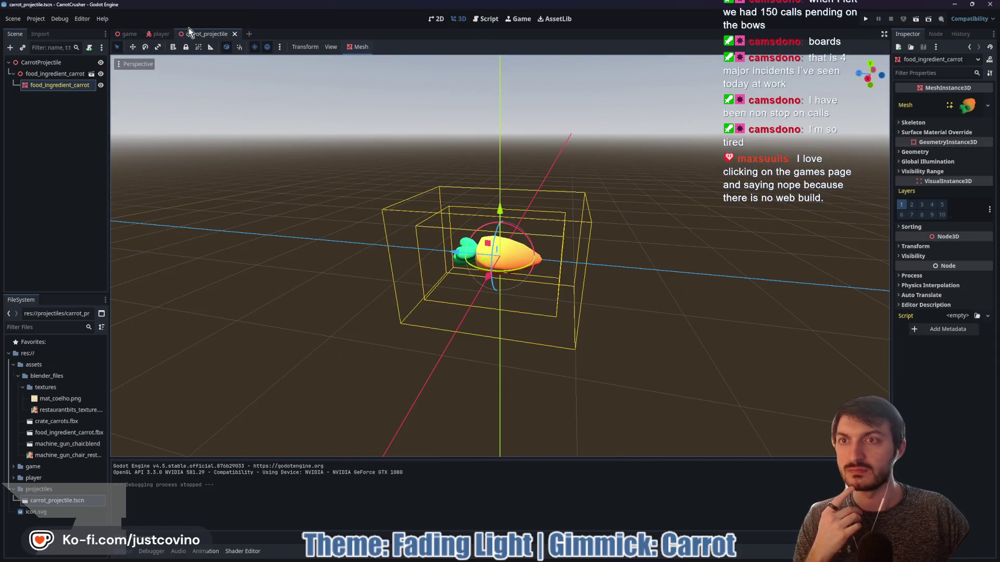
left_click(160, 34)
left_click(91, 63)
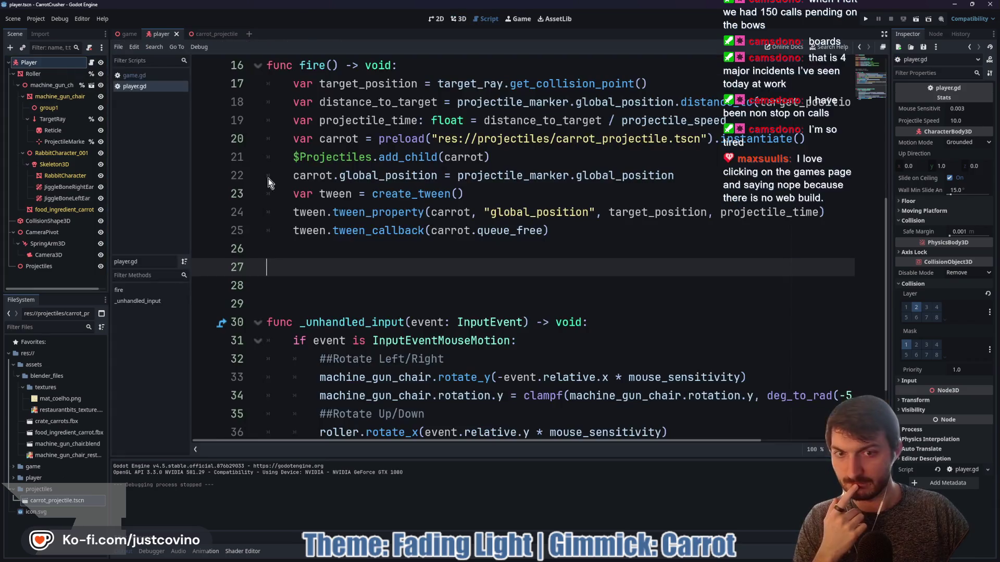
scroll(543, 307, "down", 2)
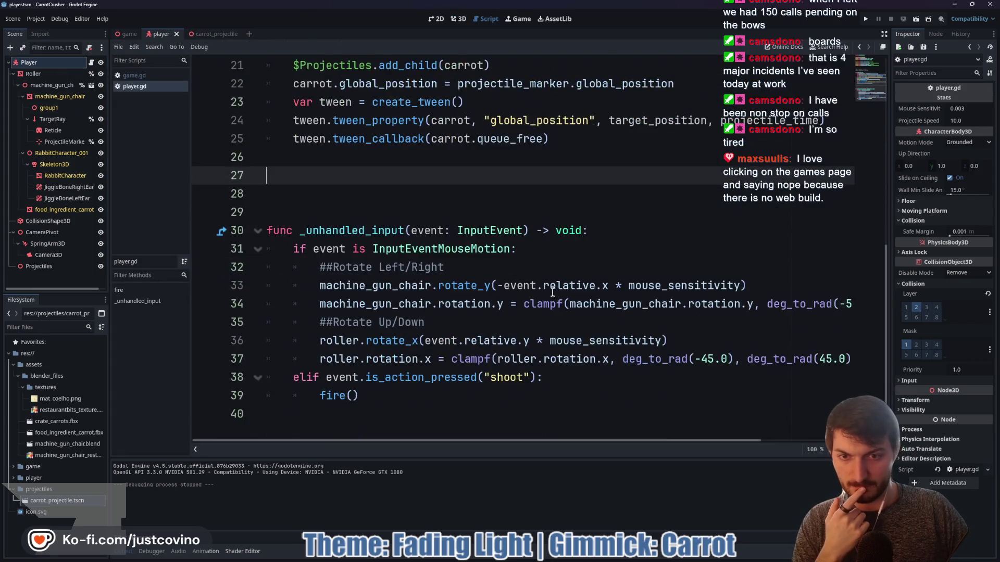
scroll(551, 292, "up", 2)
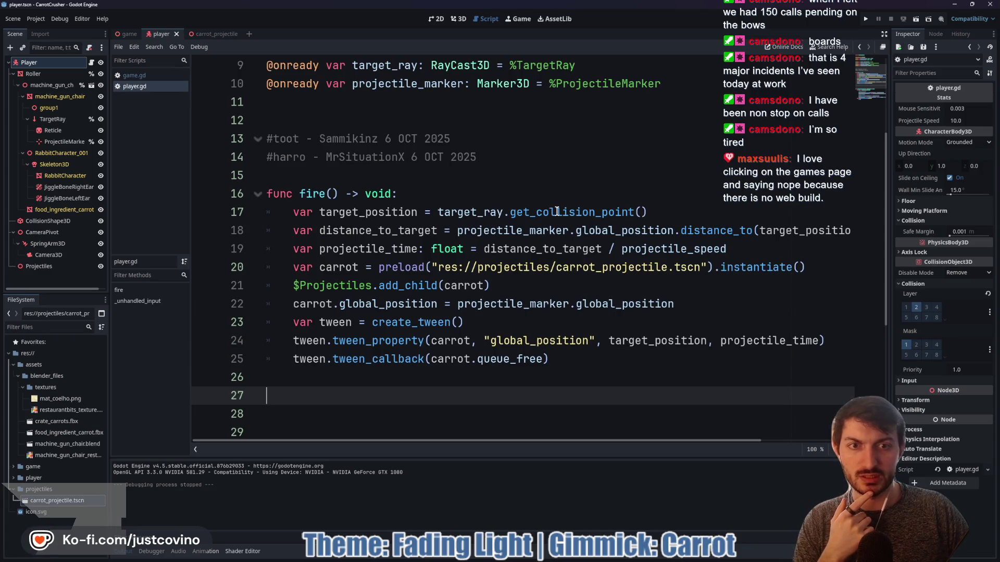
mouse_move(557, 211)
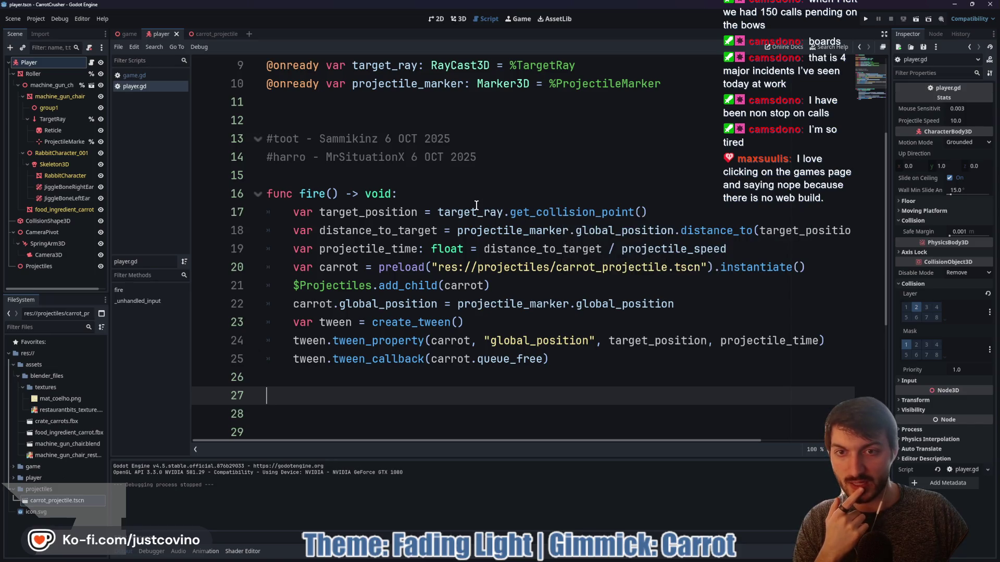
mouse_move(478, 206)
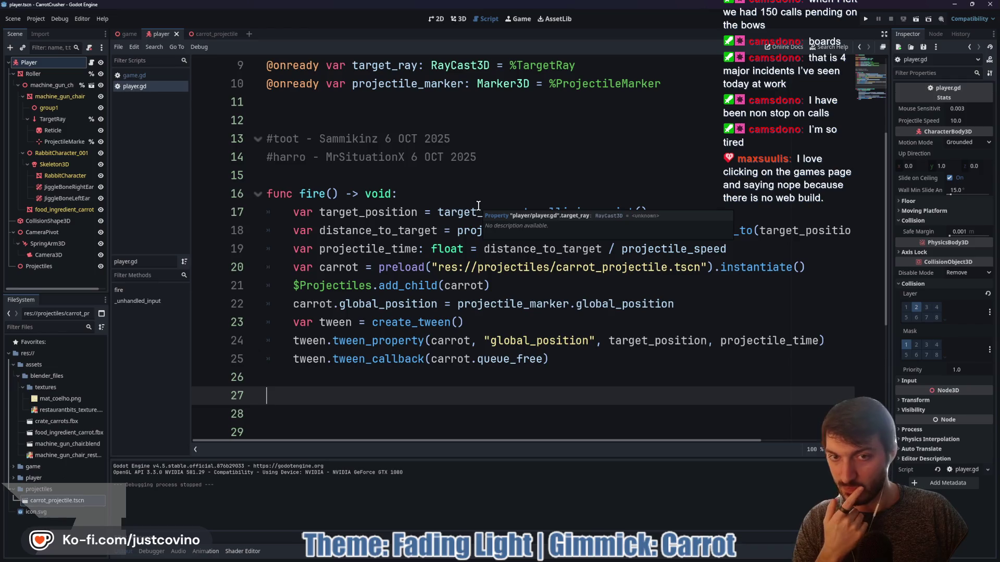
left_click(466, 201)
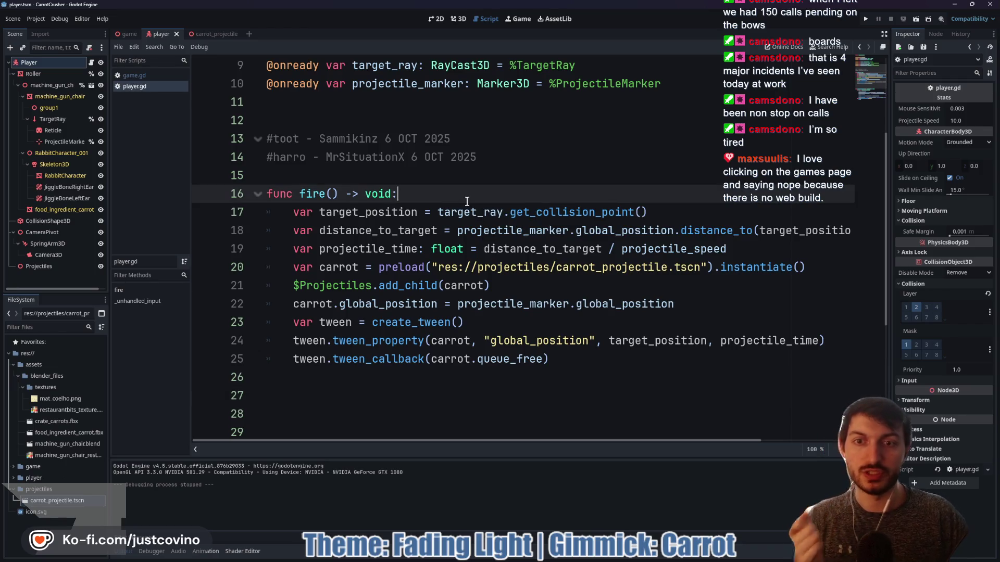
Try an 'if target_position == null' check in fire(), delete it, and save the script
key("Return")
key("ctrl+z")
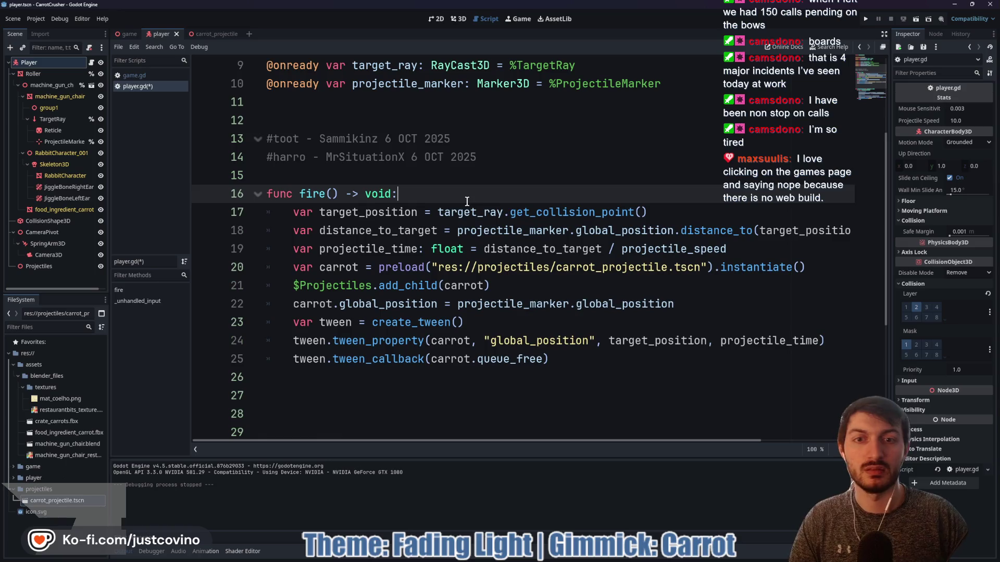
left_click(654, 211)
key("Return")
type("if target_position ")
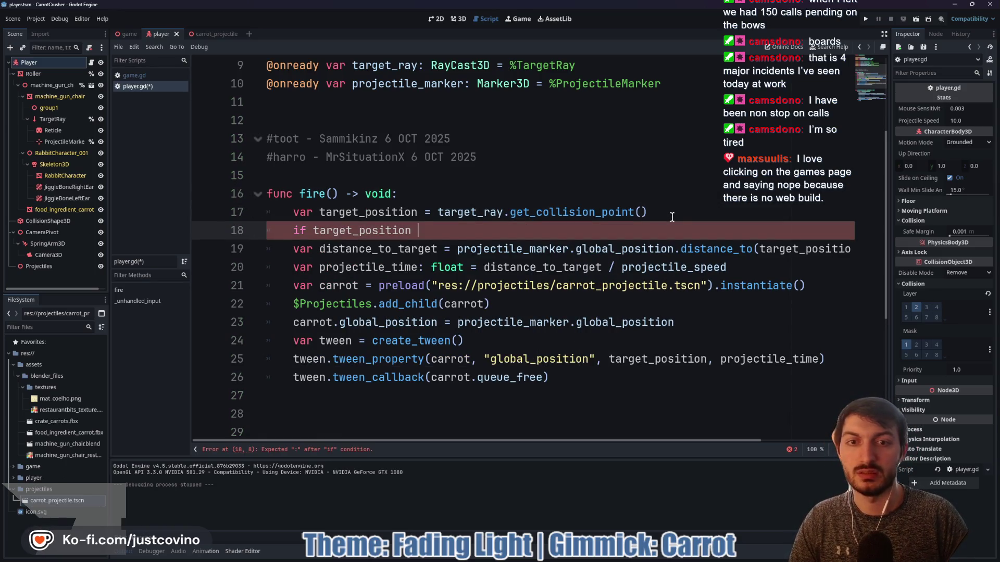
type("== null")
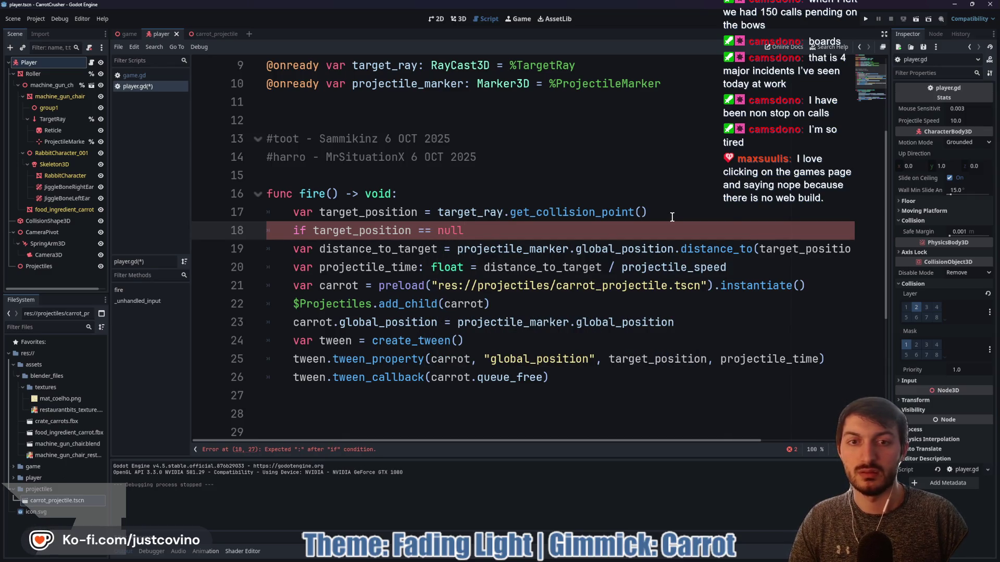
key("BackSpace")
key("BackSpace")
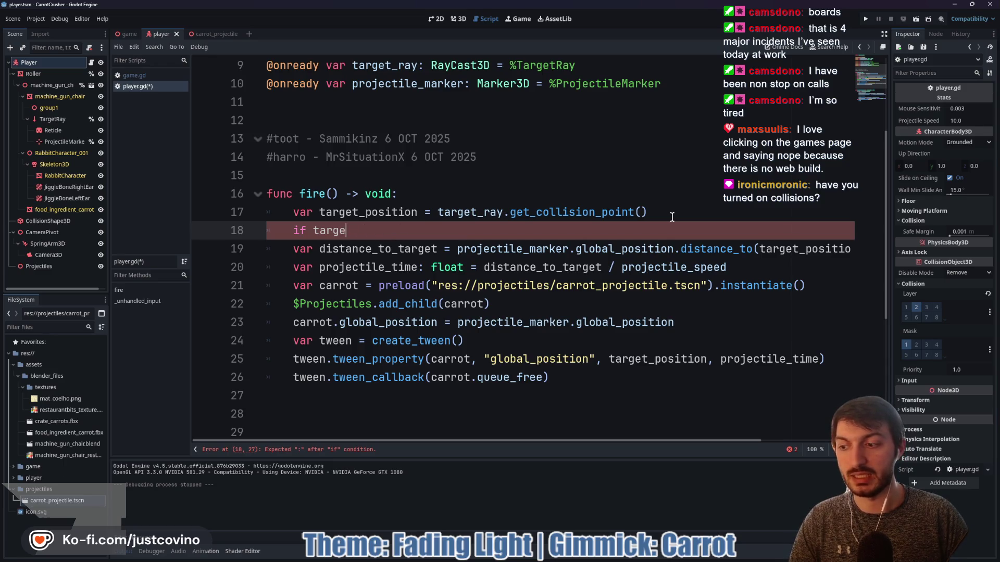
key("BackSpace")
key("BackSpace")
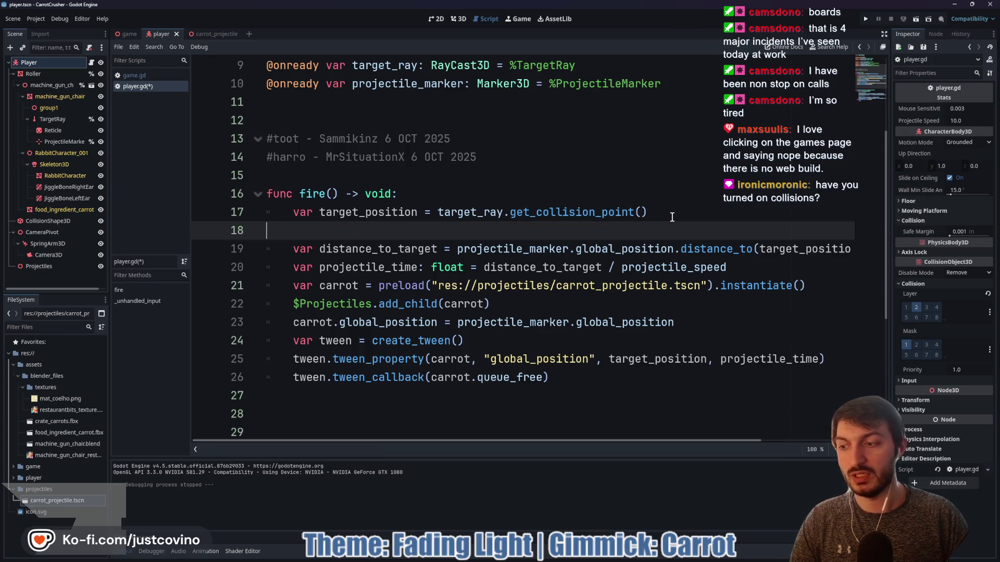
key("BackSpace")
key("BackSpace")
key("ctrl+s")
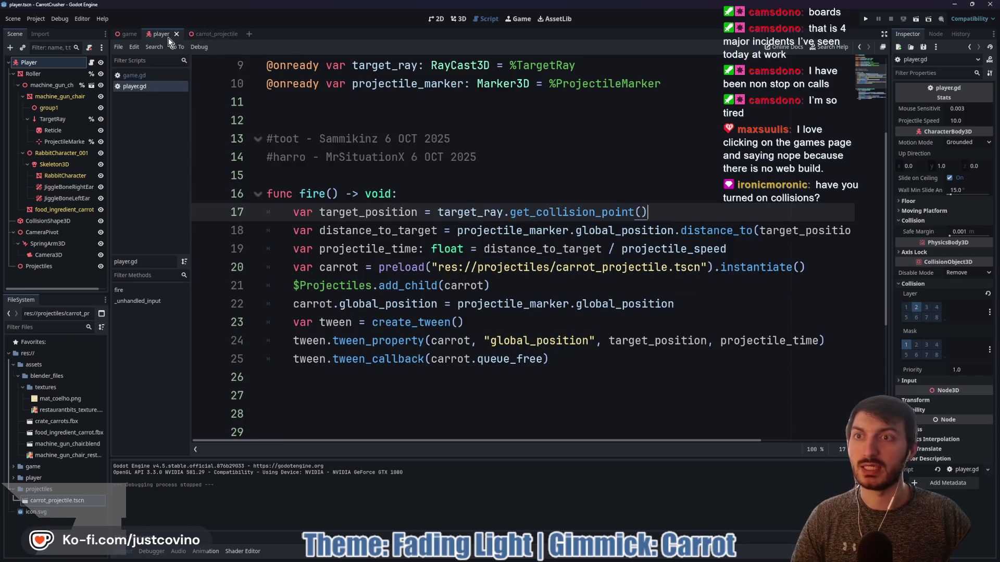
Inspect TargetRay's 25 m target position, glance at the game and carrot_projectile scenes, then return
left_click(177, 47)
left_click(445, 177, "shift")
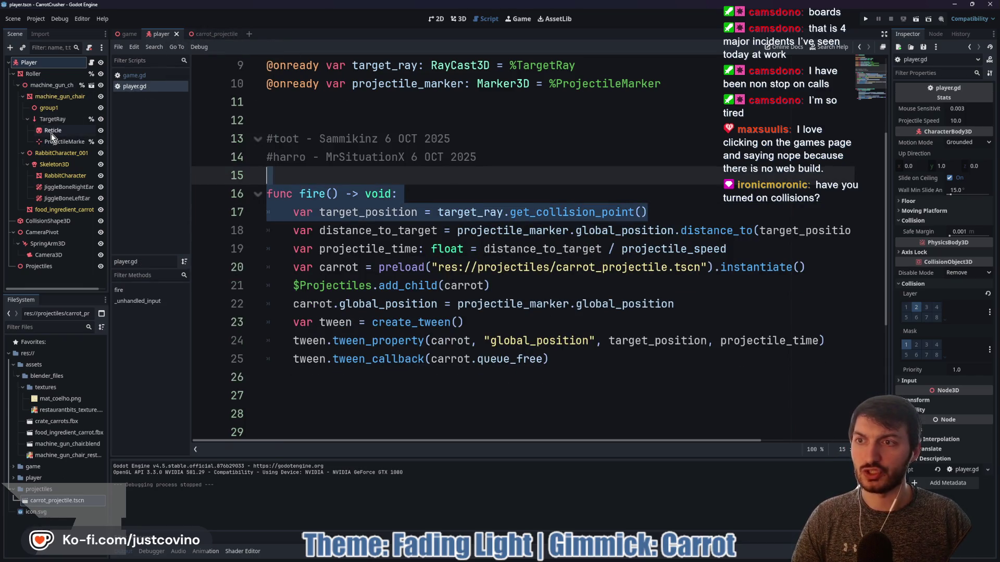
left_click(50, 118)
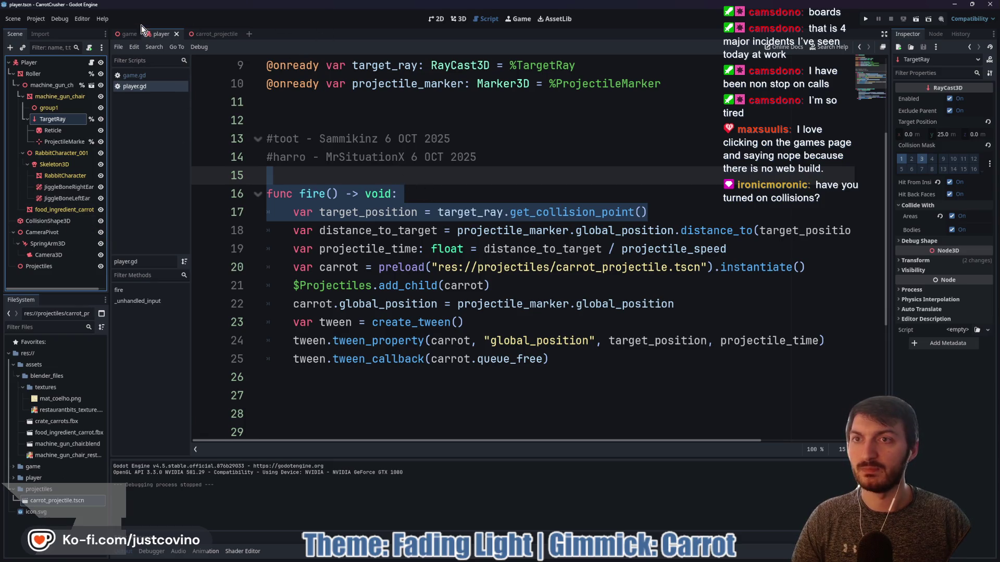
left_click(126, 34)
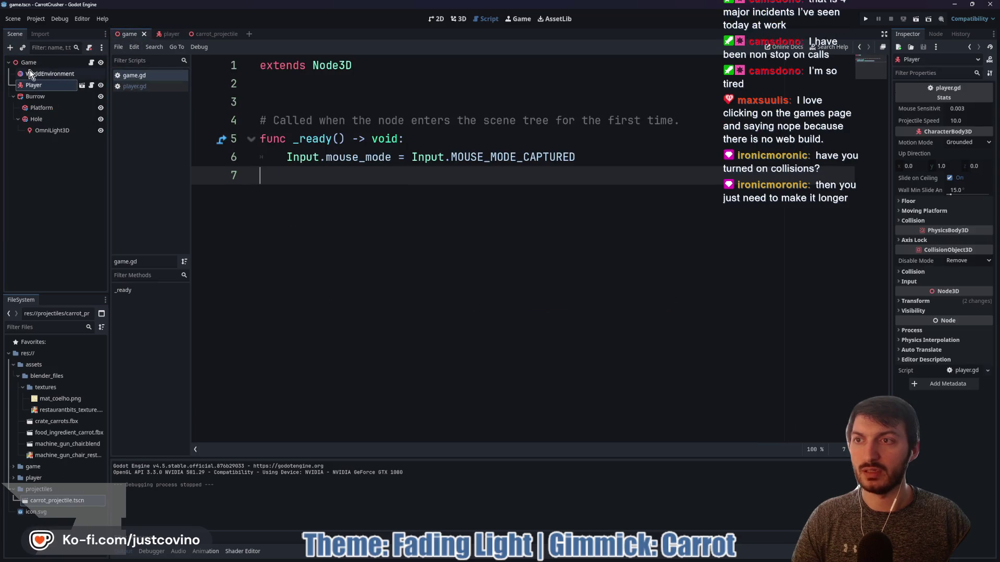
left_click(49, 93)
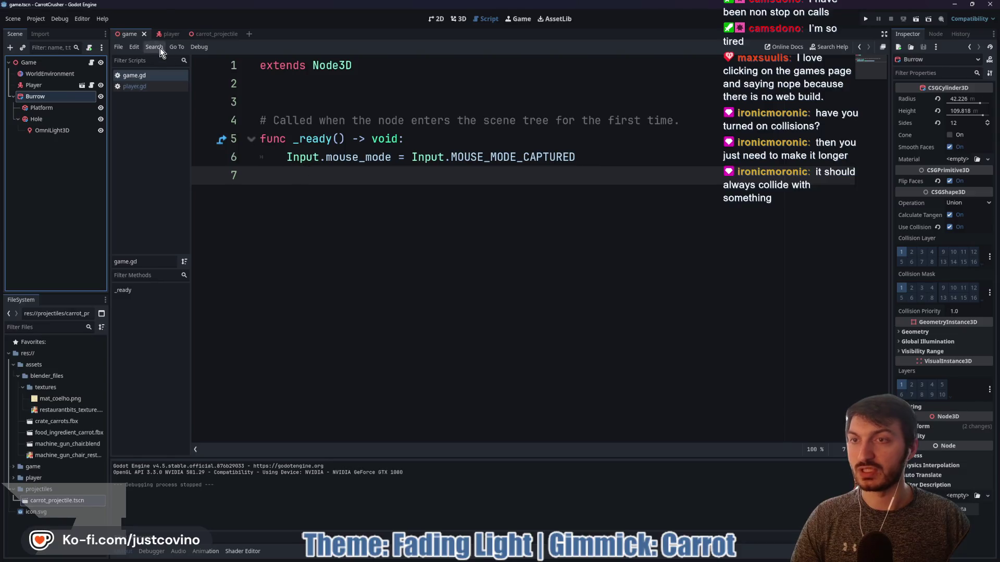
left_click(204, 34)
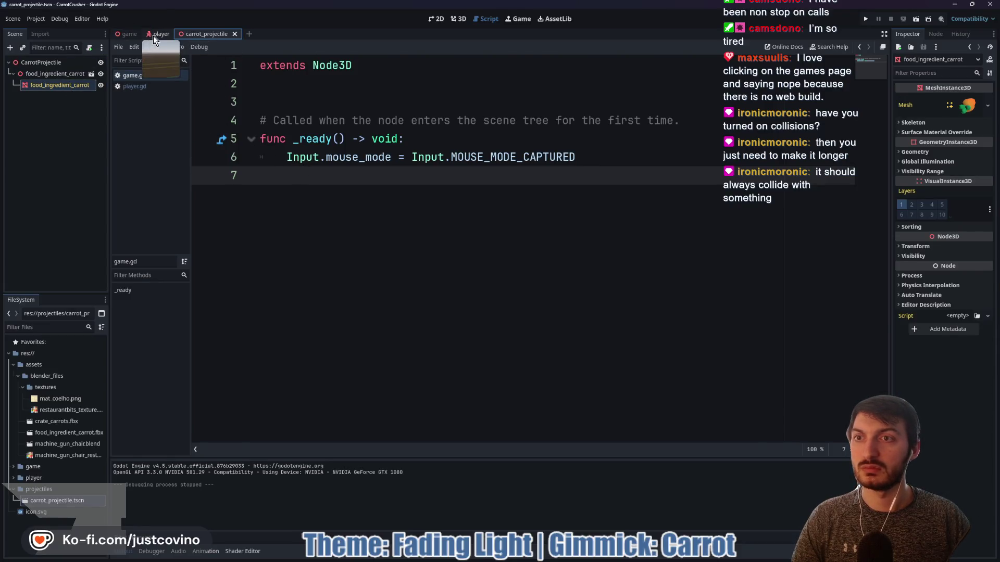
left_click(155, 35)
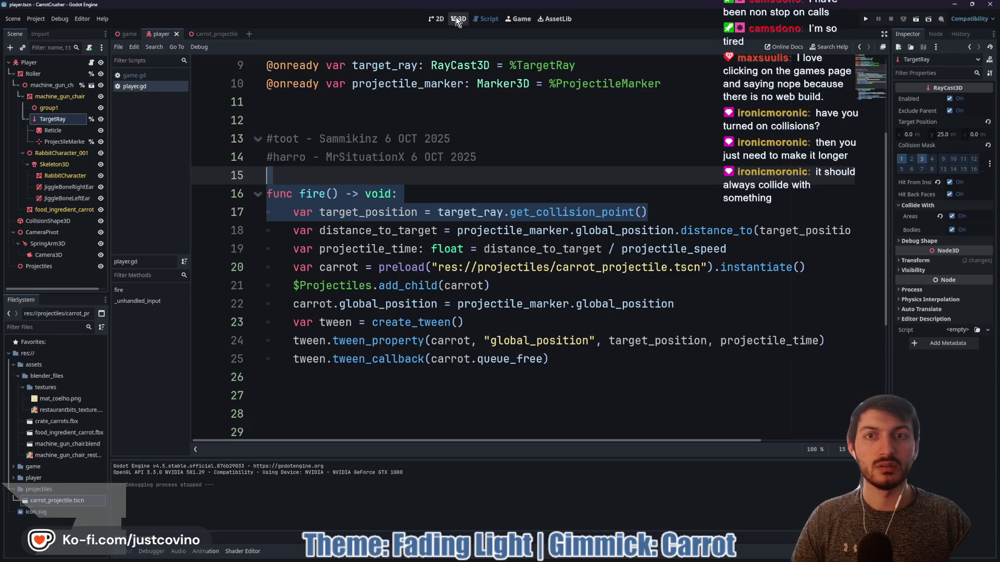
Set TargetRay's target position Y to 50 m and run the game from the game scene
left_click(455, 17)
left_click(946, 134)
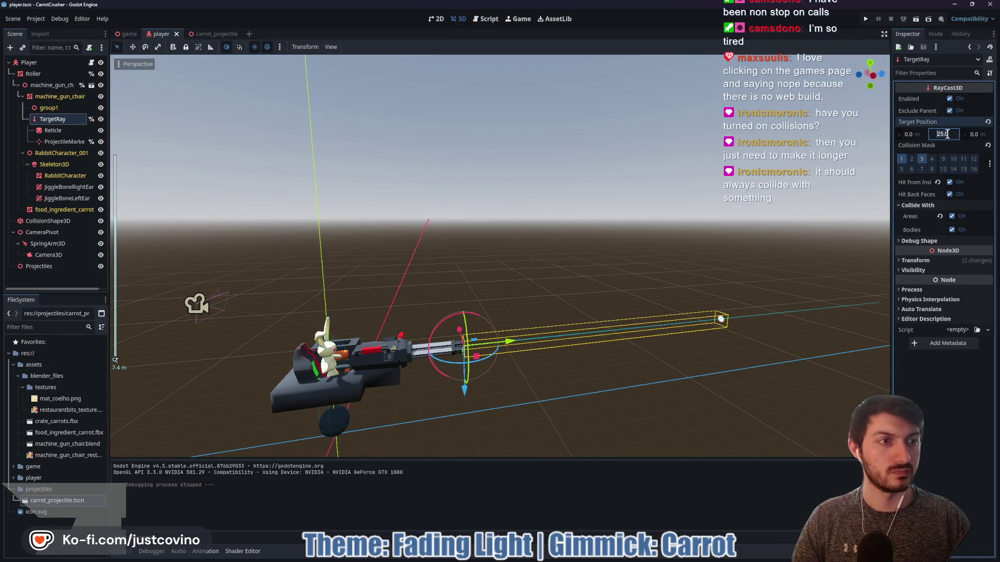
key("Return")
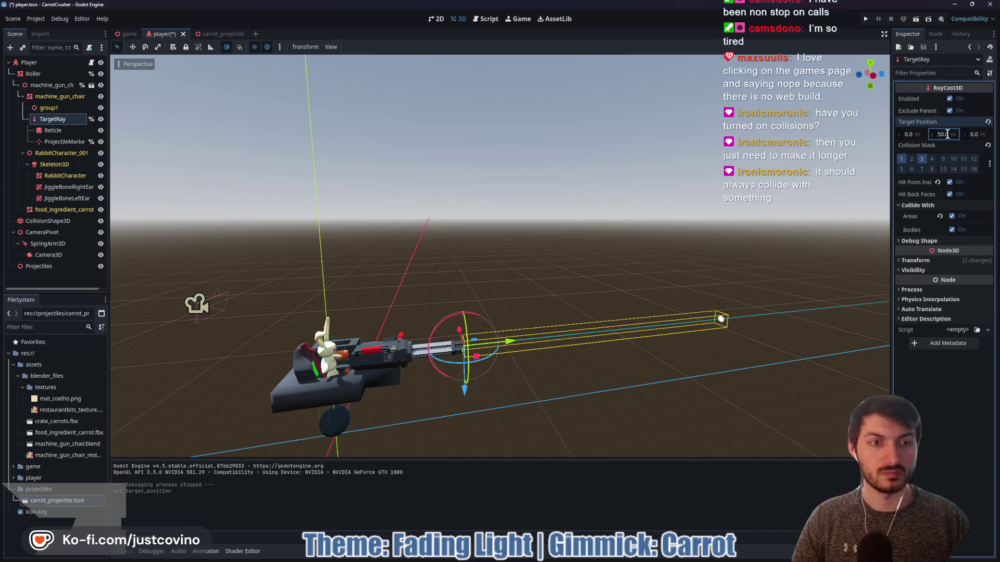
left_click(128, 33)
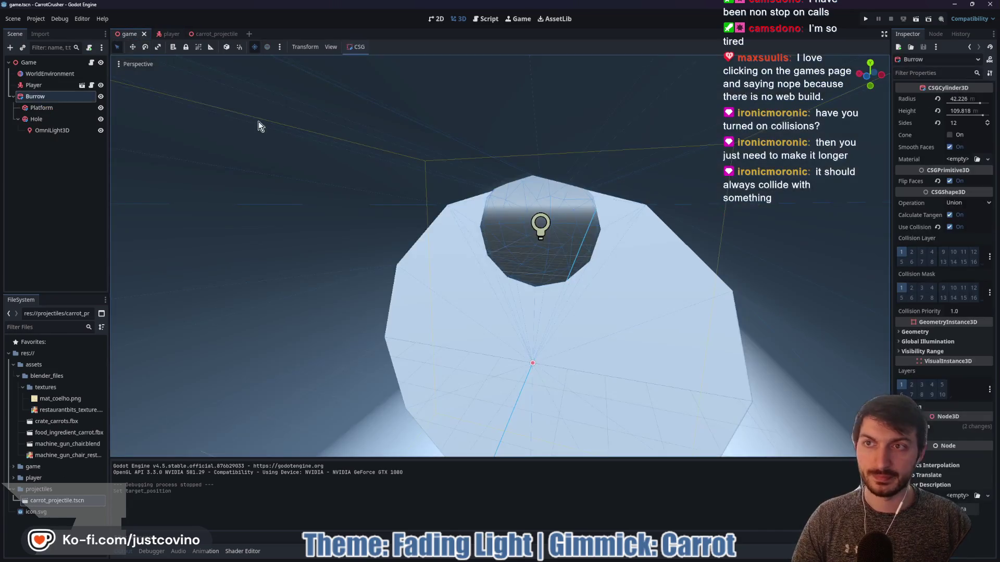
key("F5")
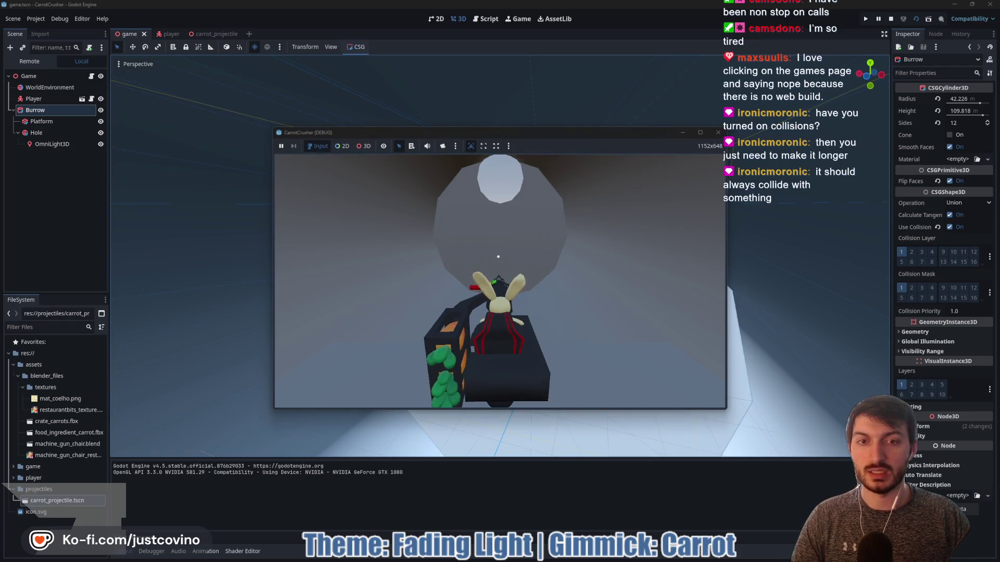
Shoot carrot bursts left, right, and straight at the burrow hole, then stop with F8
left_click(676, 244)
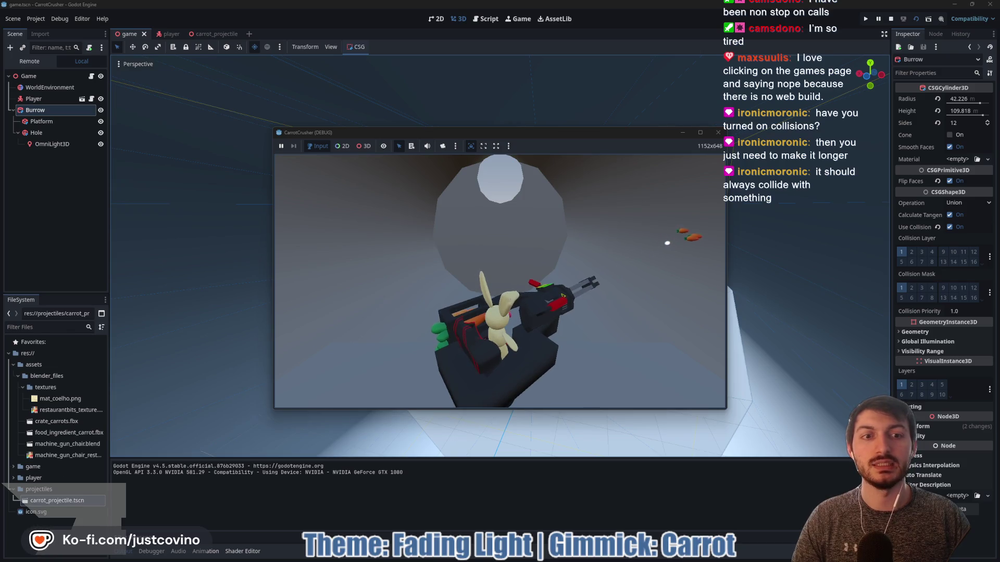
left_click(630, 222)
left_click(364, 239)
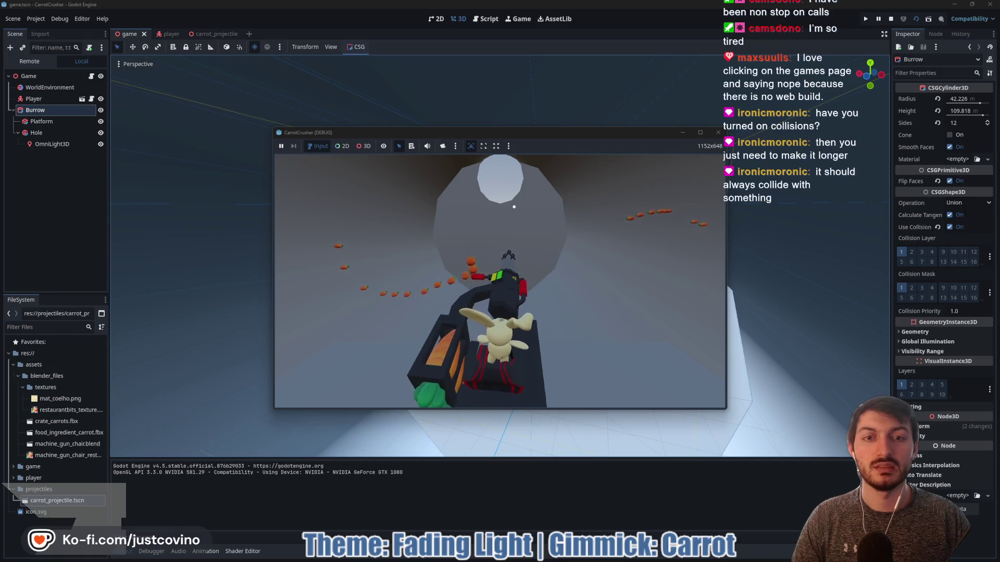
left_click(685, 236)
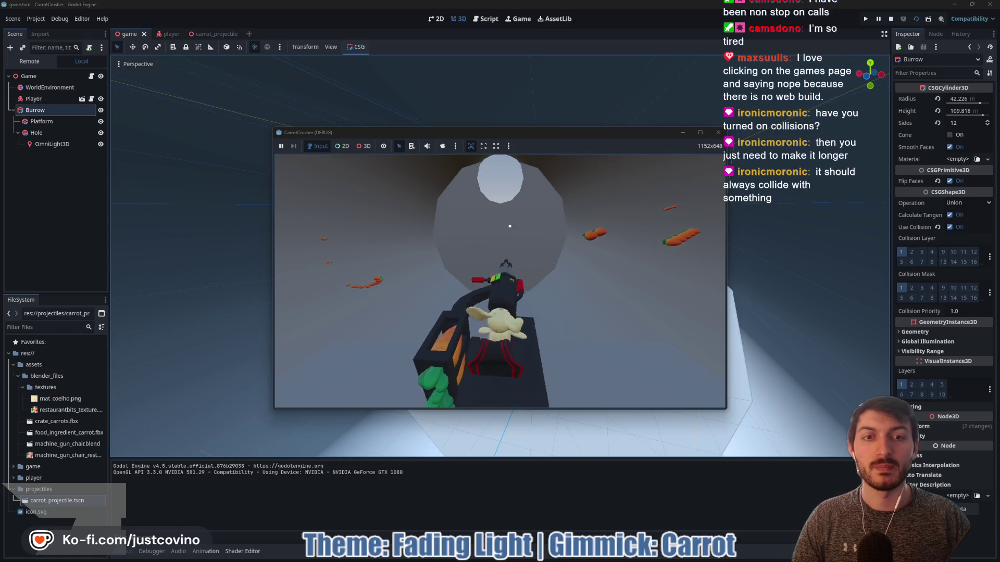
left_click(496, 242)
left_click(500, 239)
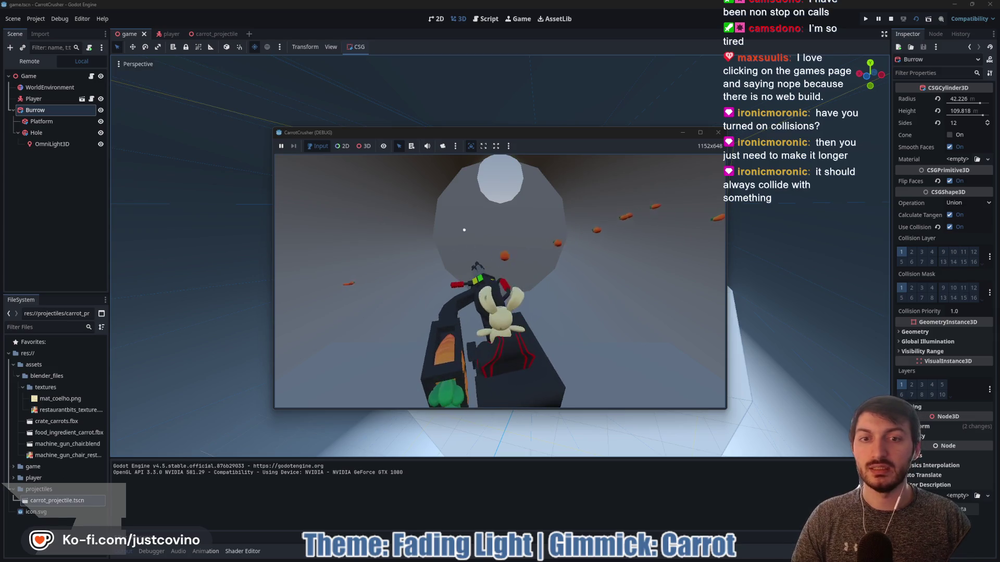
left_click(500, 235)
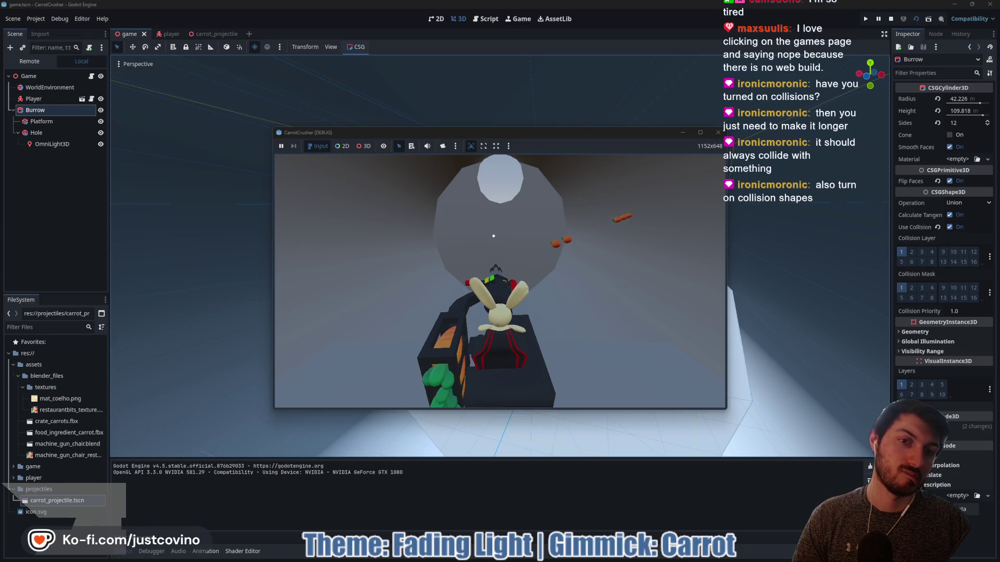
left_click(494, 235)
left_click(494, 236)
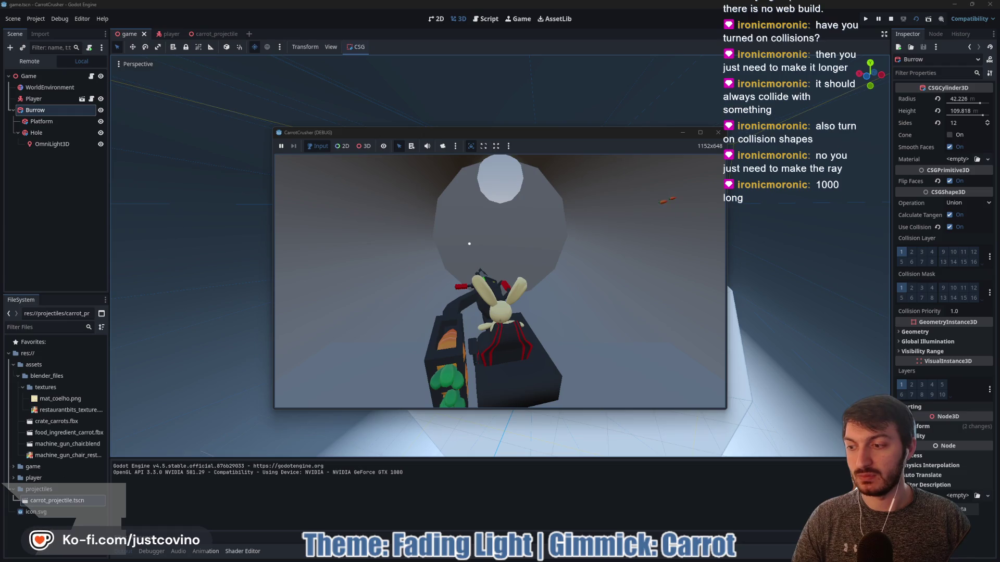
key("F8")
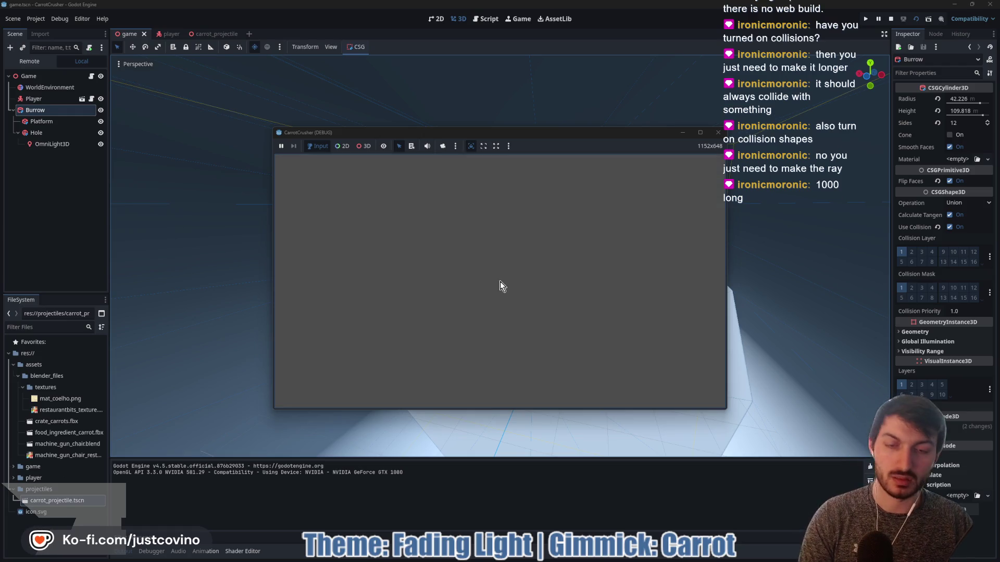
Change TargetRay's target position Y from 50 to 1000 m and save the player scene
left_click(181, 36)
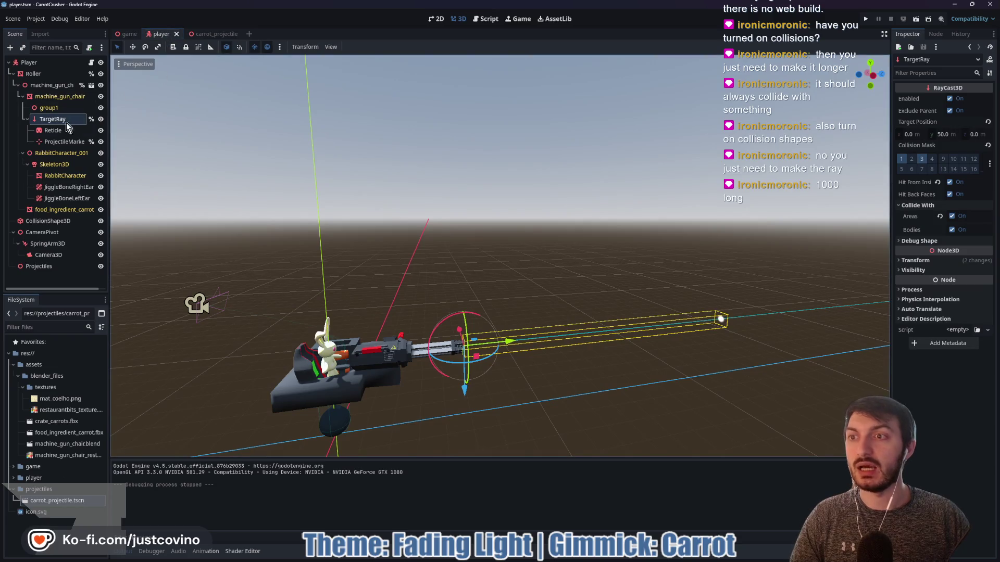
left_click(954, 134)
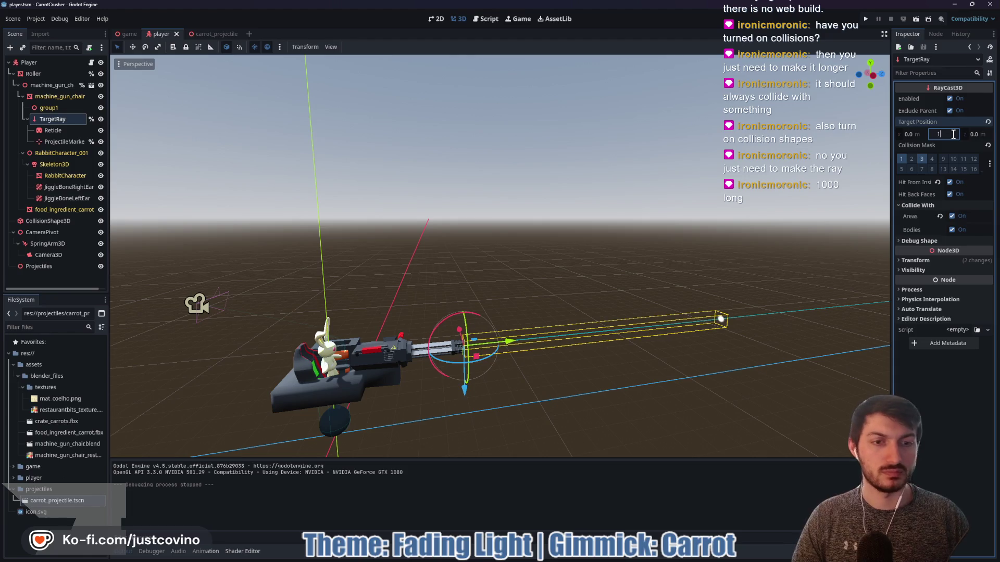
type("00")
key("Return")
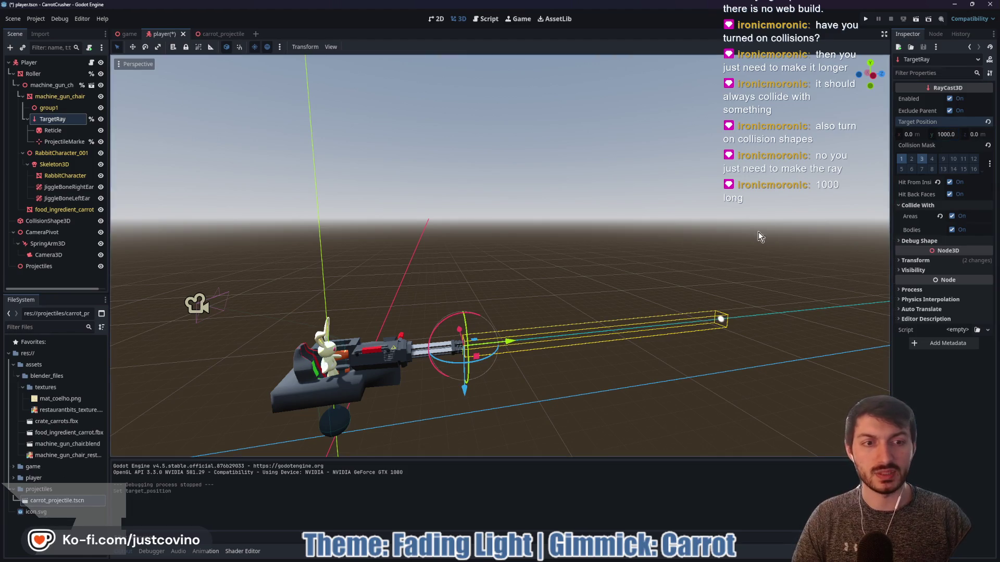
scroll(756, 242, "down", 10)
scroll(755, 252, "up", 8)
key("ctrl+s")
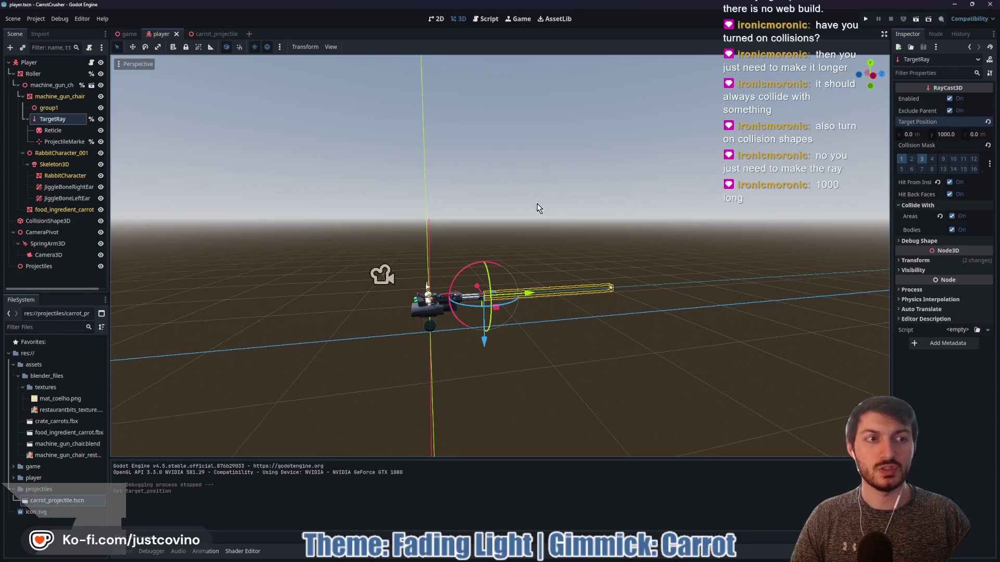
left_click(211, 34)
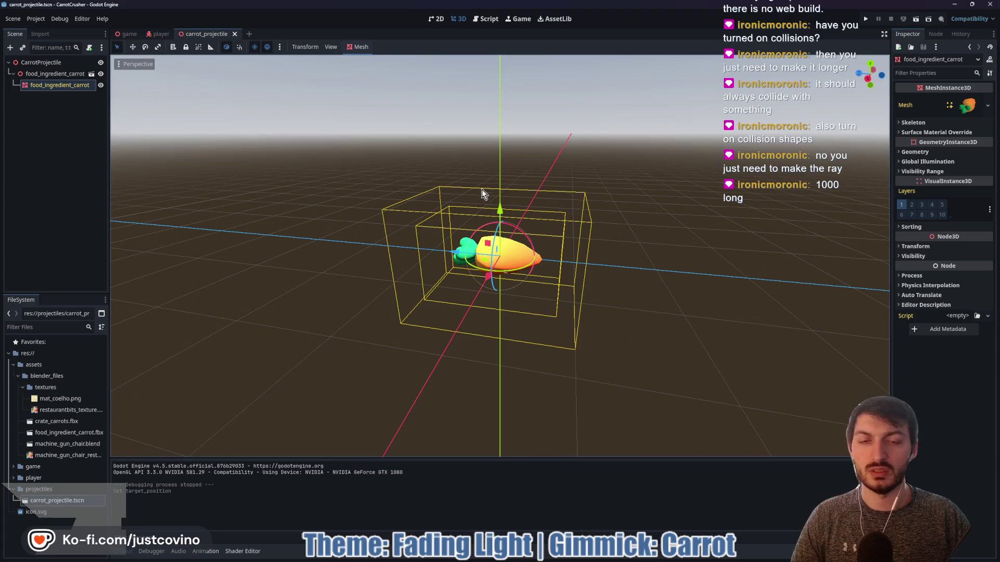
Orbit around the carrot, select the CarrotProjectile root, and save its scene
mouse_move(658, 235)
left_mouse_down()
mouse_move(649, 220)
mouse_move(585, 238)
mouse_move(396, 246)
mouse_move(166, 234)
left_mouse_up()
left_click(40, 61)
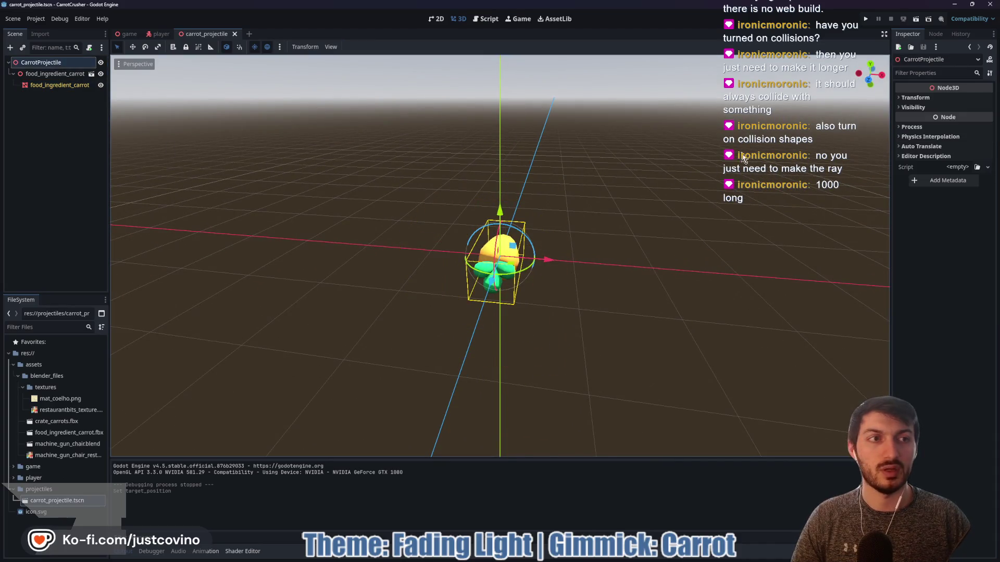
left_click_drag(677, 187, 619, 189)
key("ctrl+s")
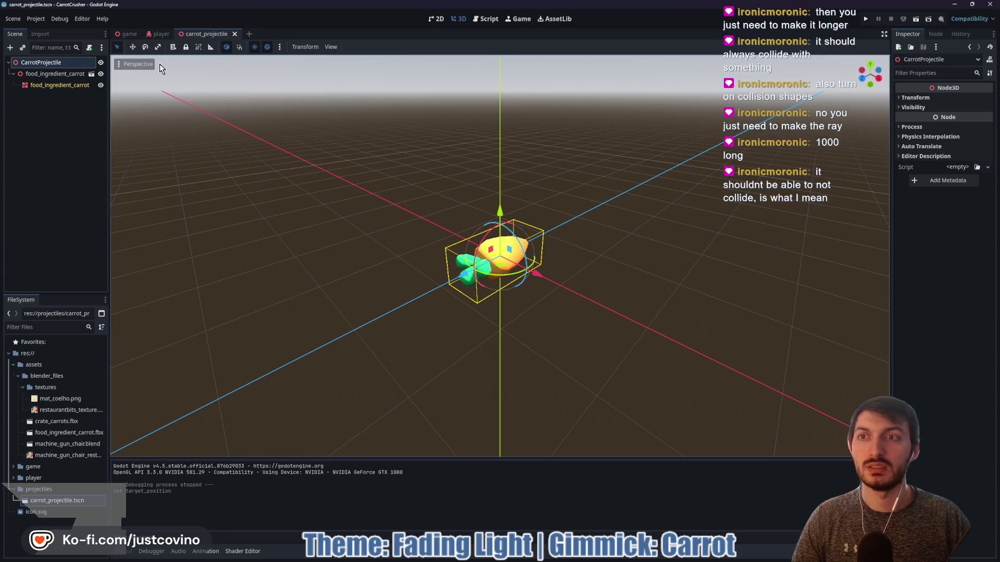
Run the game scene with F6 and swing the gun to fire carrots up the burrow
left_click(123, 33)
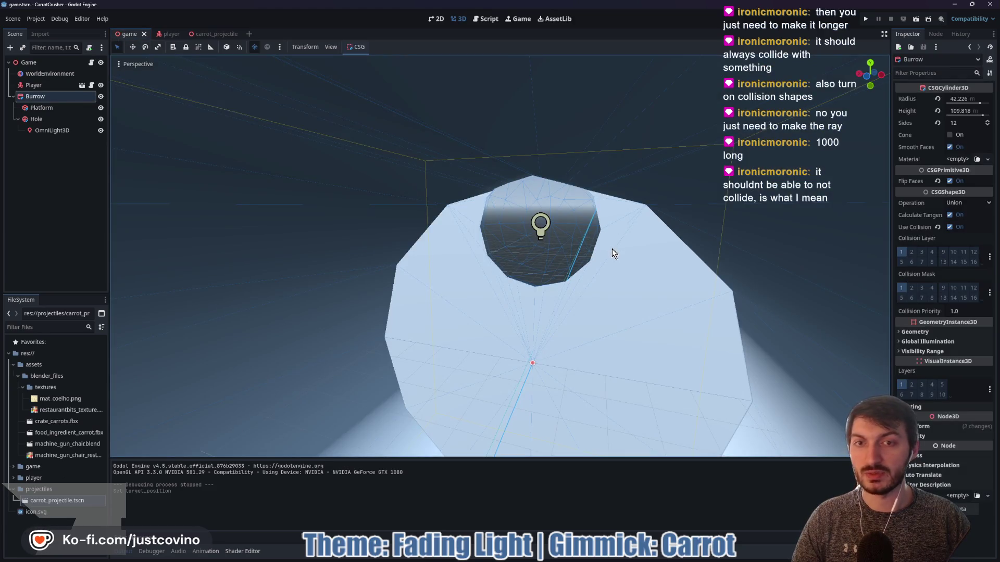
key("F6")
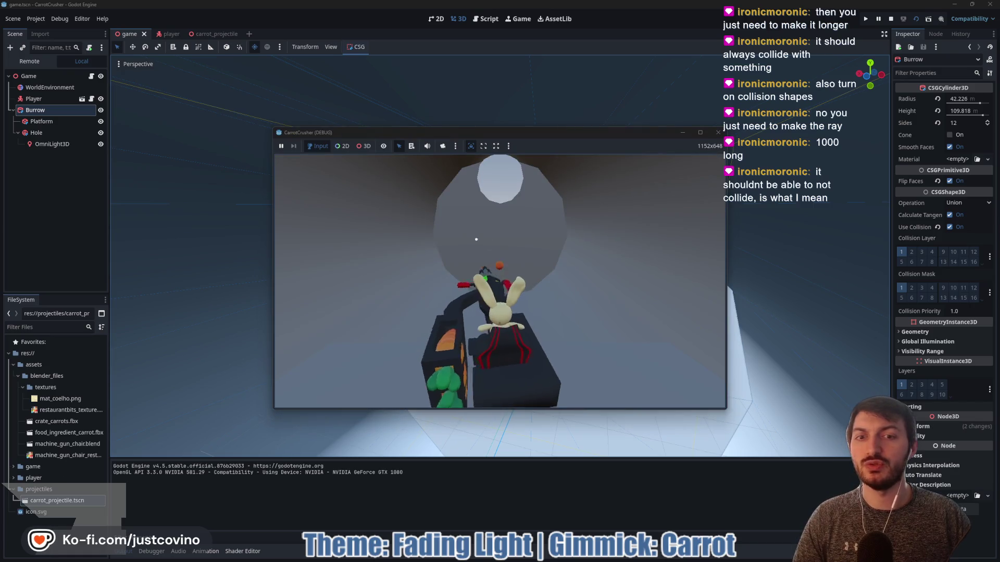
mouse_move(453, 237)
left_mouse_down()
mouse_move(423, 236)
mouse_move(499, 180)
mouse_move(501, 245)
mouse_move(470, 240)
mouse_move(548, 242)
mouse_move(384, 288)
mouse_move(361, 226)
mouse_move(518, 221)
mouse_move(458, 223)
mouse_move(403, 294)
mouse_move(343, 300)
mouse_move(599, 263)
mouse_move(546, 247)
left_mouse_up()
Stop the game, rotate the carrot projectile about 135 degrees, and save its scene
key("F8")
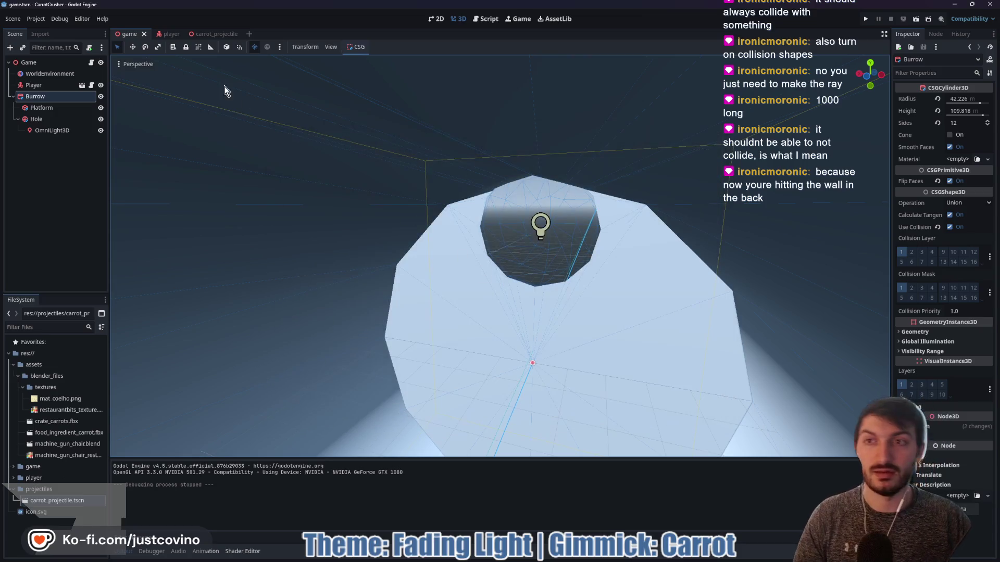
left_click(211, 36)
mouse_move(529, 244)
left_mouse_down()
mouse_move(441, 232)
mouse_move(513, 273)
mouse_move(448, 318)
mouse_move(430, 193)
mouse_move(461, 173)
left_mouse_up()
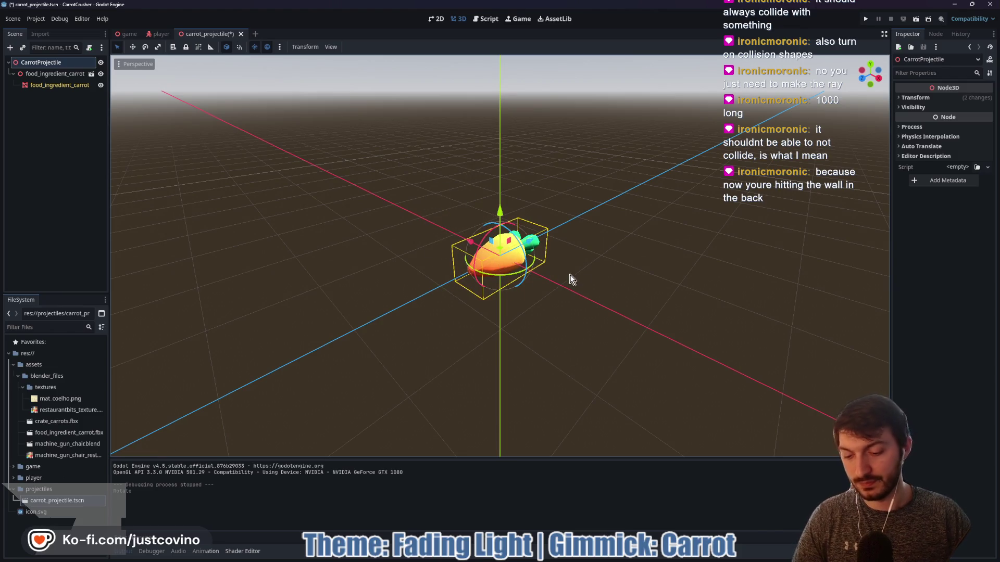
left_click_drag(572, 277, 664, 276)
key("ctrl+s")
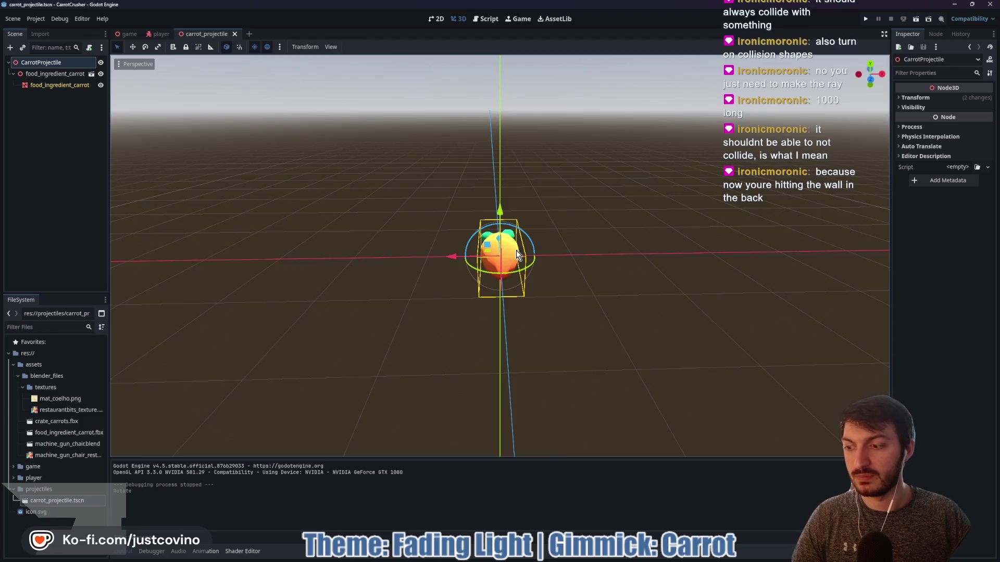
Cycle through the player, carrot, and game scenes, ending on the player script
left_click(154, 33)
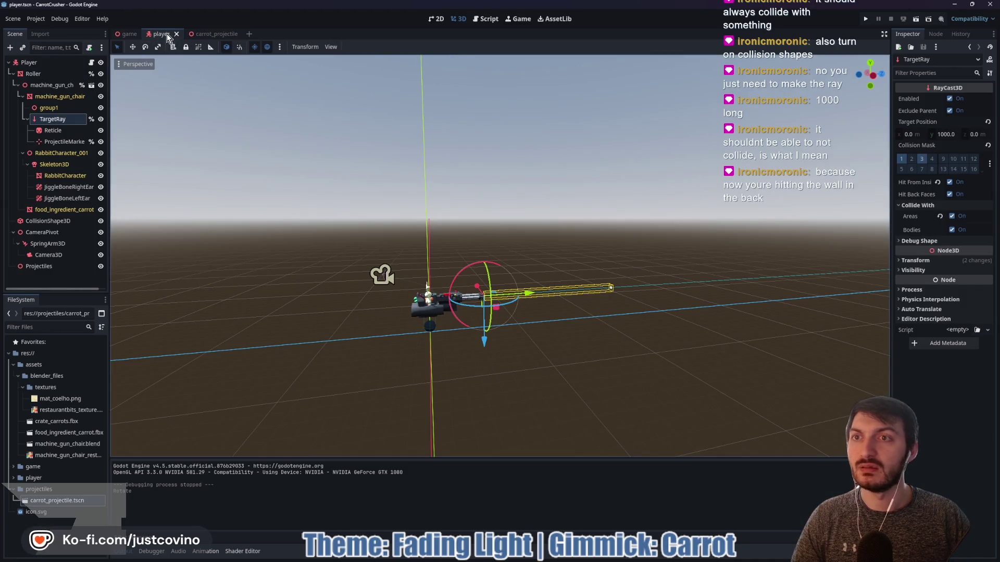
left_click(214, 34)
left_click(132, 35)
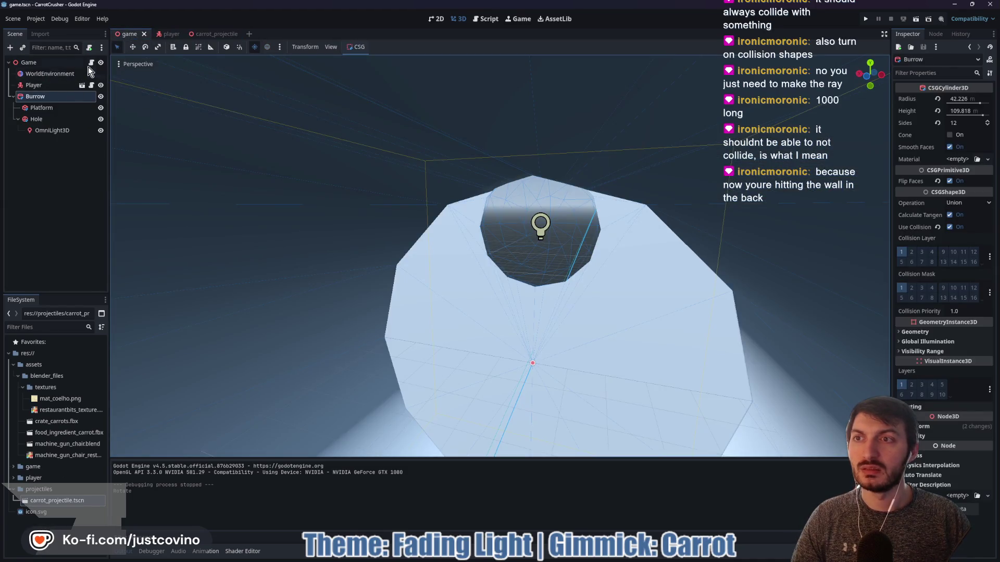
left_click(90, 63)
left_click(166, 34)
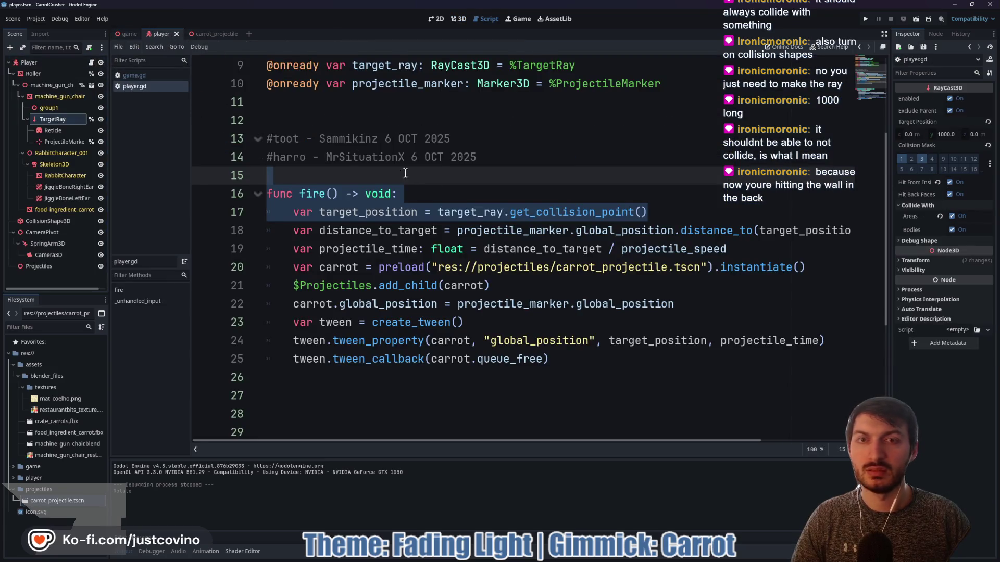
Read through player.gd's projectile_speed, fire() and _unhandled_input code, then go to the game scene
scroll(521, 209, "up", 3)
left_click(551, 139)
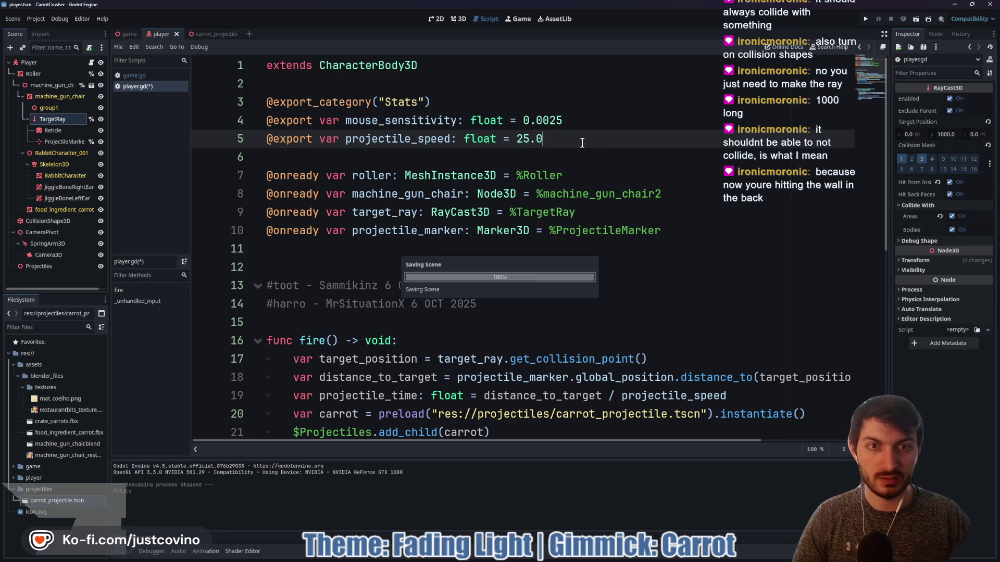
scroll(416, 234, "down", 1)
scroll(508, 226, "down", 5)
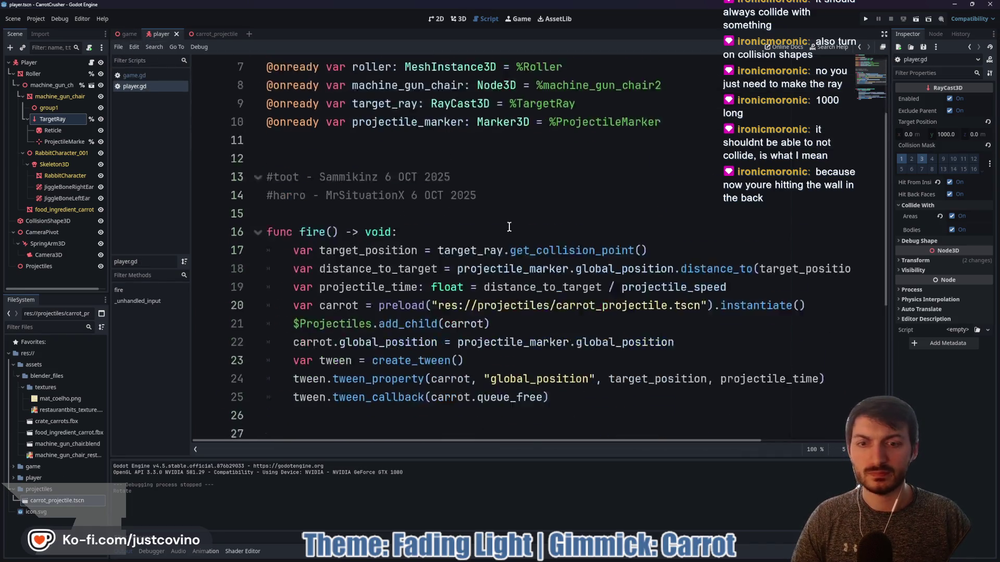
scroll(506, 234, "up", 2)
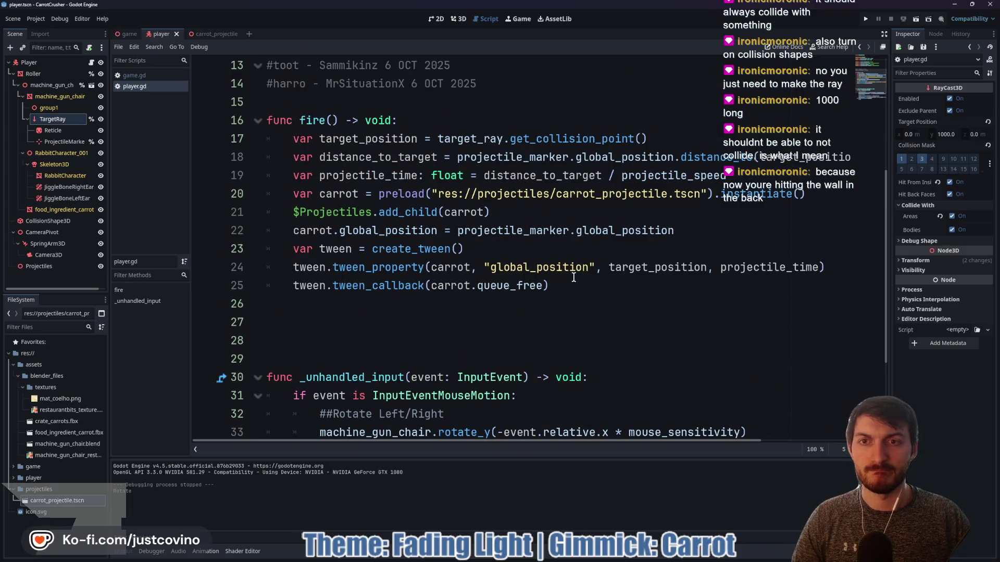
scroll(568, 275, "down", 3)
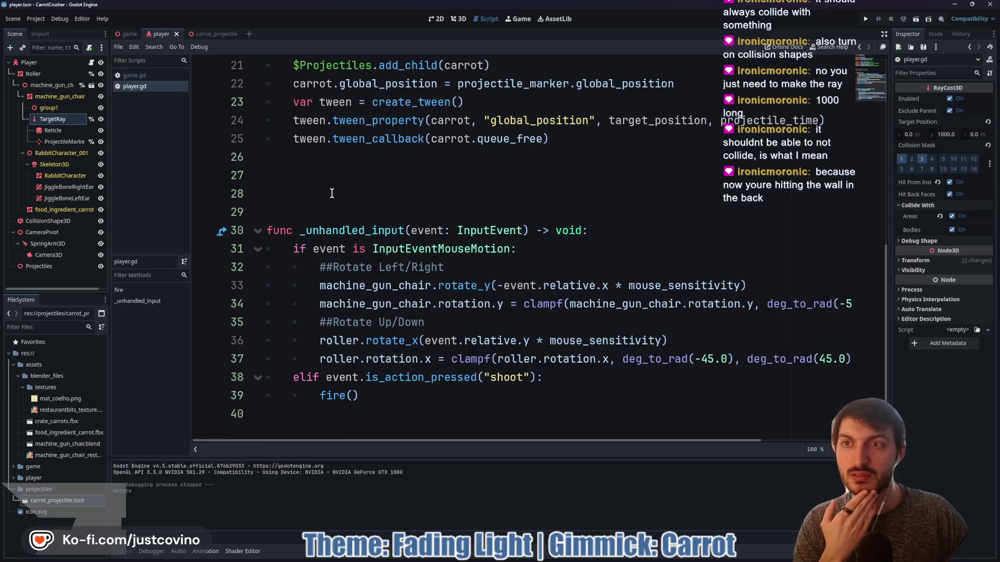
left_click(128, 34)
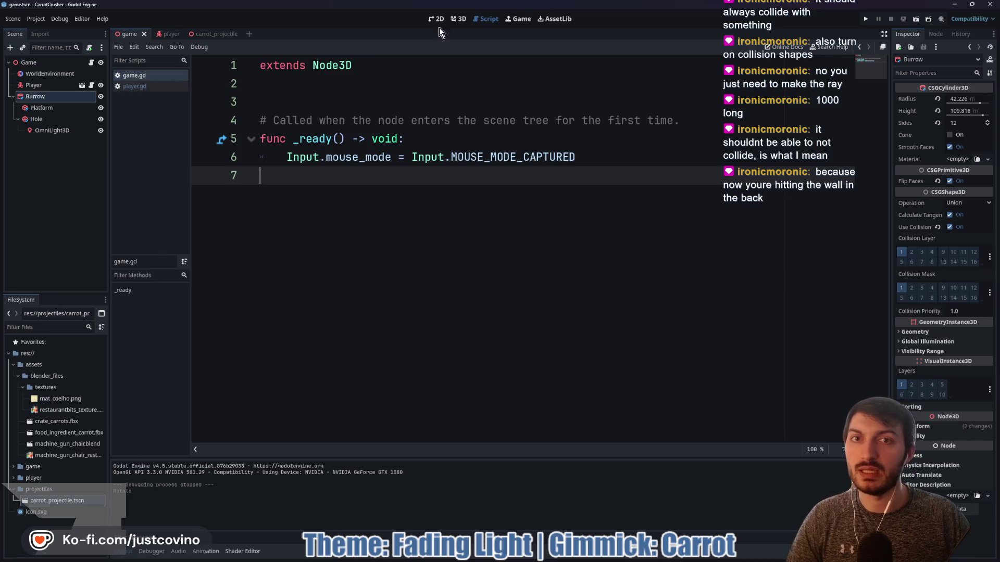
Select the Game root node in 3D and cancel the Add Child Node dialog
left_click(458, 18)
left_click(31, 62)
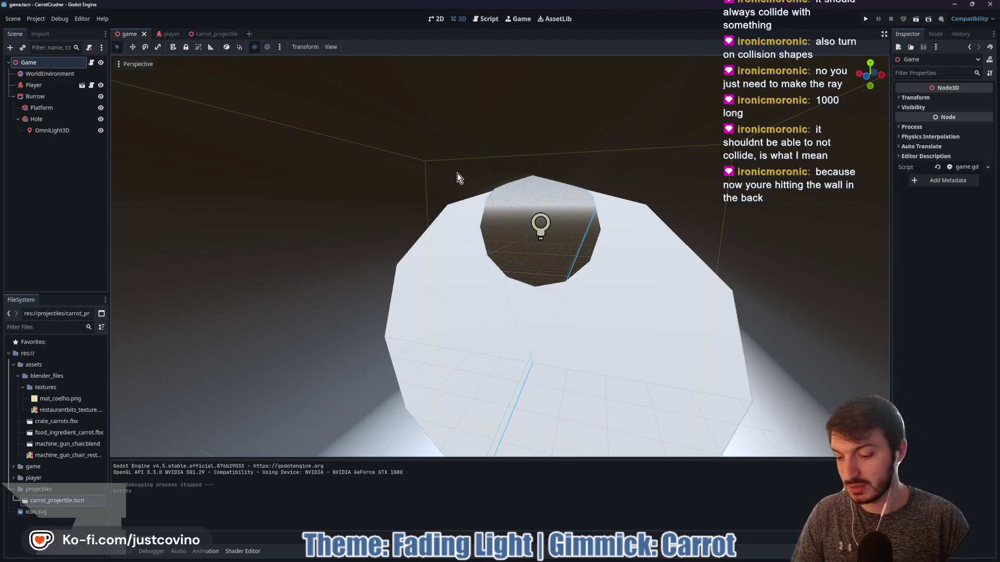
key("ctrl+a")
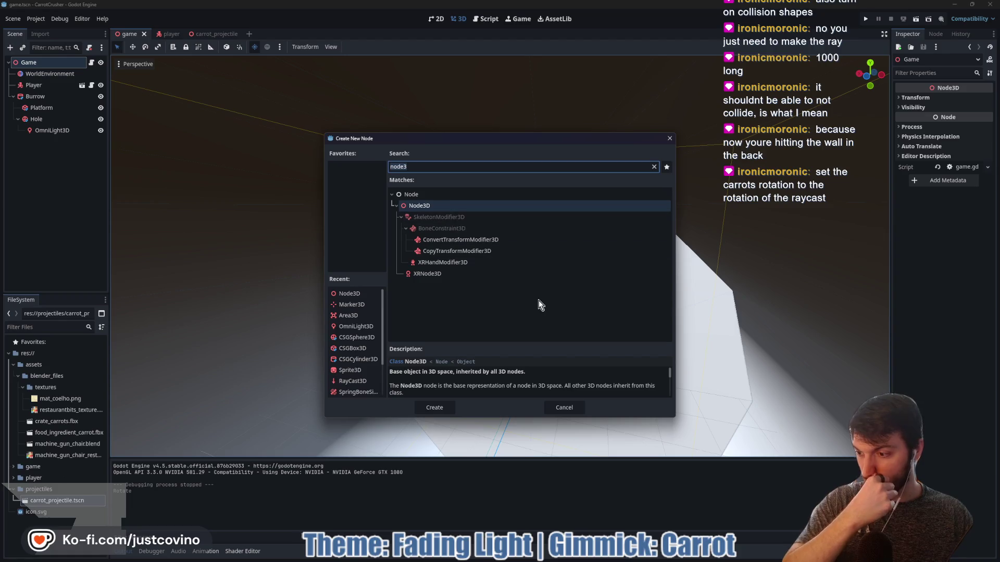
left_click(564, 407)
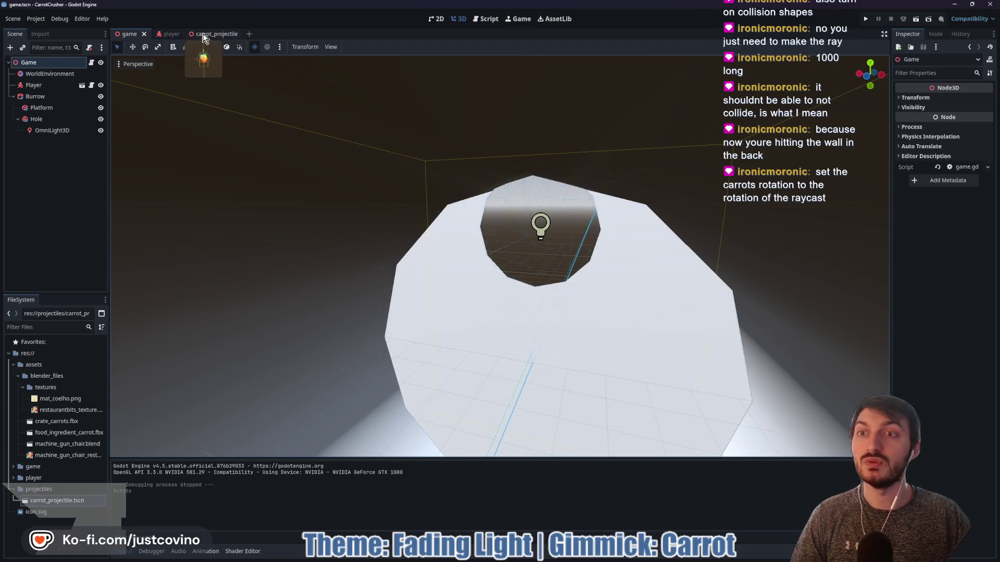
Go back to the player scene's script and scroll up to fire()
left_click(203, 34)
left_click(156, 34)
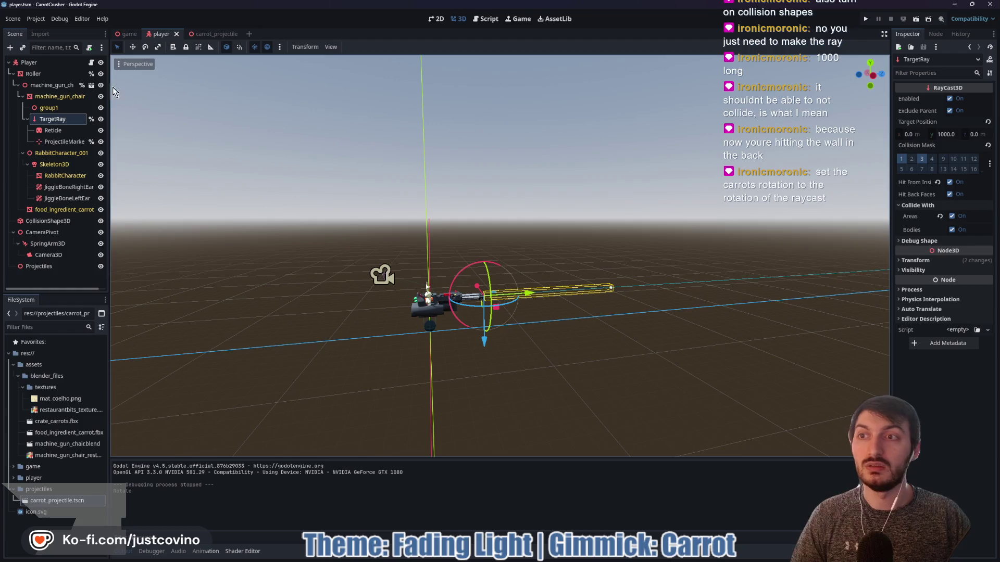
left_click(91, 63)
scroll(490, 229, "up", 4)
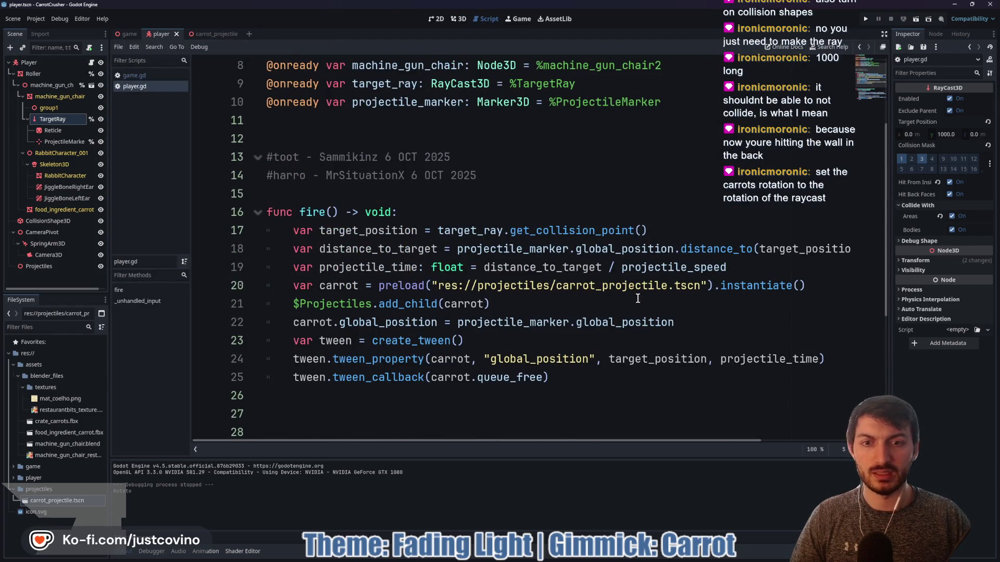
Add a new line 22 in fire() that starts 'carrot.global_rotation ='
left_click(519, 304)
key("Return")
type("arrot.to")
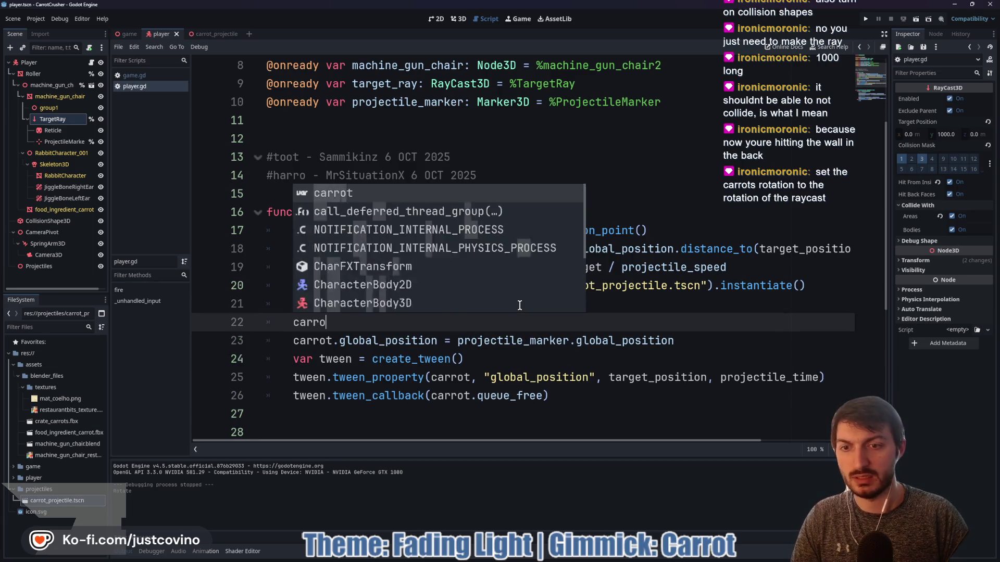
key("BackSpace")
key("BackSpace")
type("rotati")
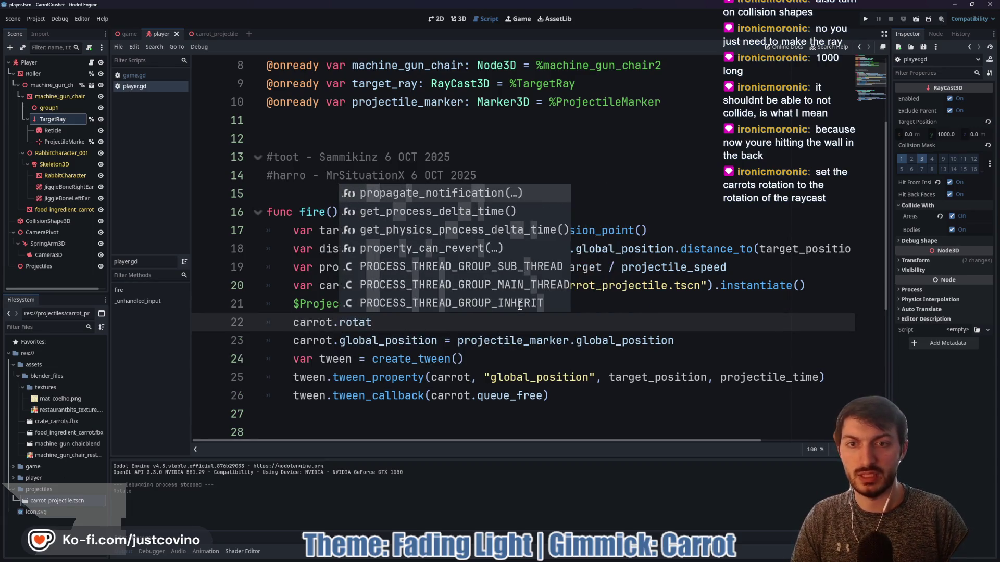
type("on")
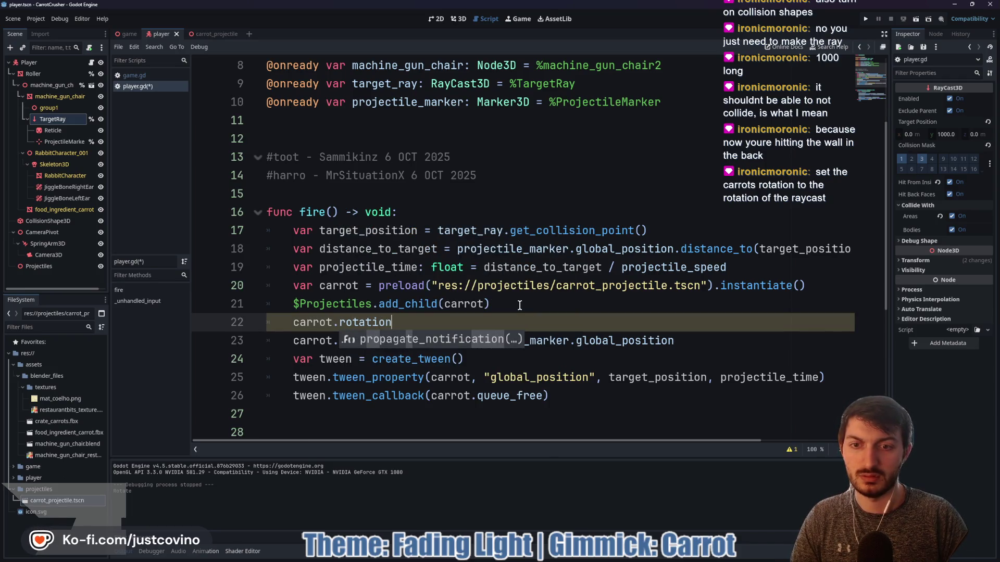
key("BackSpace")
key("BackSpace")
key("BackSpace")
type("global_")
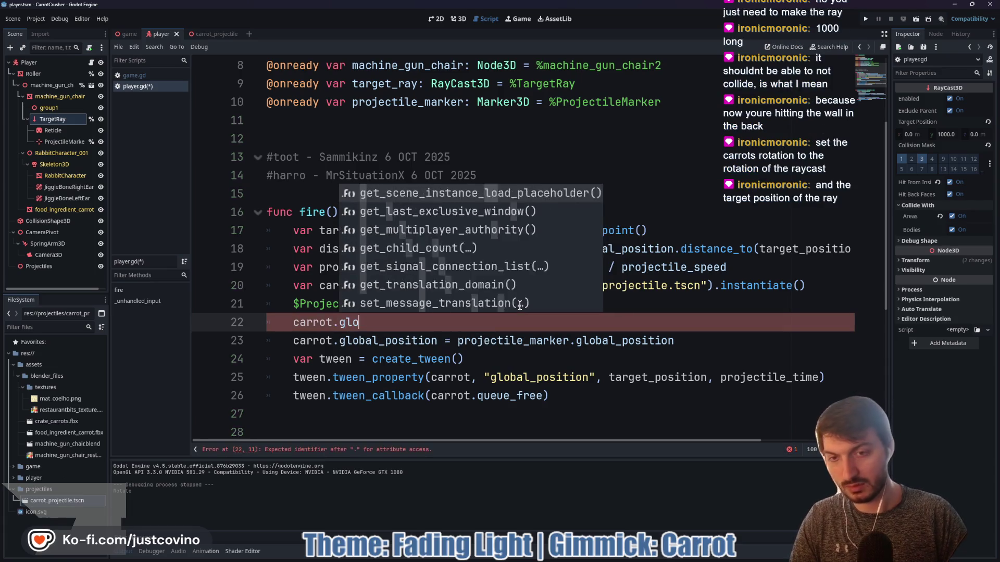
type("rotaiton")
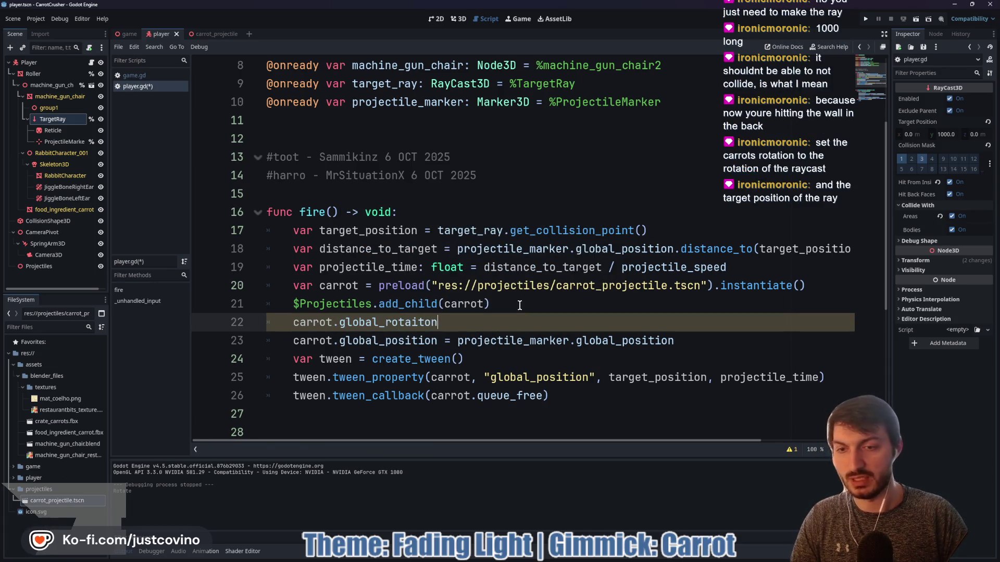
key("BackSpace")
key("BackSpace")
key("BackSpace")
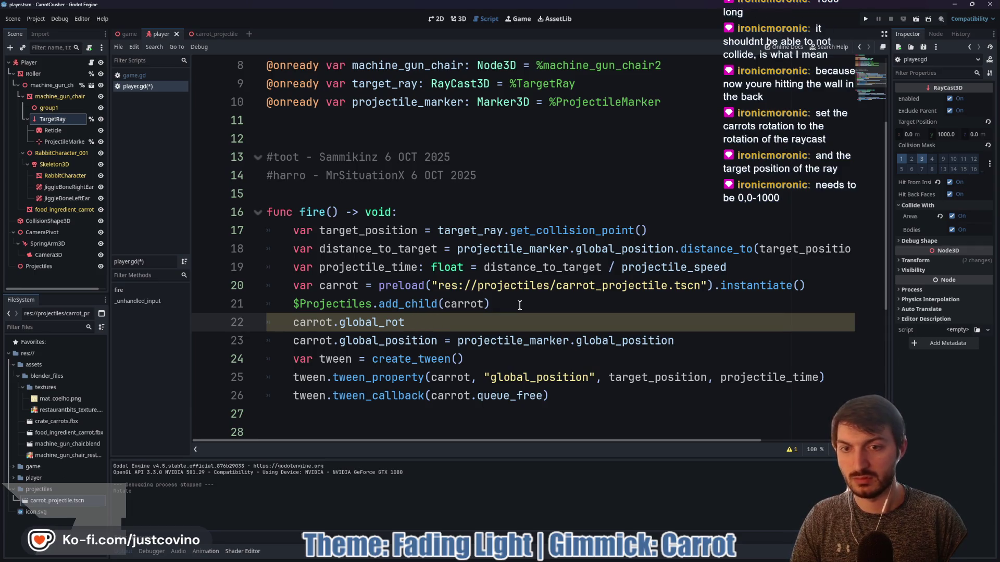
type("=")
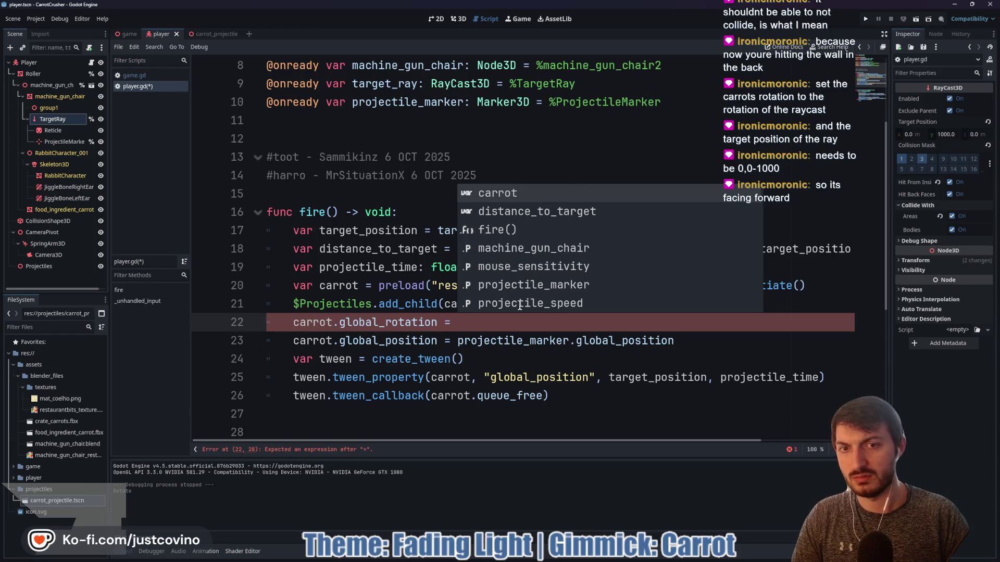
Assign target_ray.global_rotation to the carrot's rotation and save player.gd
type("target")
key("Down")
key("Return")
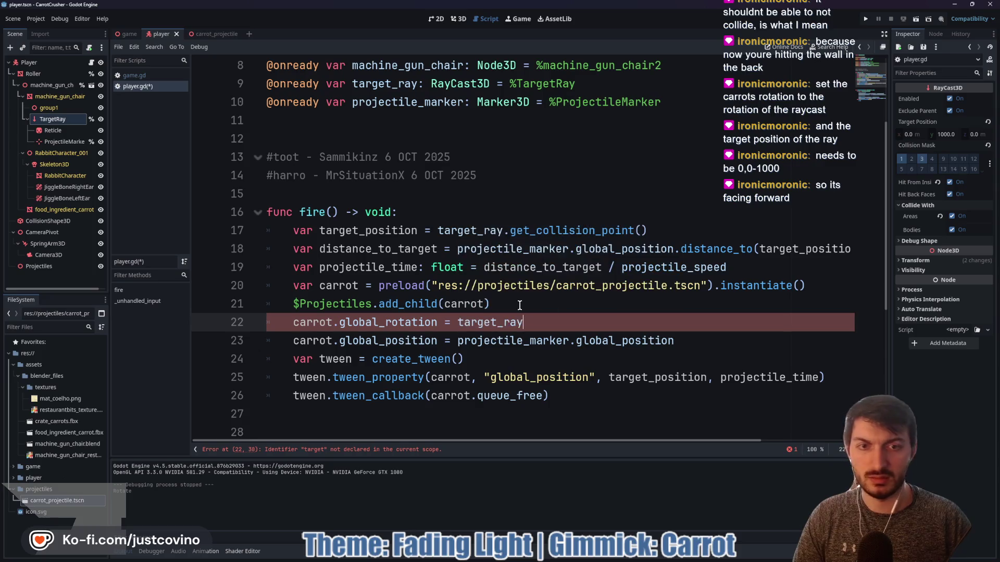
type(".rotatio")
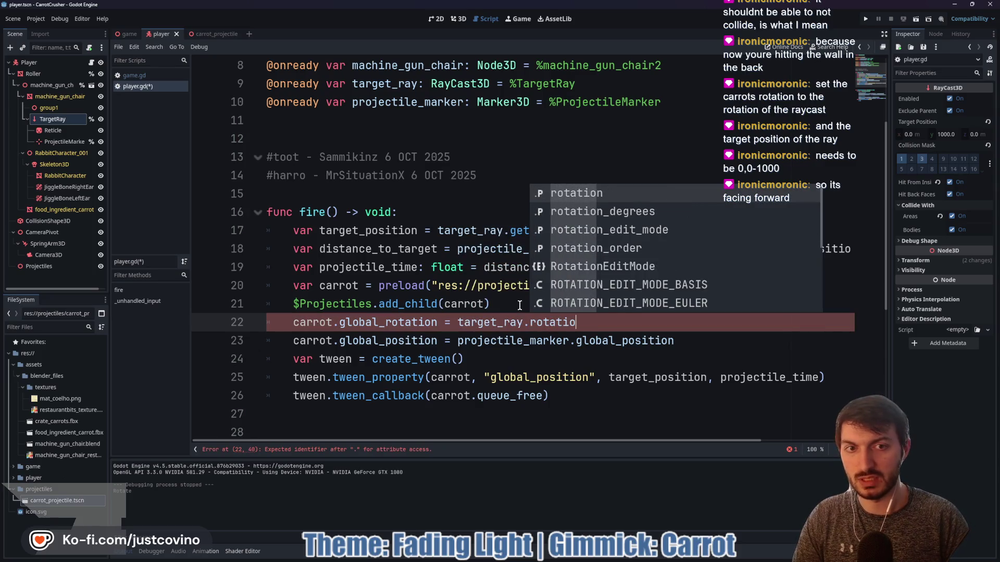
key("BackSpace")
key("BackSpace")
key("BackSpace")
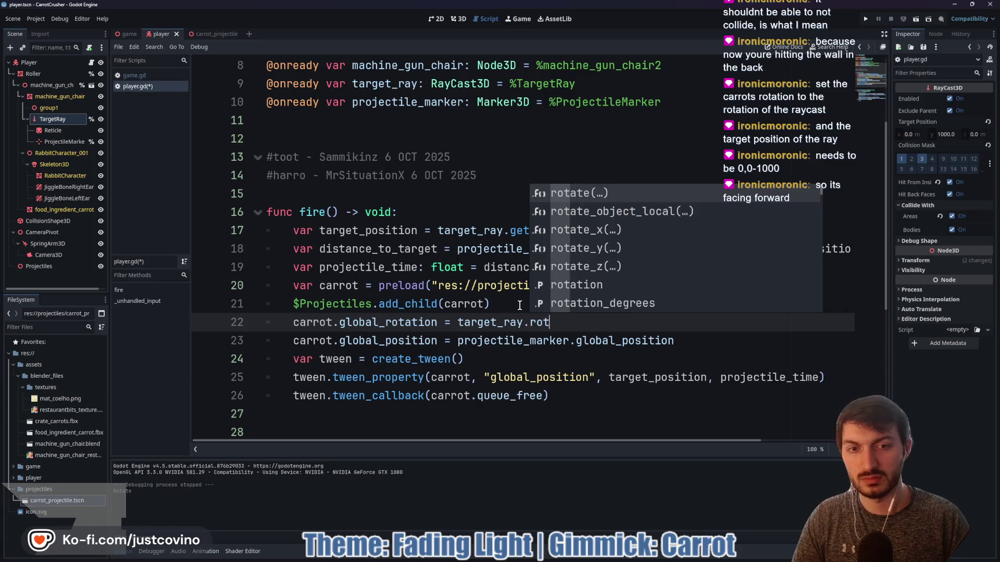
type("global_")
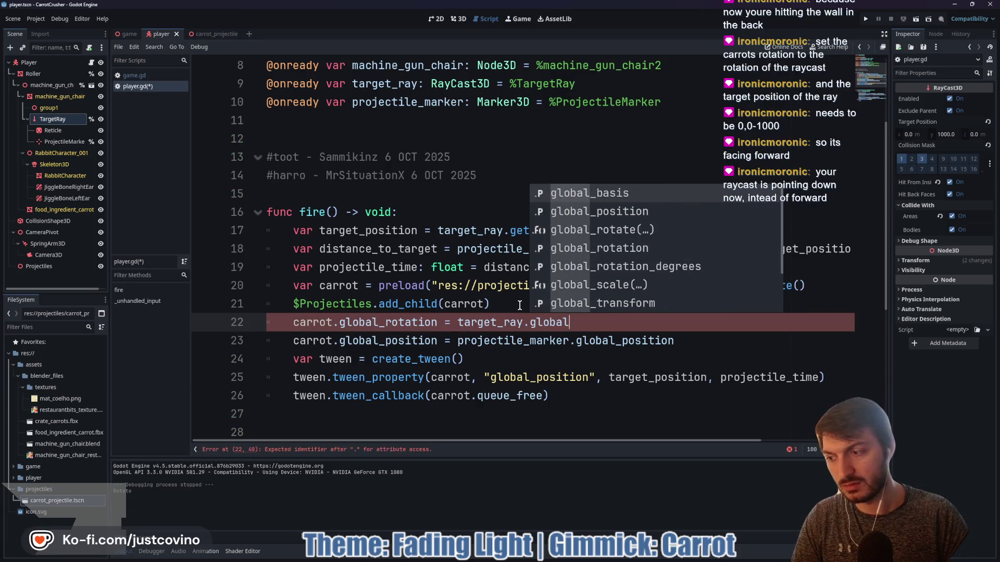
type("rotation")
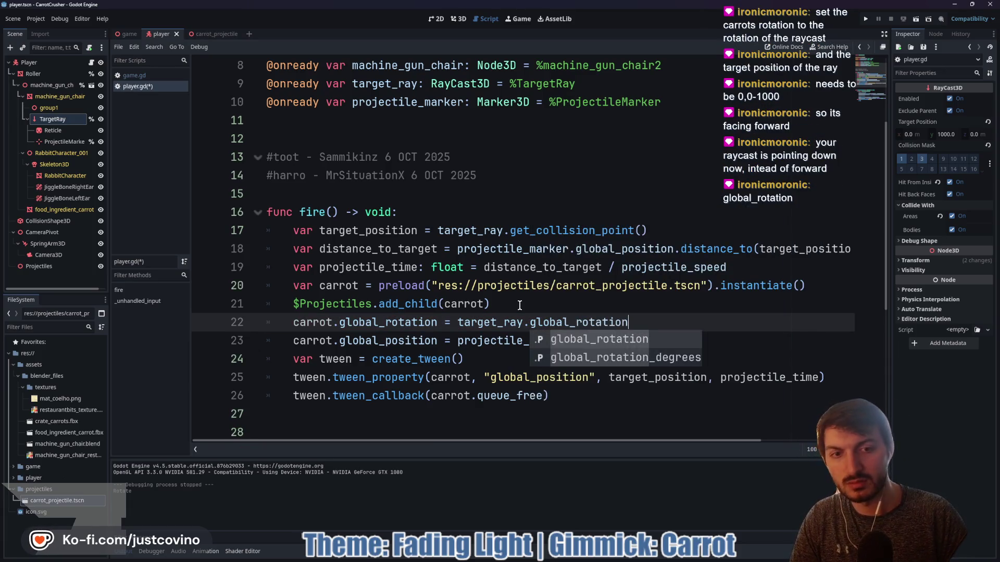
key("ctrl+s")
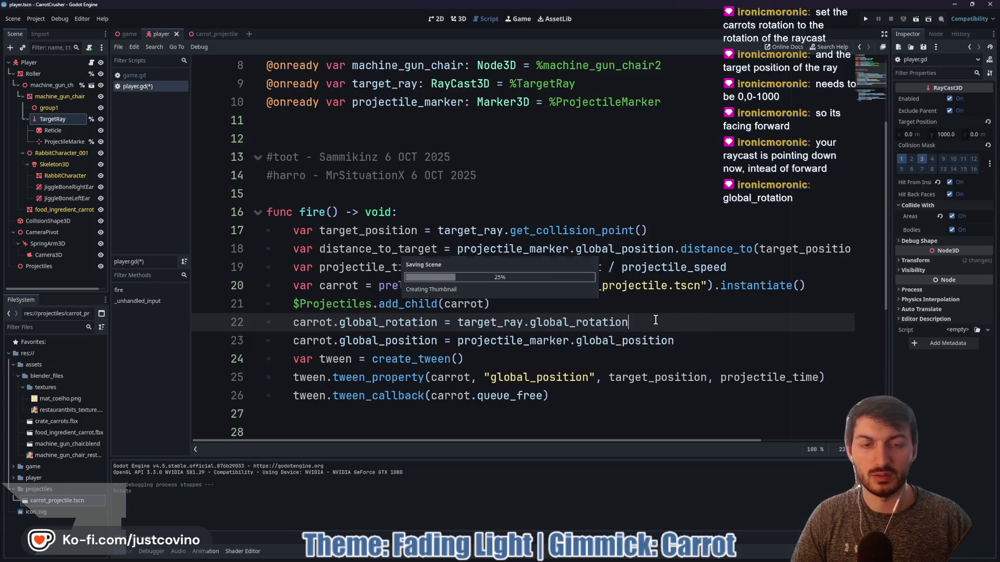
left_click(129, 33)
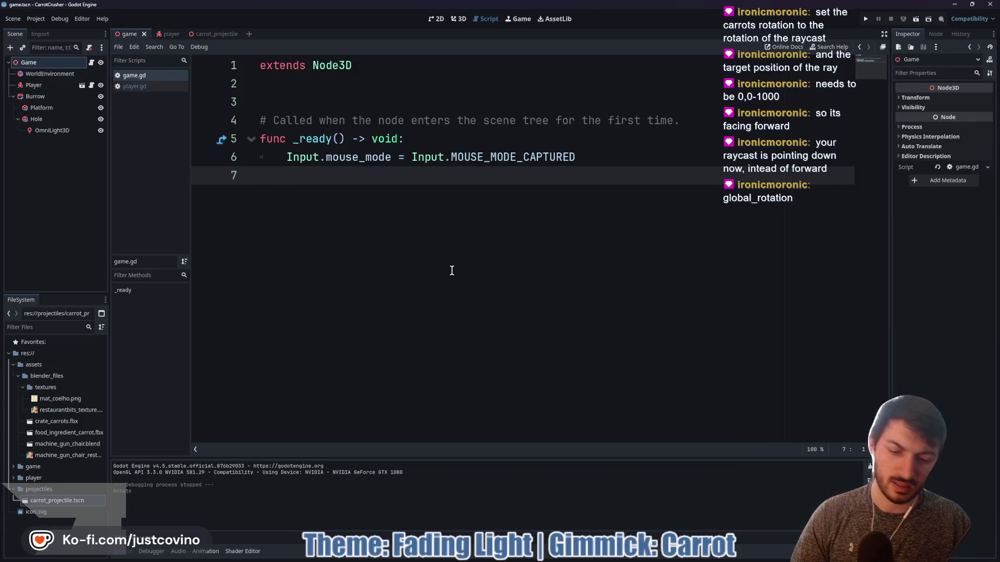
Run the game, fire carrots while aiming the gun chair, then stop the test
key("F5")
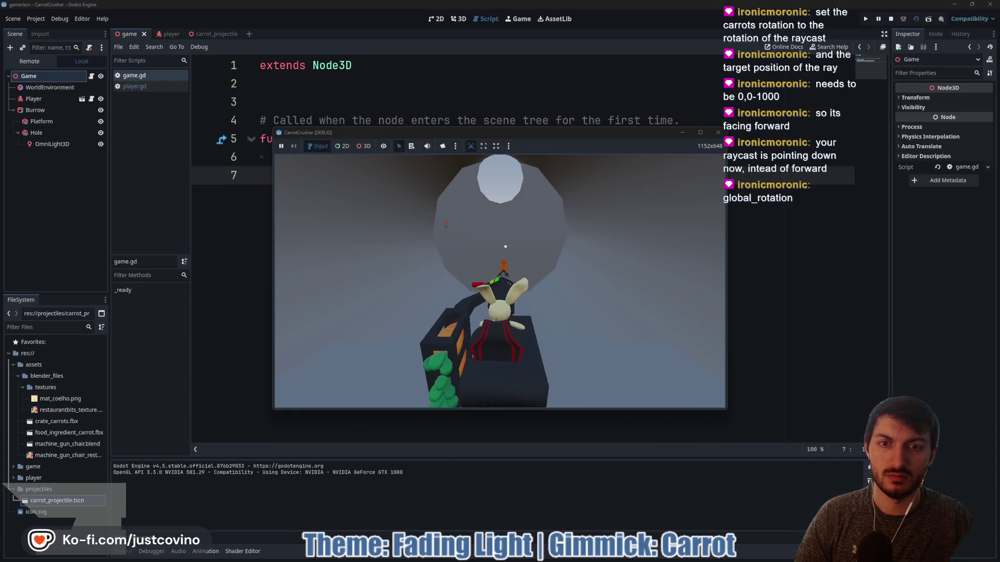
left_click(539, 244)
mouse_move(540, 244)
left_mouse_down()
mouse_move(515, 232)
mouse_move(482, 239)
mouse_move(665, 265)
mouse_move(428, 248)
mouse_move(488, 258)
mouse_move(525, 237)
left_mouse_up()
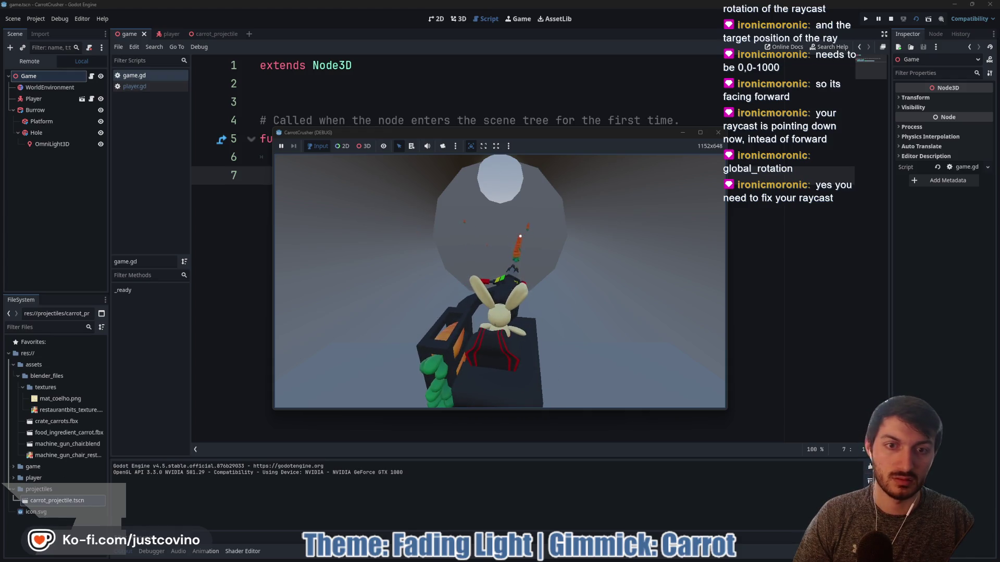
key("F8")
left_click(172, 34)
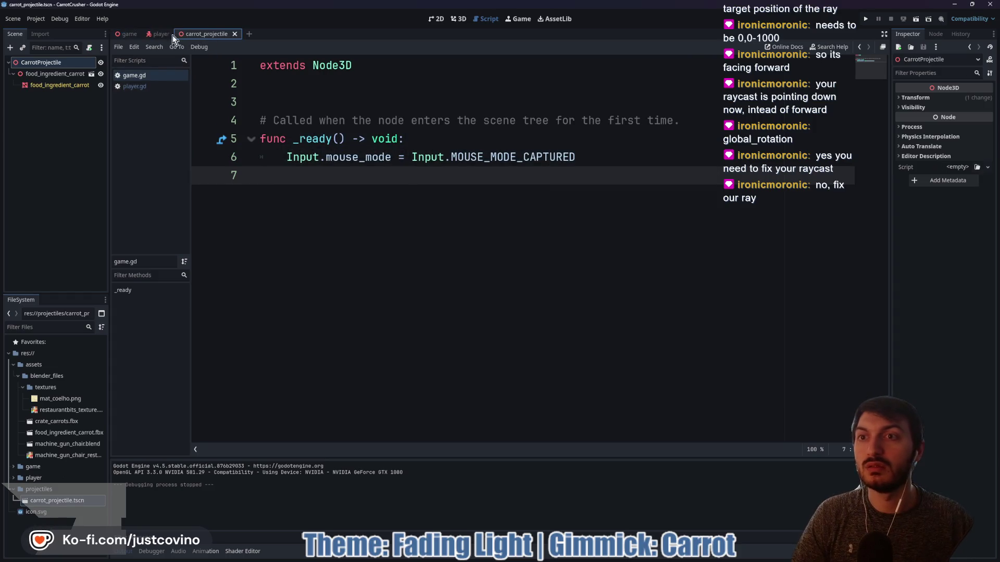
In the player's 3D view, set the TargetRay's X rotation to 0
left_click(458, 19)
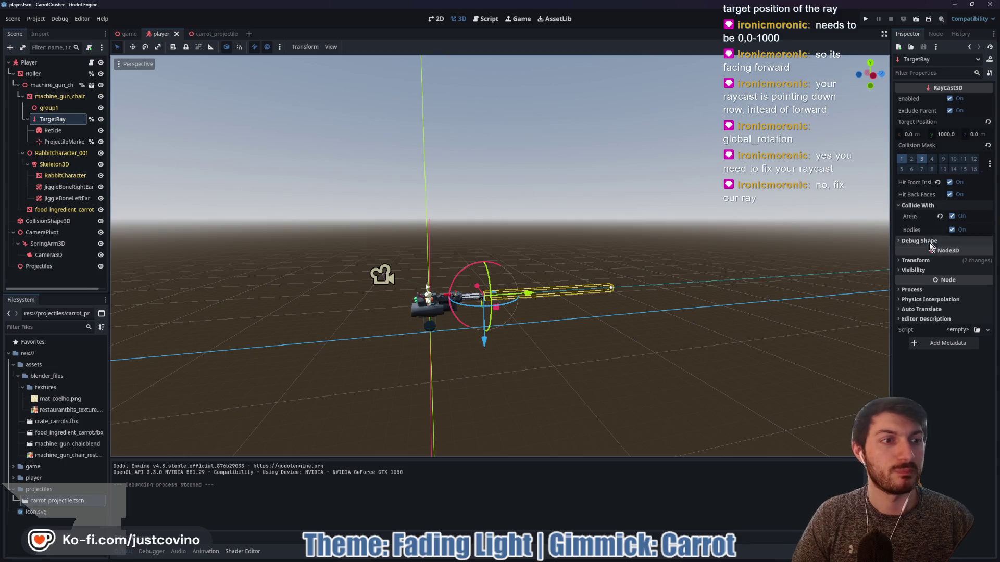
left_click(915, 260)
scroll(724, 325, "up", 3)
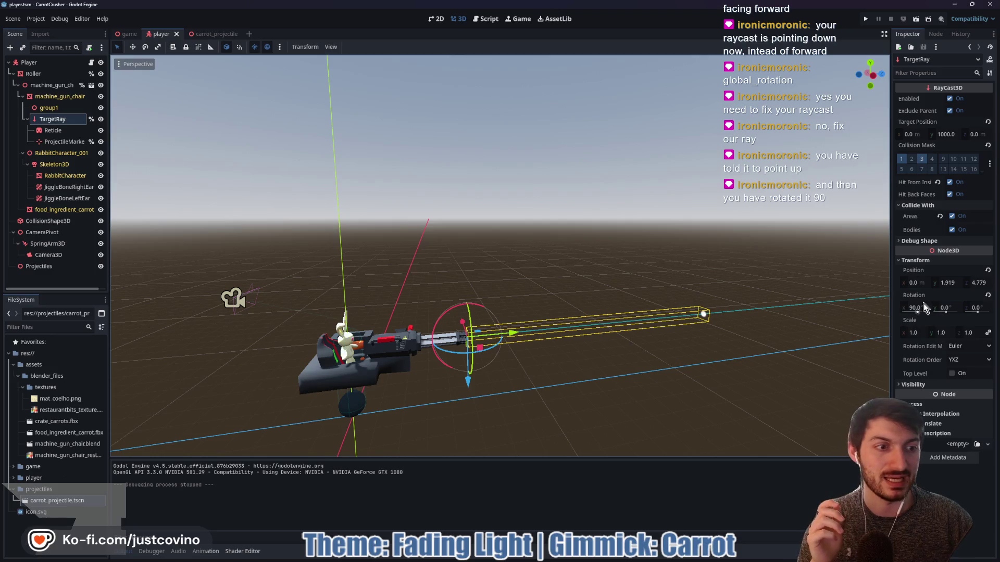
left_click(918, 307)
type("0")
key("Return")
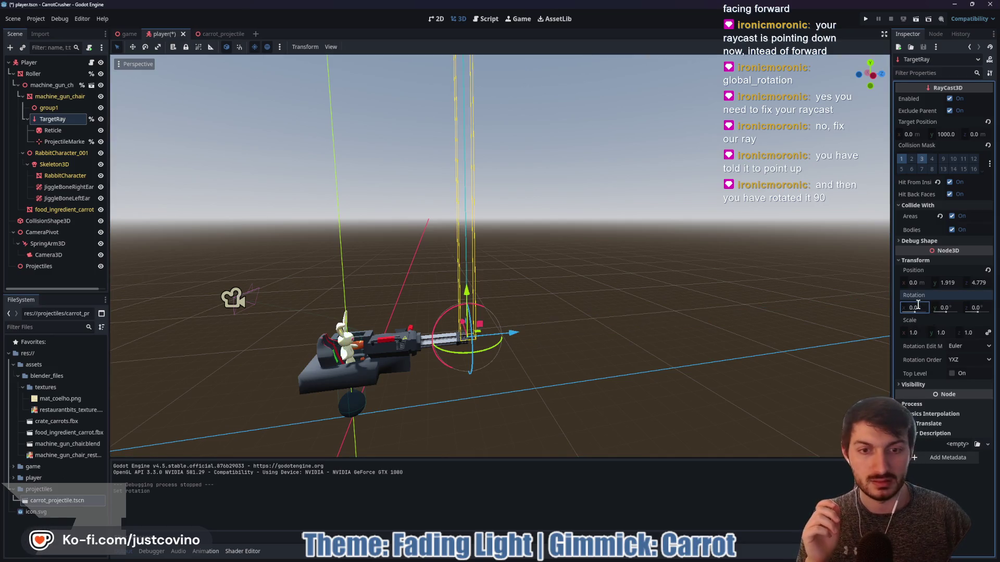
Set the TargetRay's target position to (0, 0, 1000) and save the player scene
left_click(977, 135)
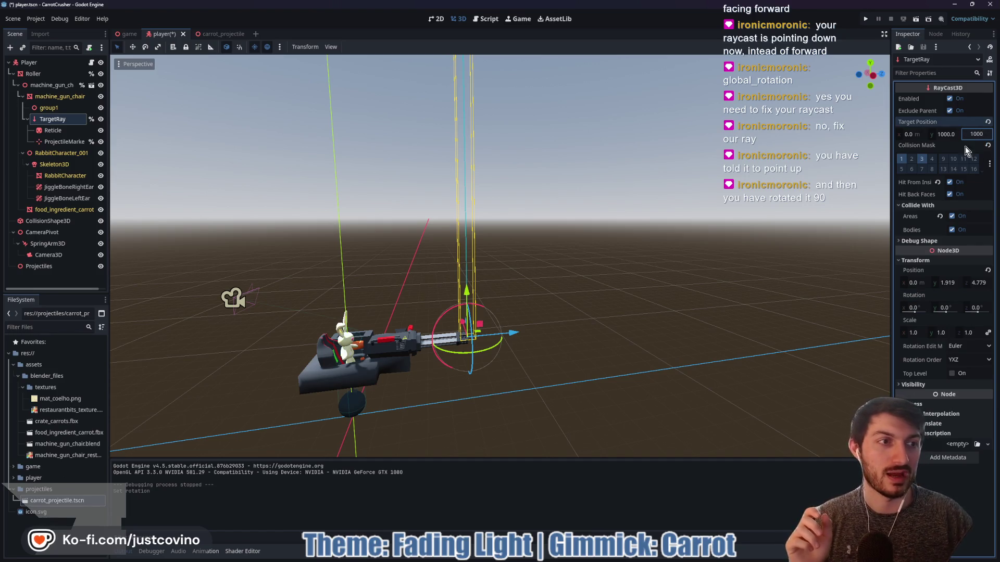
left_click(947, 134)
type("0")
key("Return")
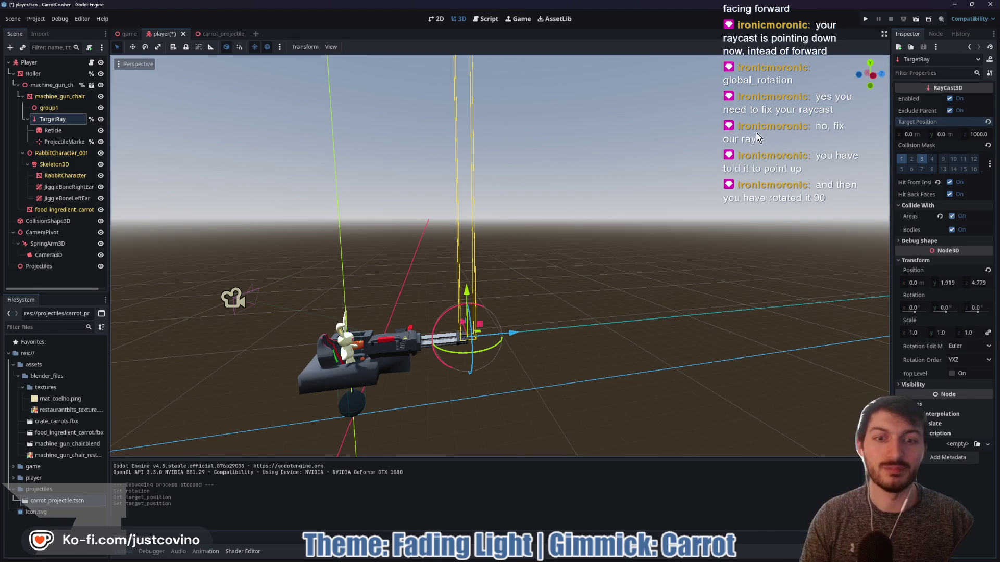
key("ctrl+s")
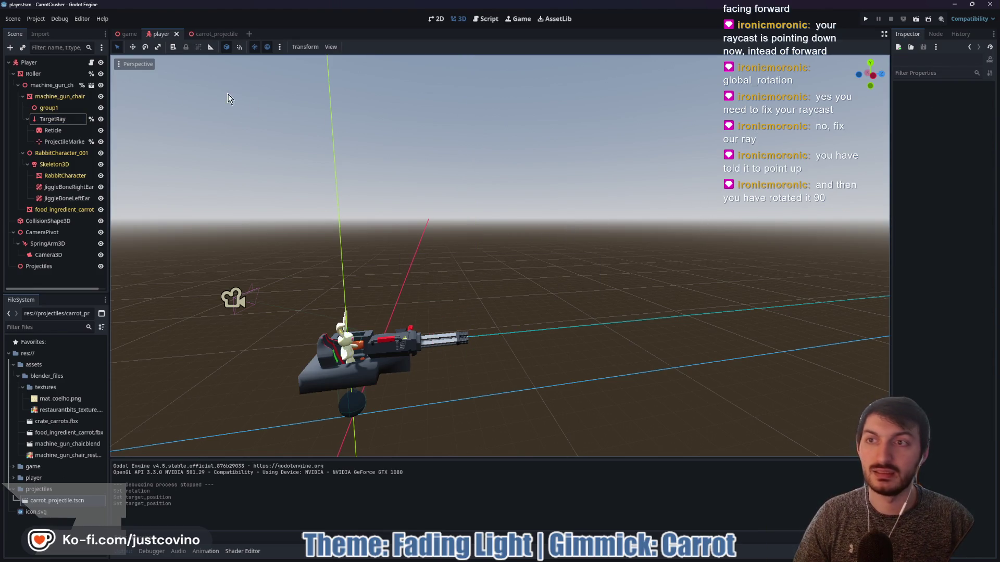
left_click(121, 34)
Run the game, fire carrots at the tunnel wall, then stop it
key("F5")
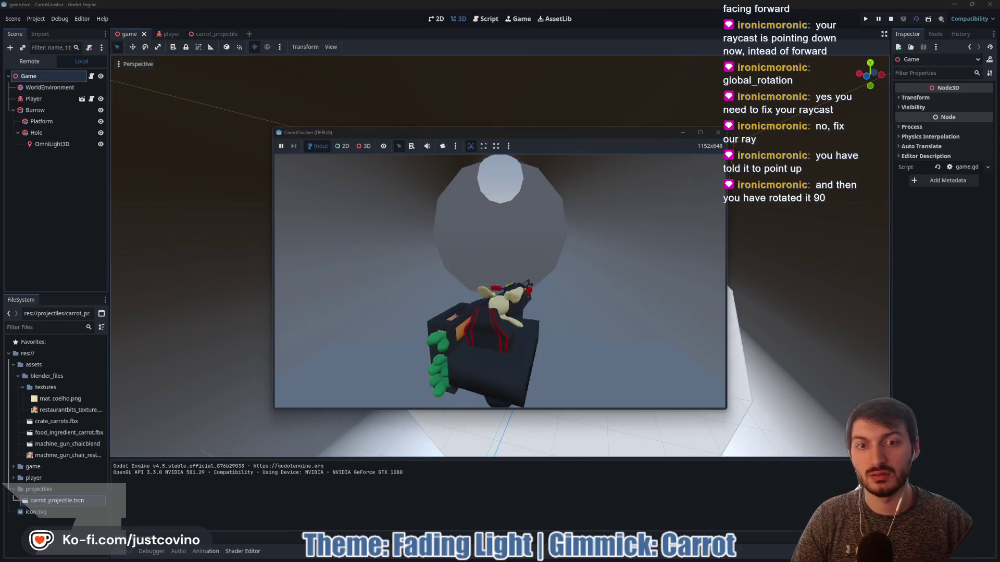
key("a")
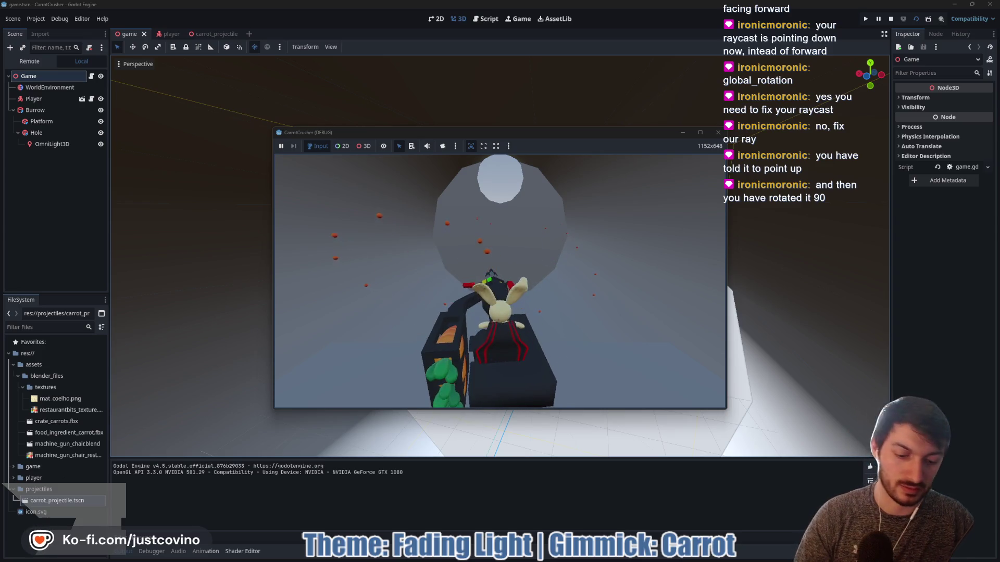
key("F8")
left_click(214, 34)
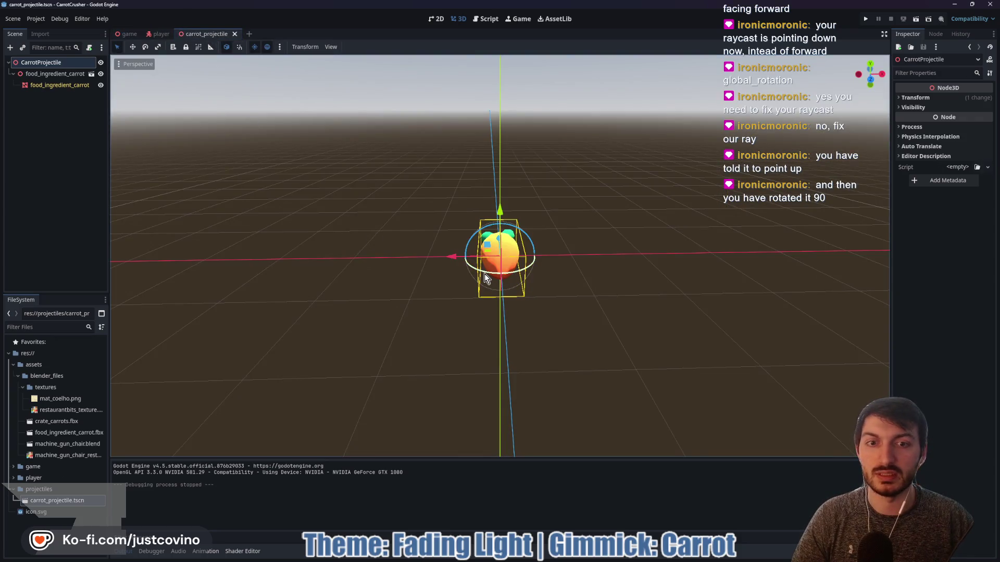
Rotate the food_ingredient_carrot model 180° on Y, then run and stop the game
left_click_drag(597, 262, 456, 268)
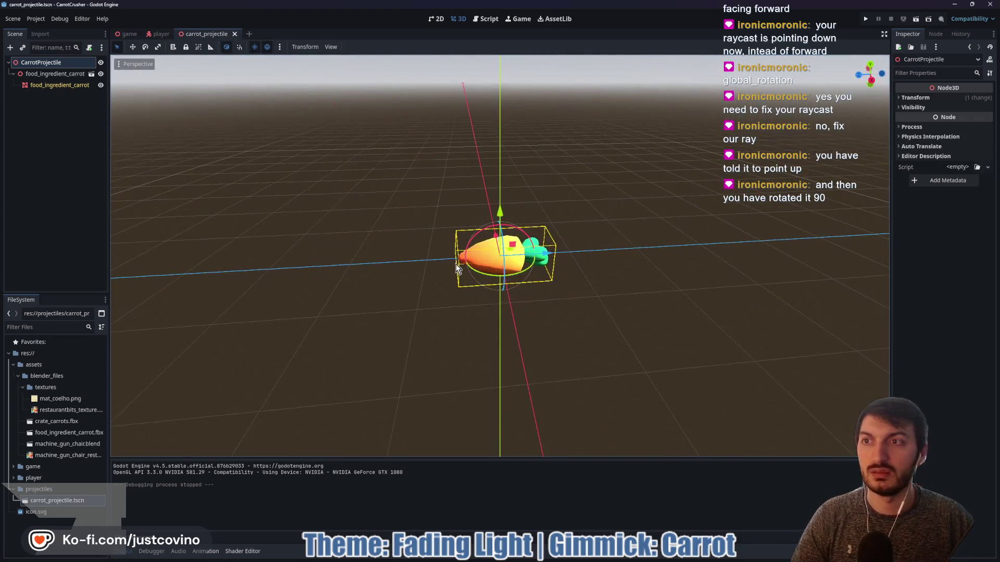
left_click(55, 74)
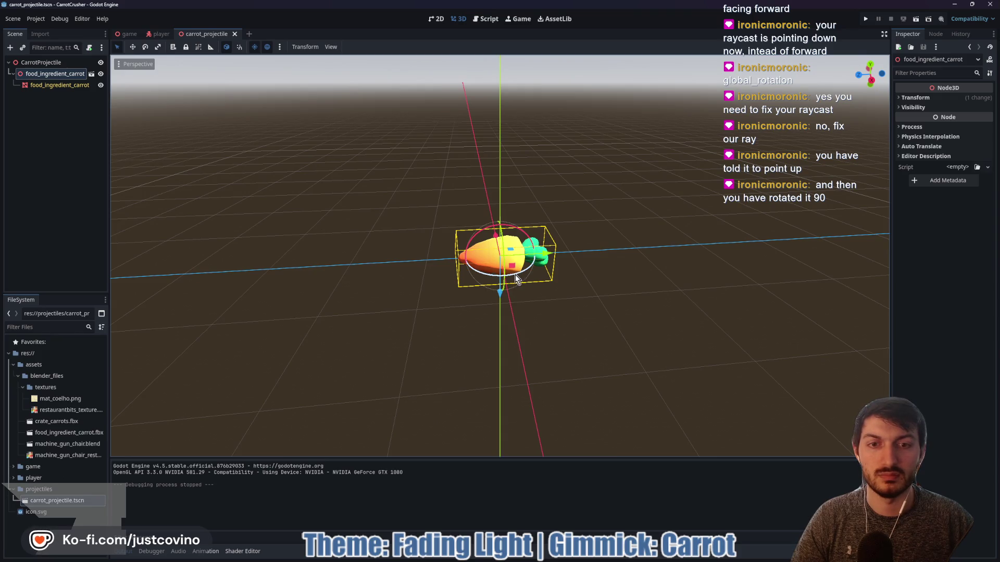
mouse_move(514, 274)
left_mouse_down()
mouse_move(402, 230)
mouse_move(445, 171)
left_mouse_up()
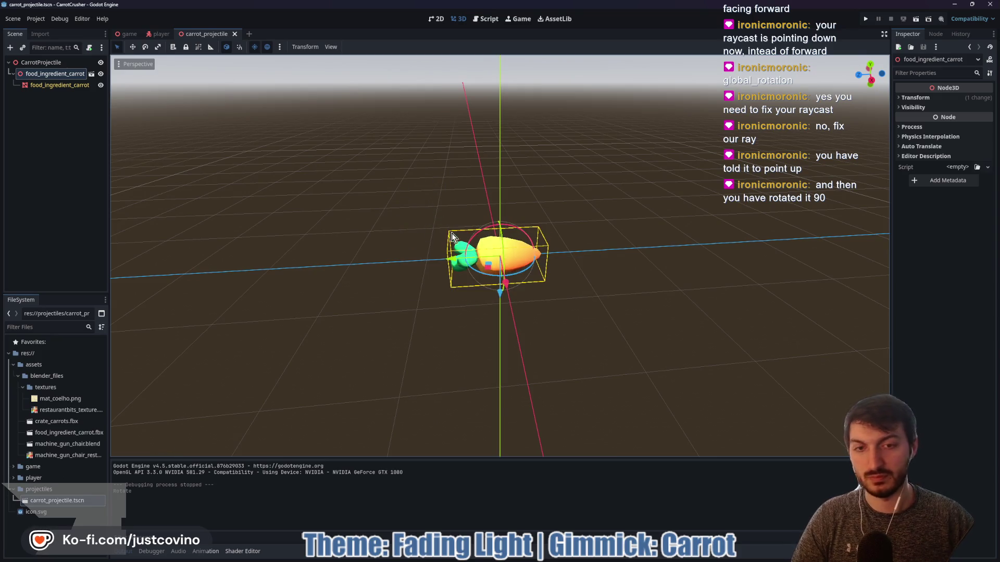
key("F5")
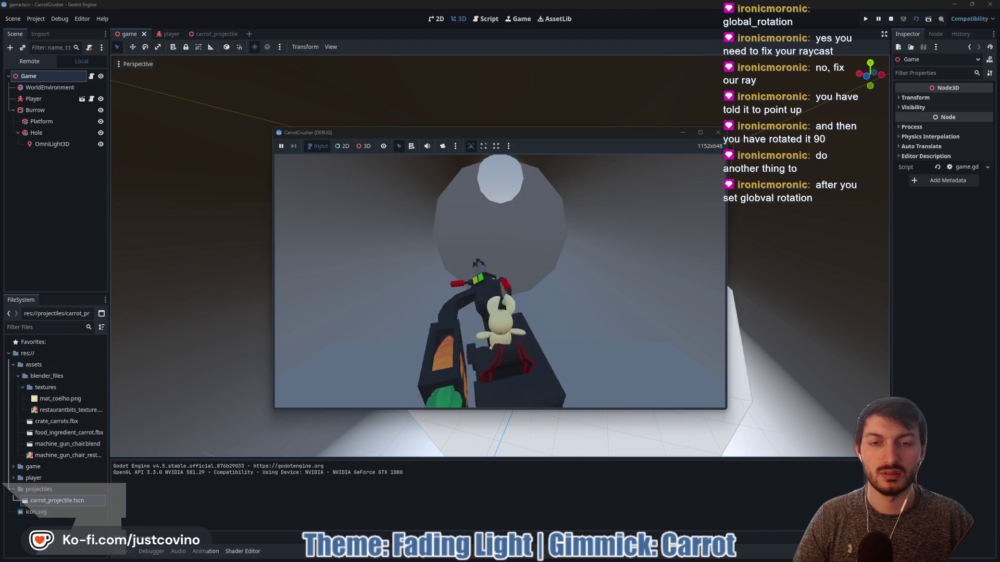
key("F8")
Select and frame the Reticle node in the player scene, resetting its Y position to 0
left_click(168, 34)
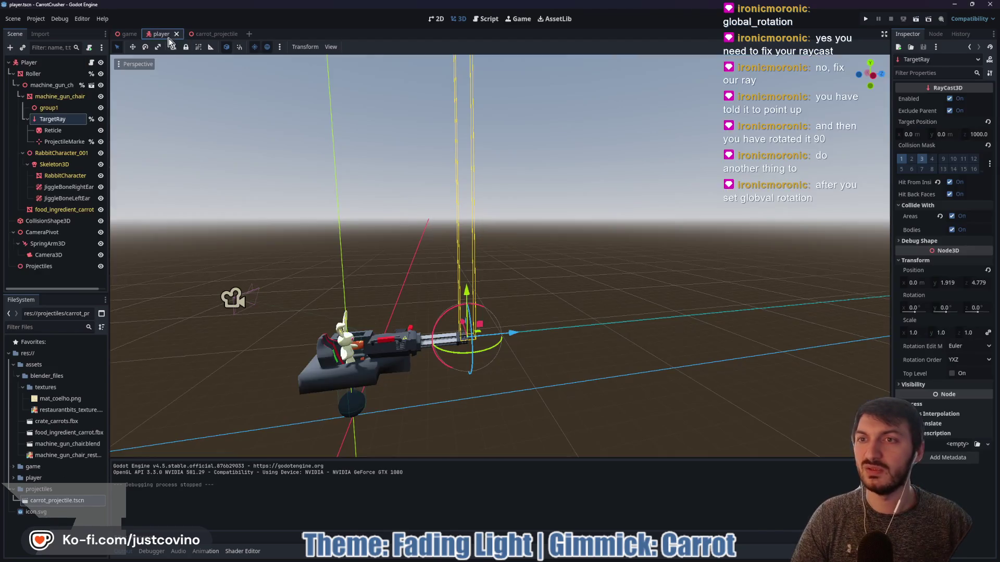
left_click(54, 131)
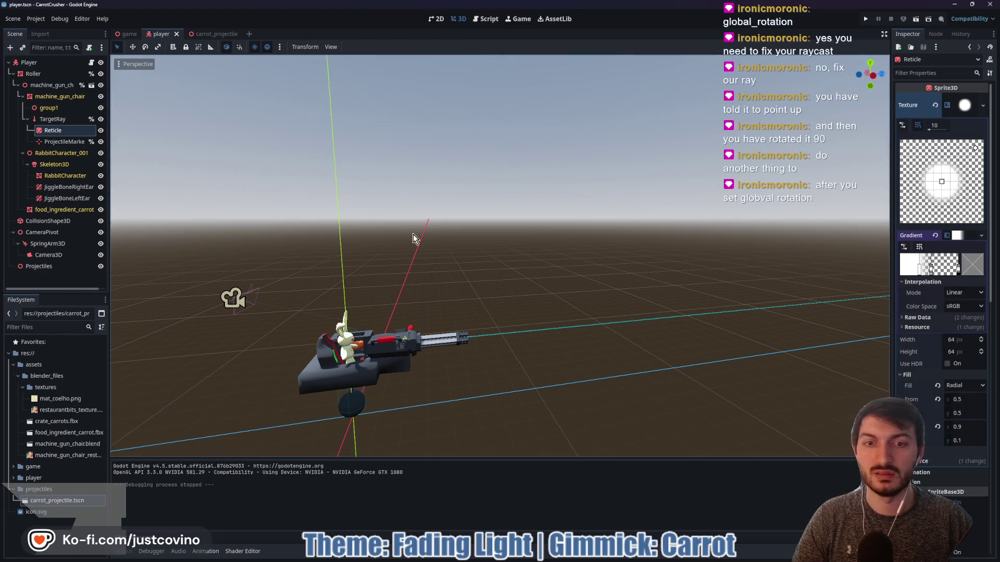
left_click_drag(458, 238, 576, 264)
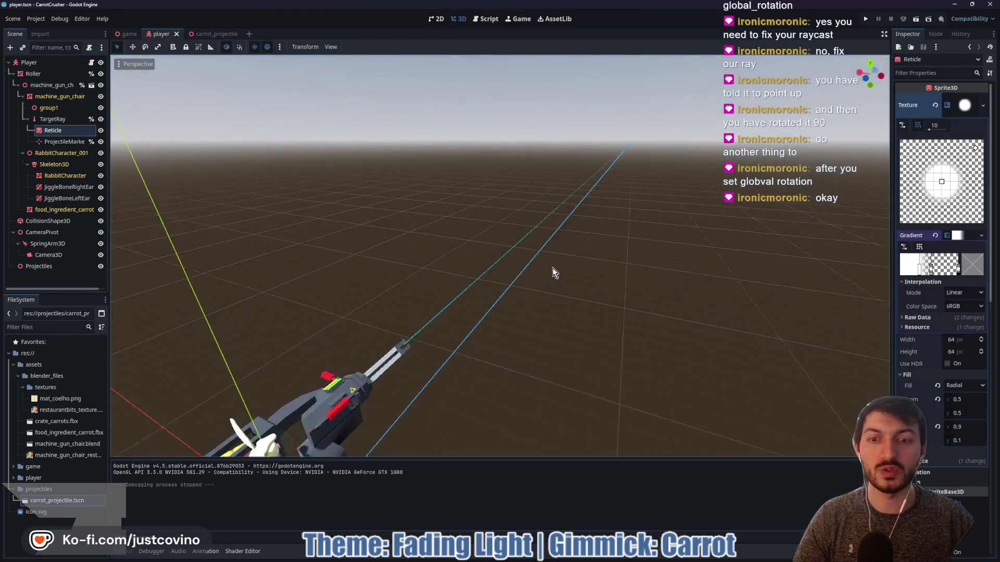
key("f")
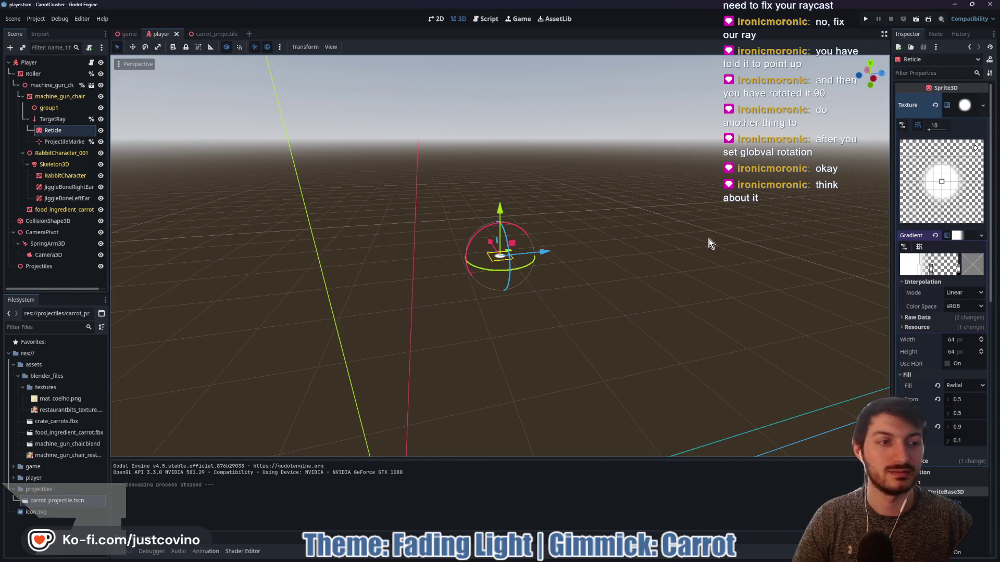
left_click(965, 107)
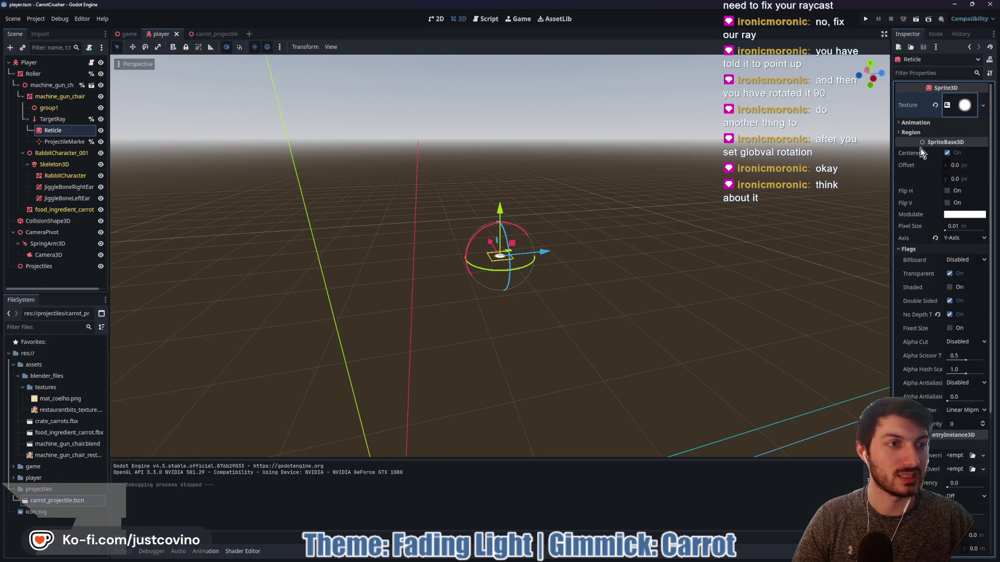
scroll(920, 152, "down", 5)
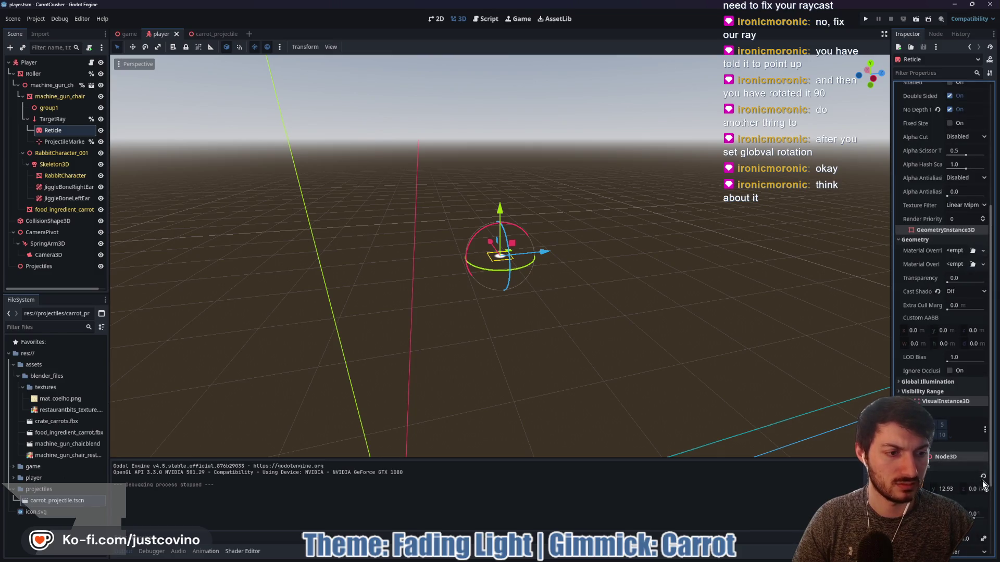
left_click(983, 477)
scroll(635, 376, "down", 3)
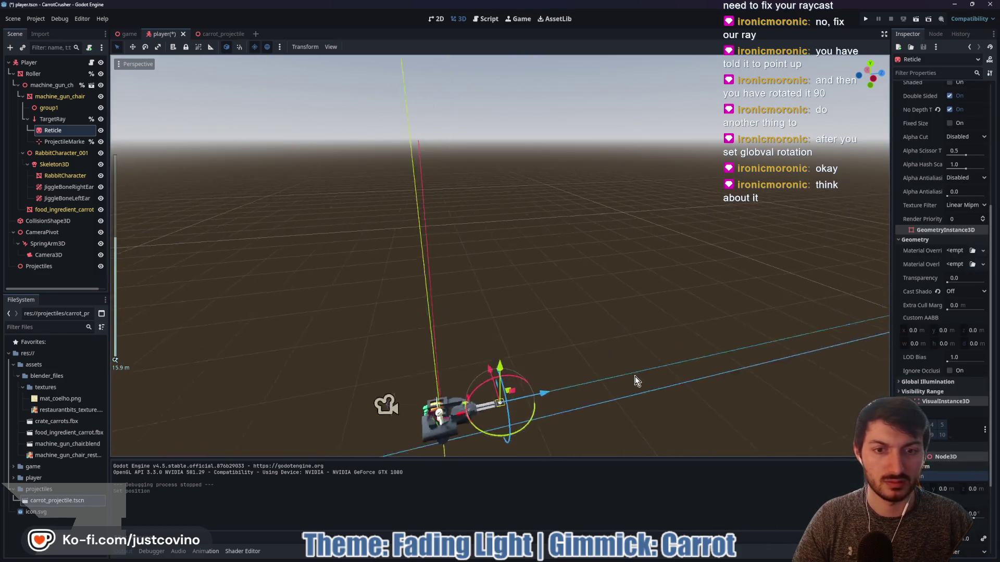
left_click_drag(670, 426, 647, 219)
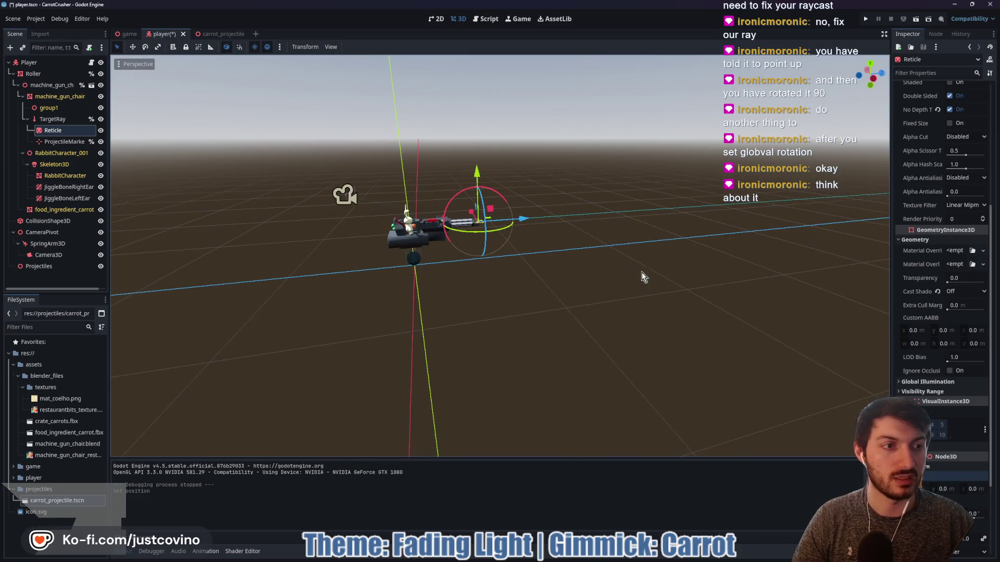
scroll(576, 276, "up", 10)
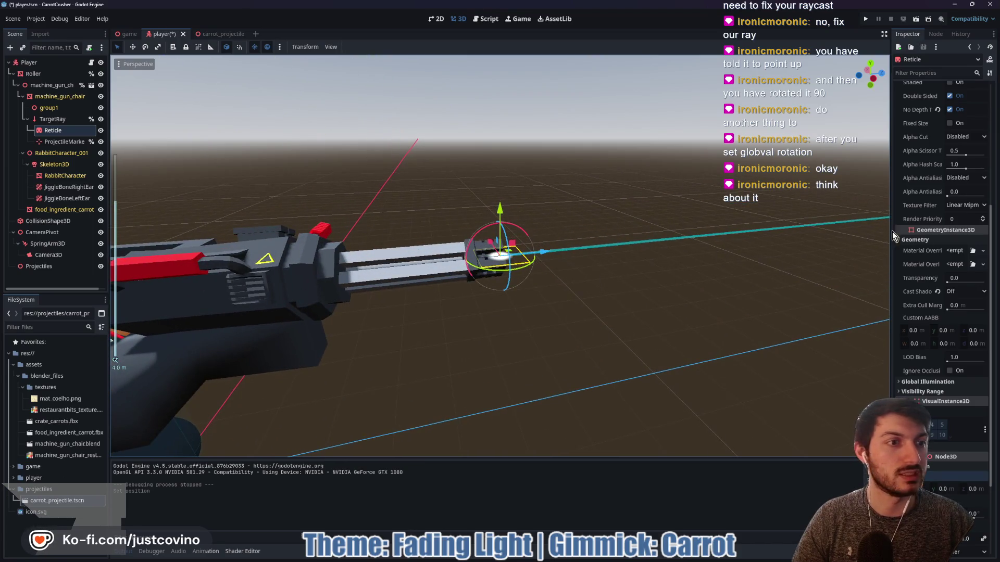
scroll(917, 231, "up", 5)
Set the Reticle's axis to Z-Axis, move it farther along the aiming ray, and save
left_click(958, 239)
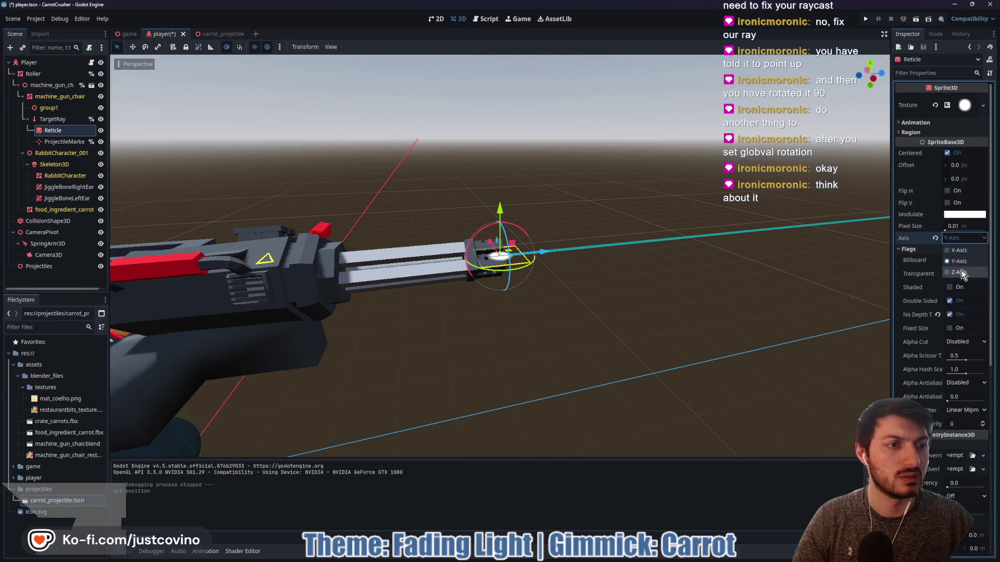
left_click(958, 272)
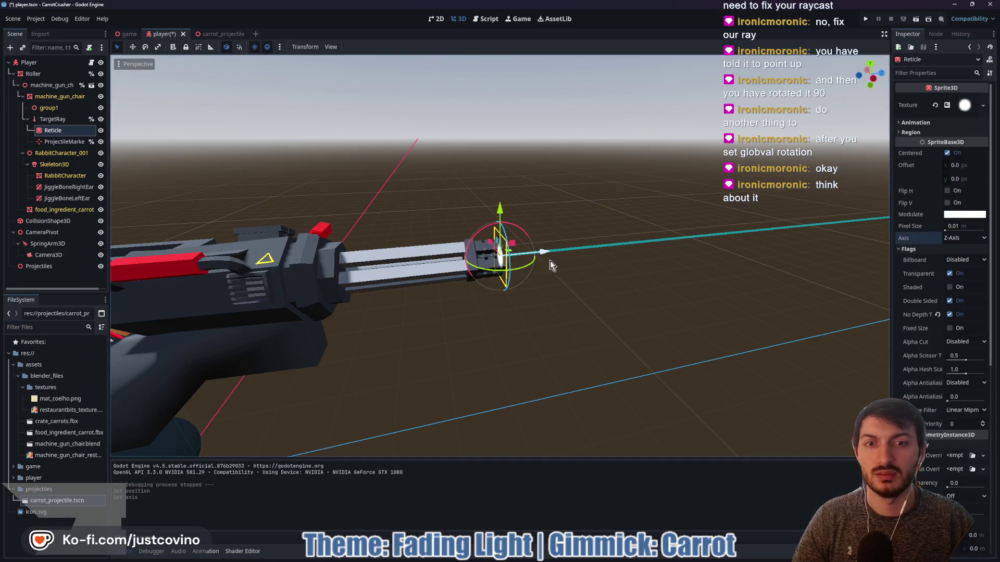
scroll(658, 289, "down", 5)
left_click_drag(552, 257, 824, 288)
scroll(719, 308, "down", 4)
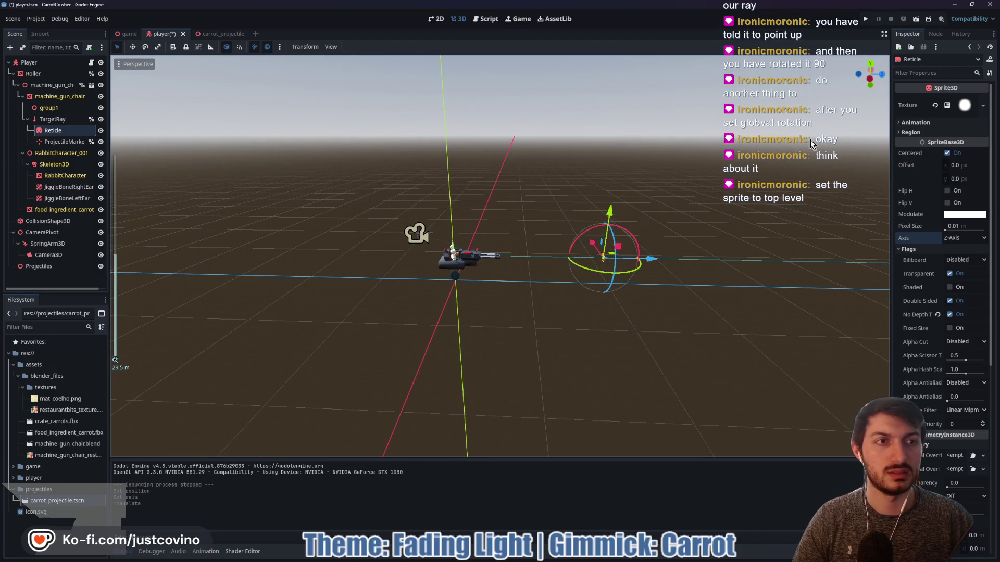
left_click(869, 78)
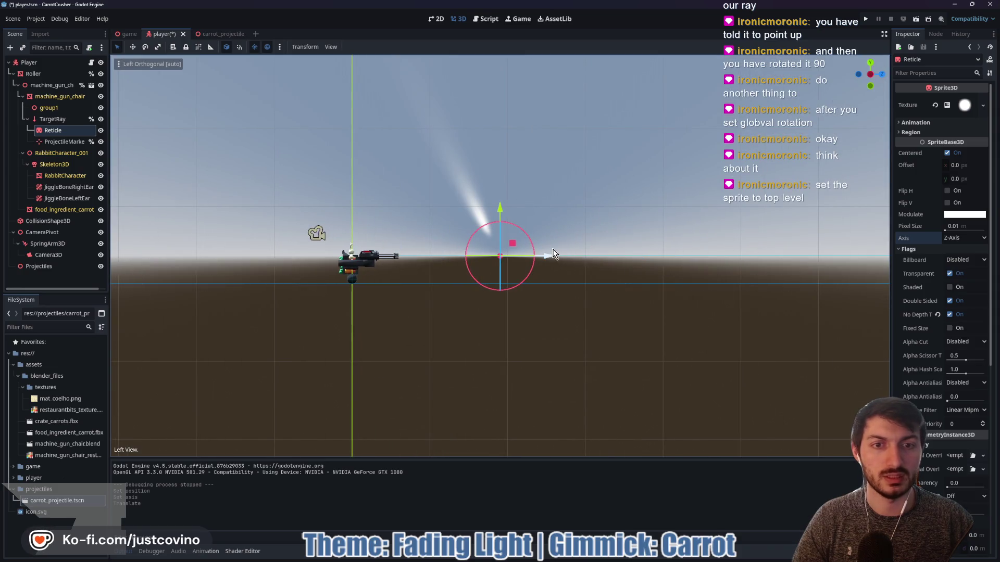
mouse_move(553, 254)
left_mouse_down()
mouse_move(646, 259)
mouse_move(633, 261)
left_mouse_up()
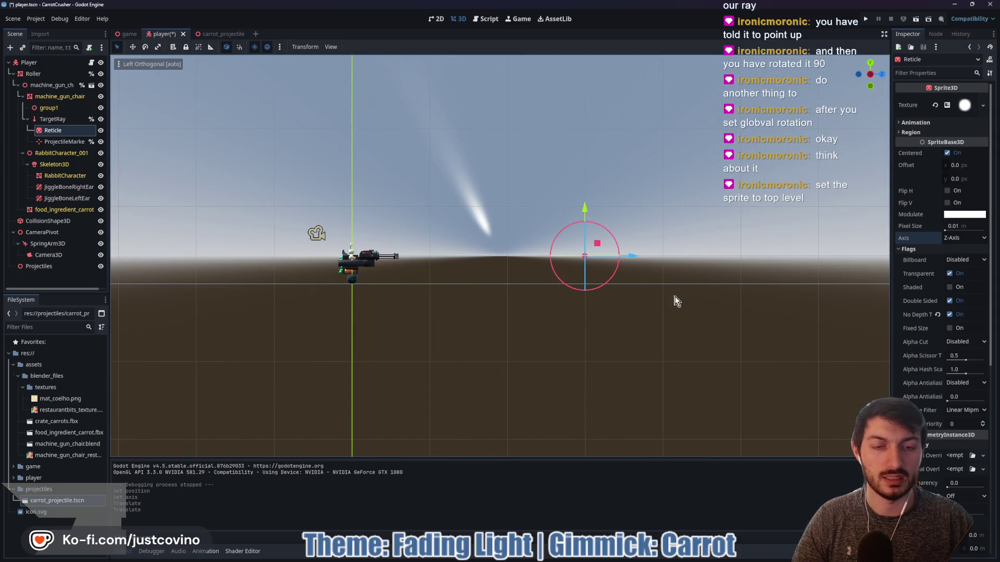
key("ctrl+s")
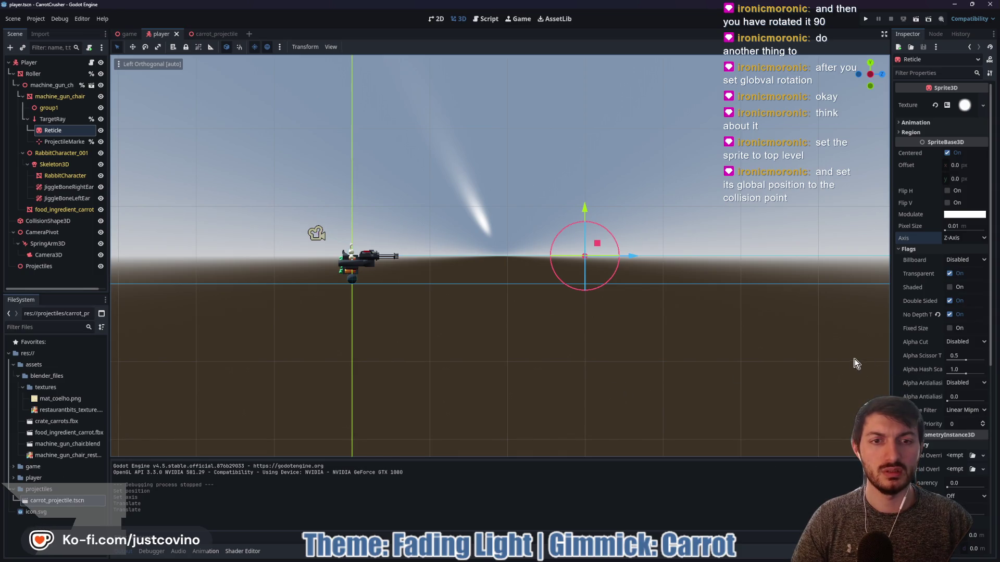
Run the game to check the reticle, now about 19 m out
scroll(914, 355, "down", 5)
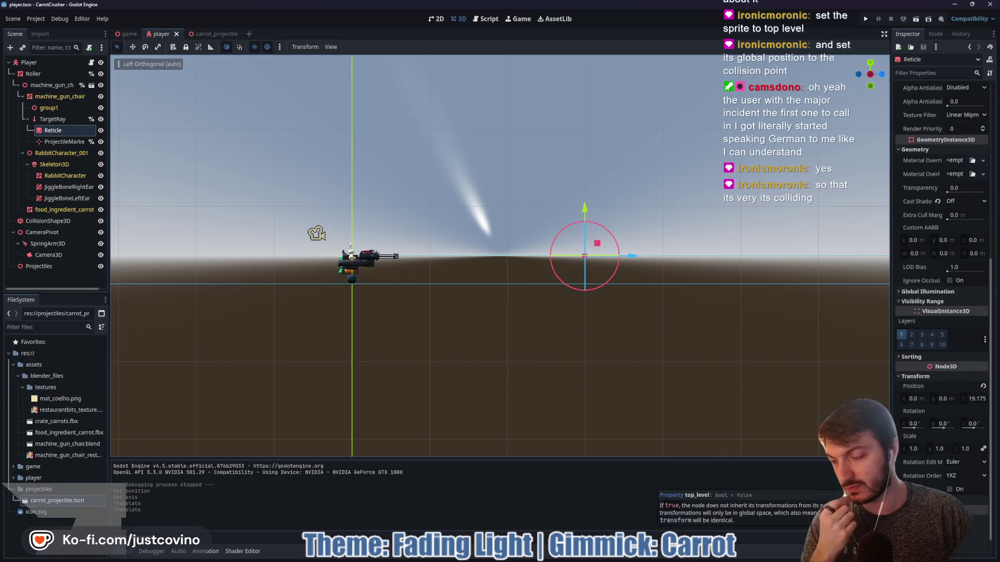
key("F5")
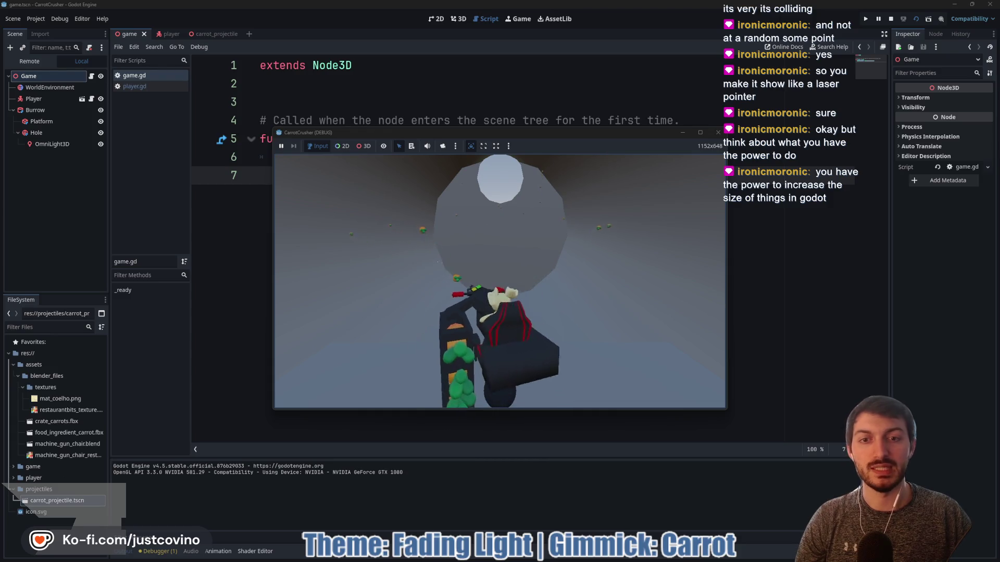
Stop the game and add a new line after line 15's reticle update in player.gd
key("F8")
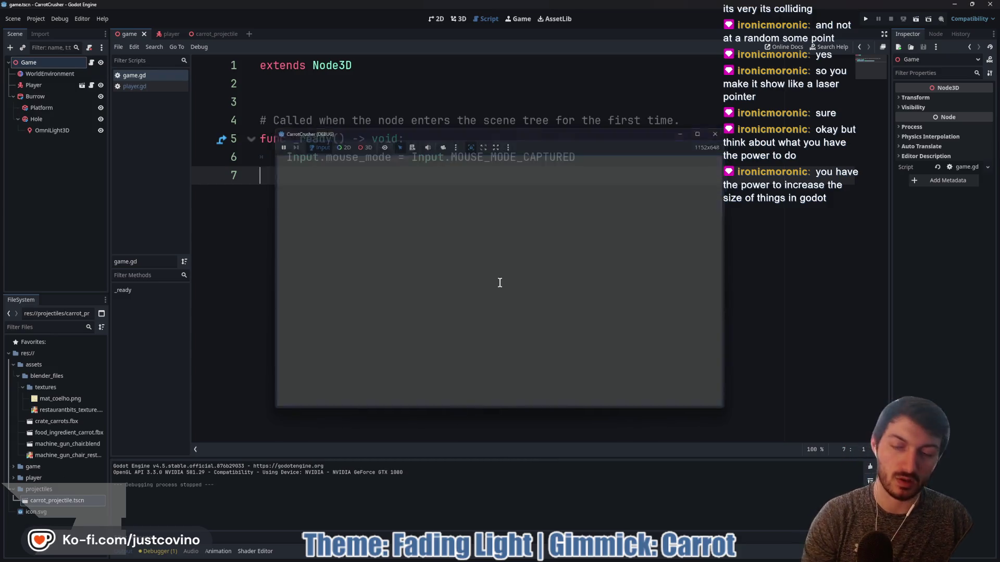
left_click(214, 35)
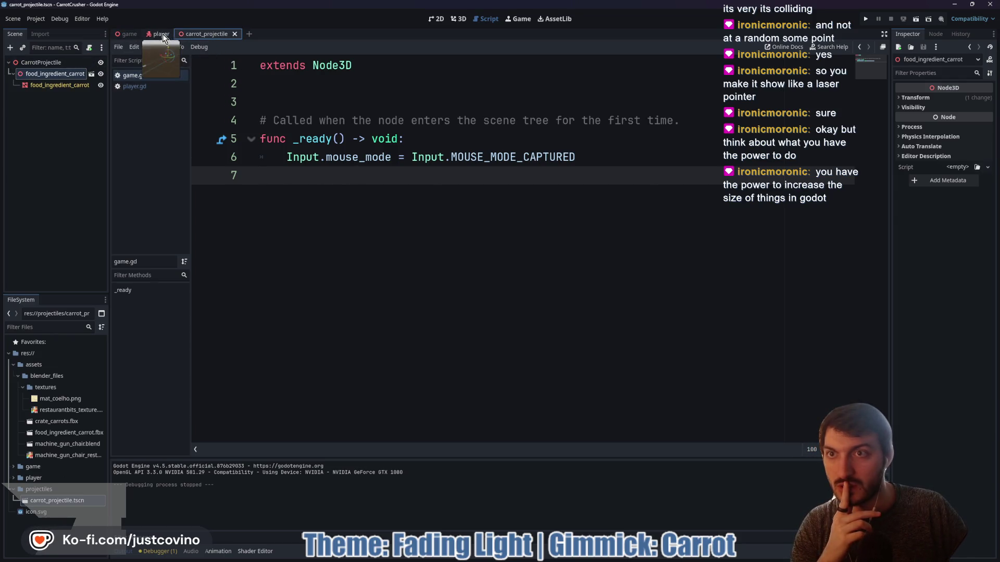
left_click(163, 33)
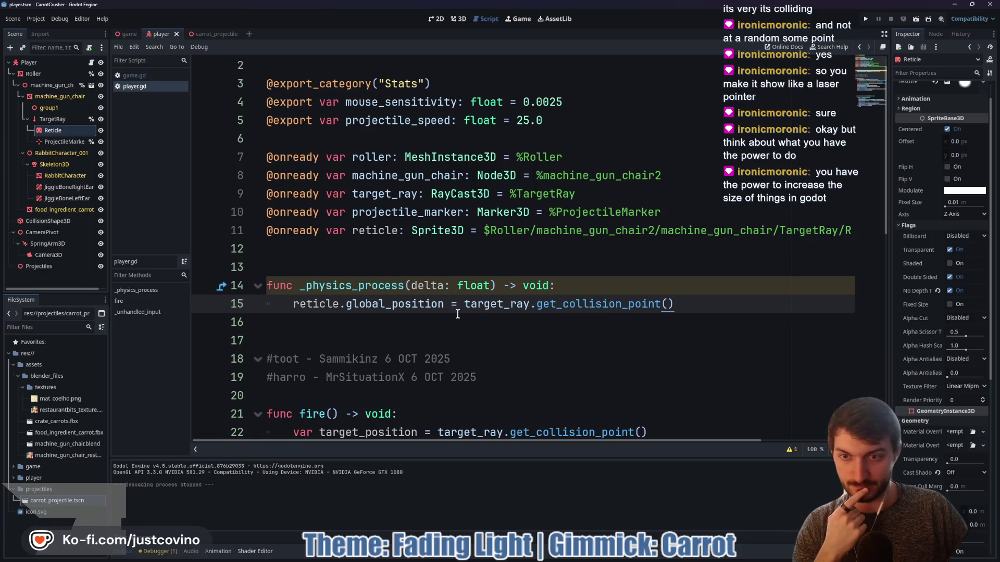
scroll(457, 314, "down", 1)
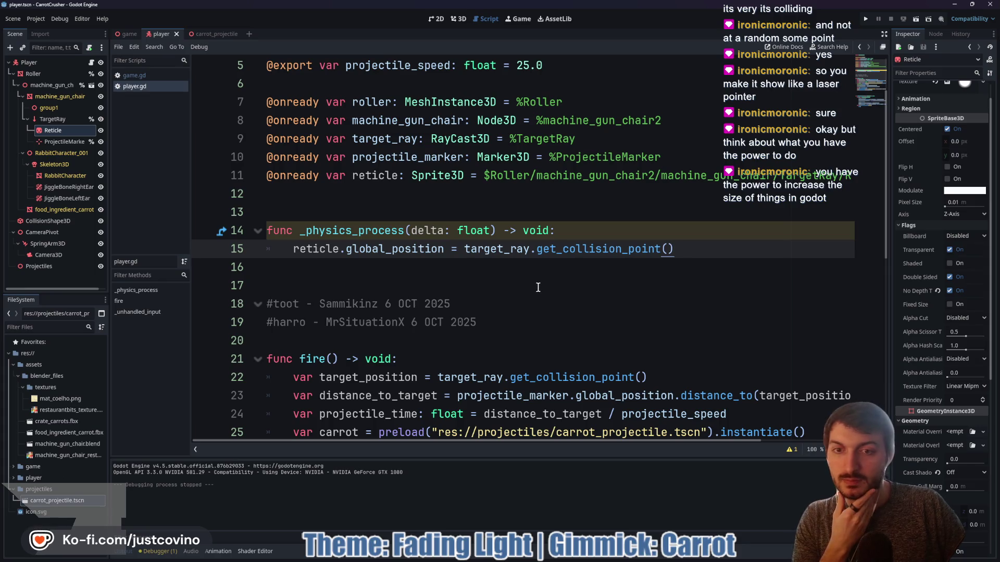
scroll(538, 288, "down", 1)
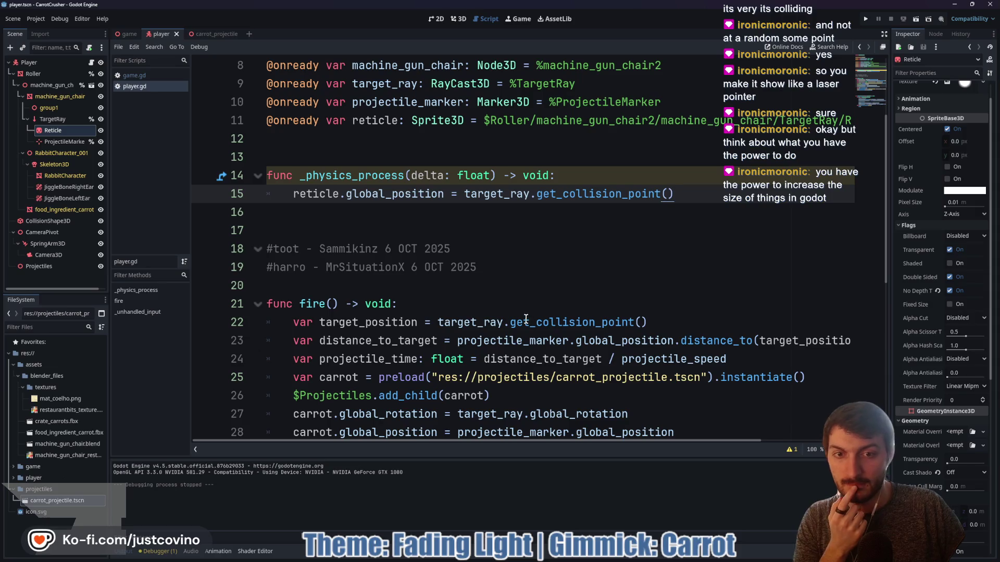
mouse_move(526, 317)
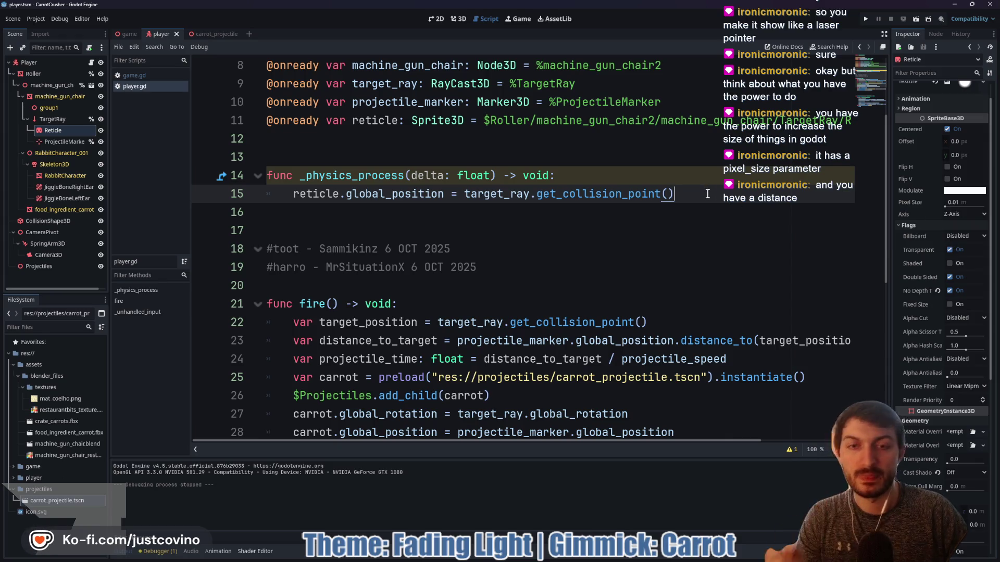
key("Return")
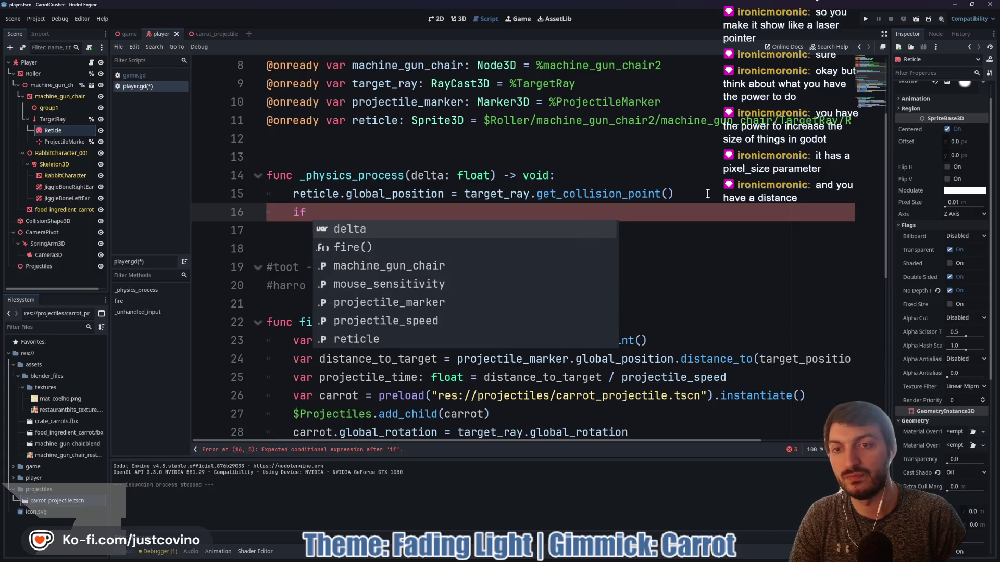
Write 'reticle.pixel_size = projectile_marker.global_position.distance_to(' on line 16
type("pro")
key("Return")
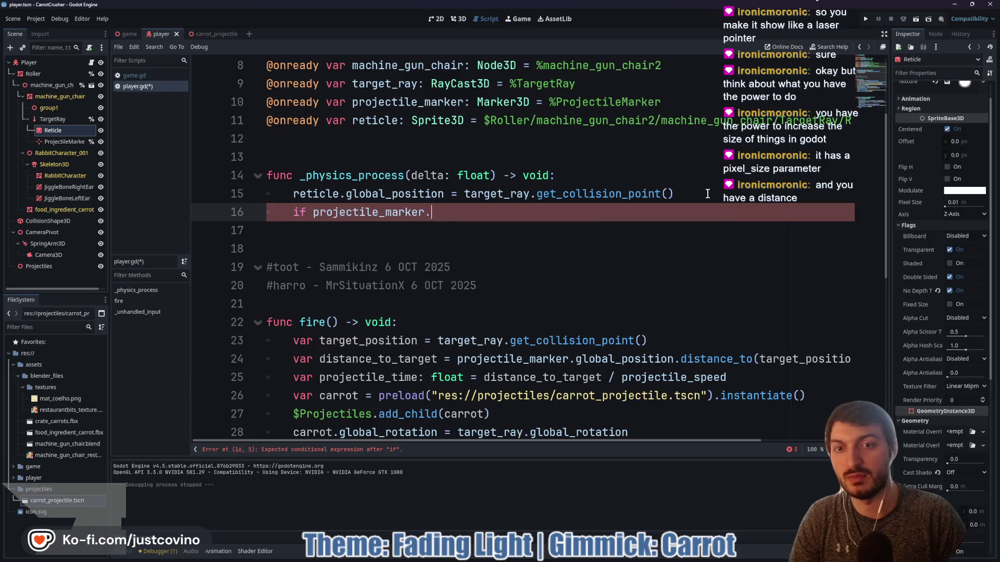
type(".")
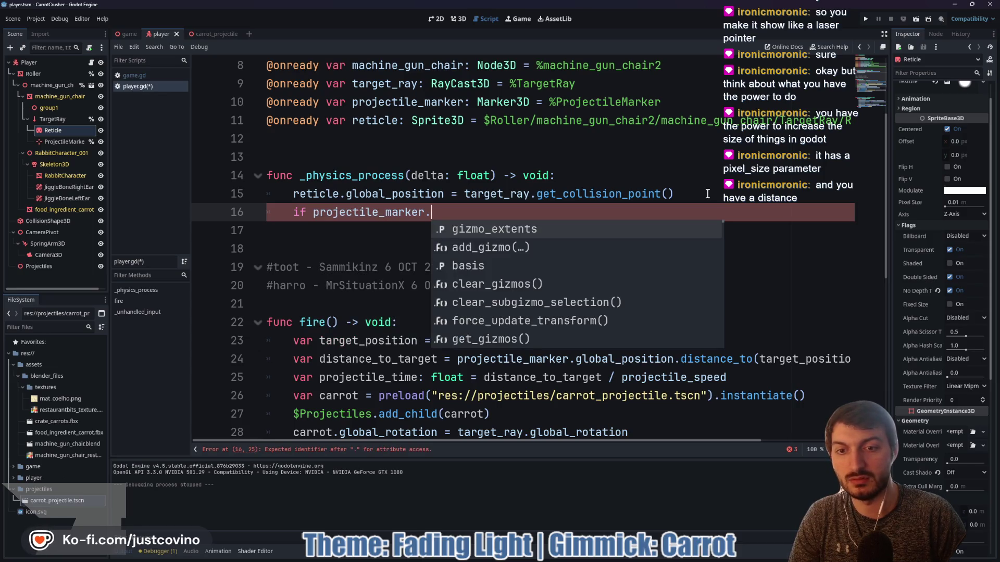
type("global_")
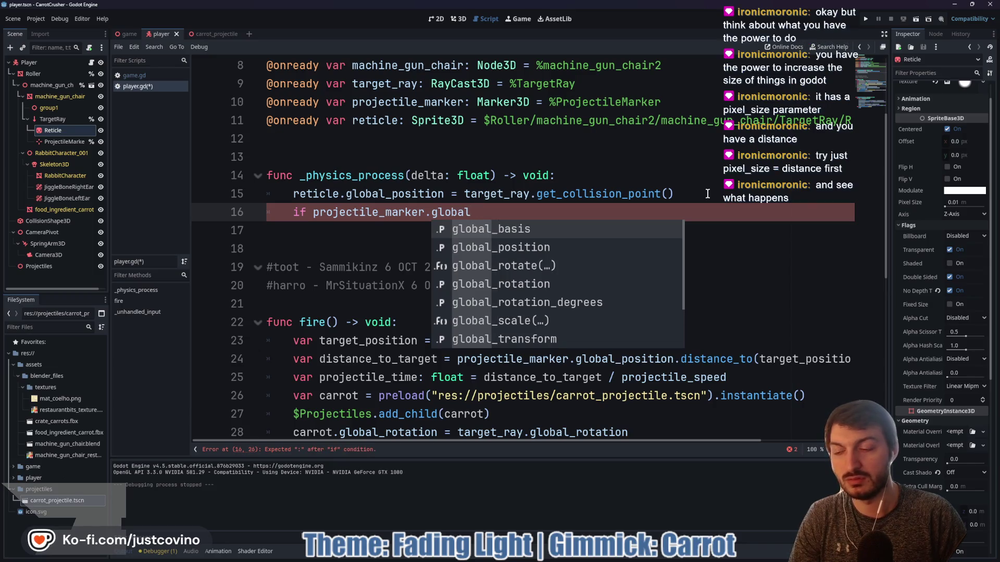
key("BackSpace")
key("BackSpace")
key("BackSpace")
key("BackSpace")
key("BackSpace")
key("BackSpace")
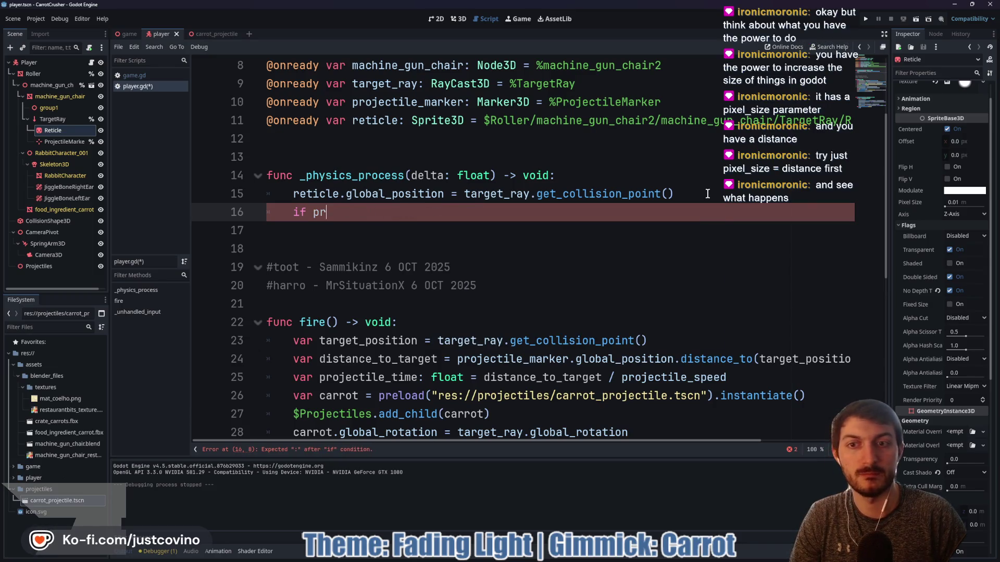
key("BackSpace")
key("BackSpace")
type("reticle.")
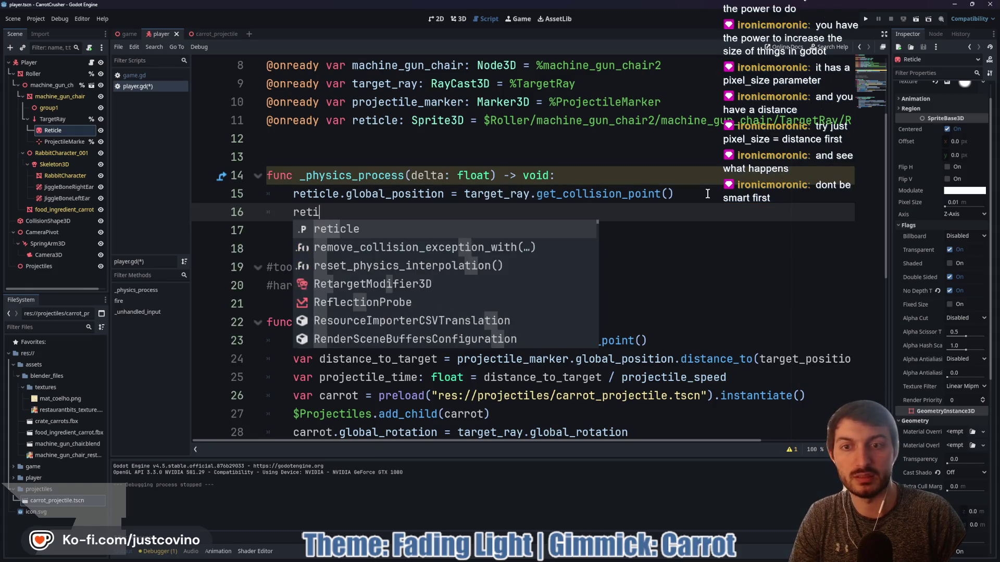
type("pix")
key("Return")
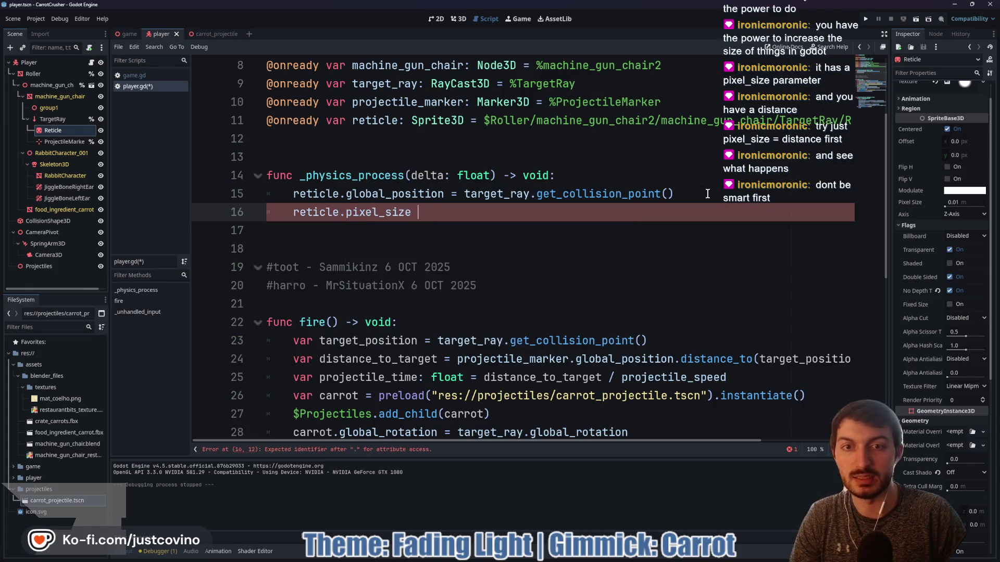
type("= ")
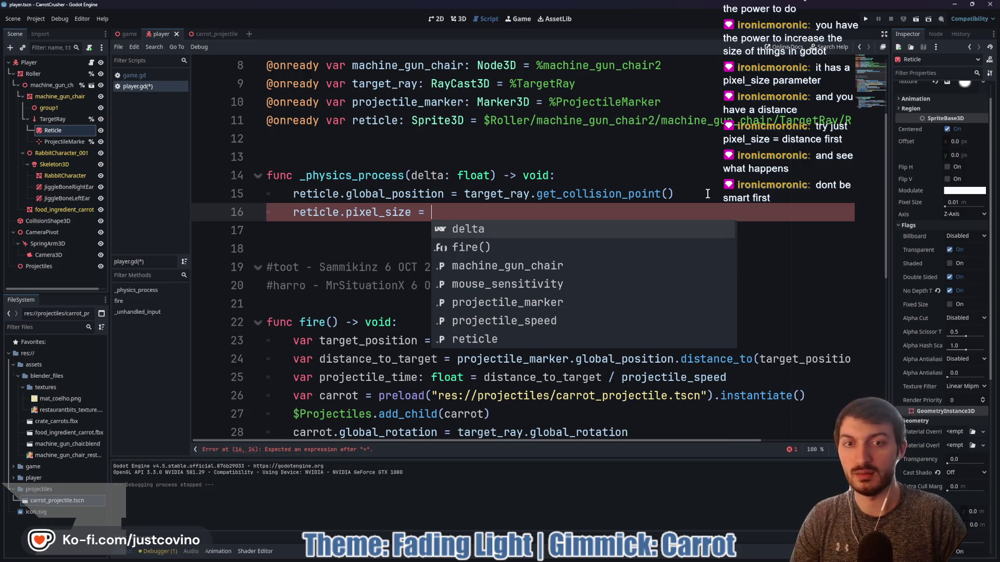
type("proj")
key("Return")
type(".")
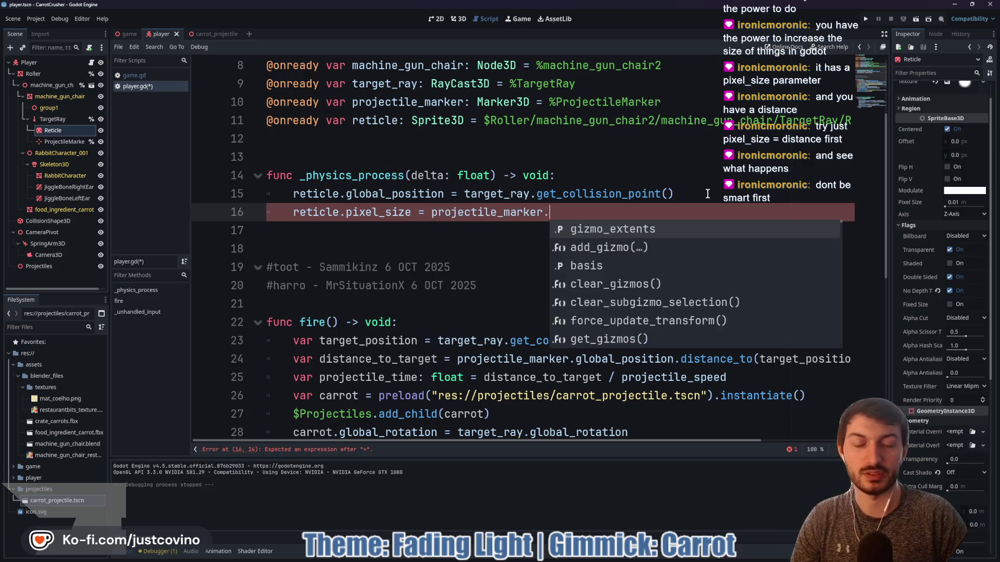
type("global_positi")
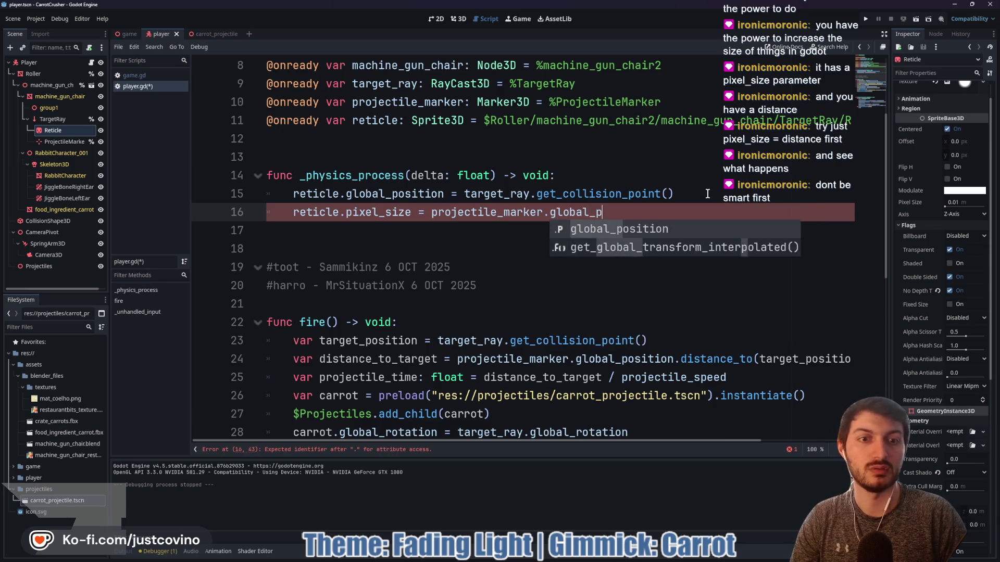
type("on.distance")
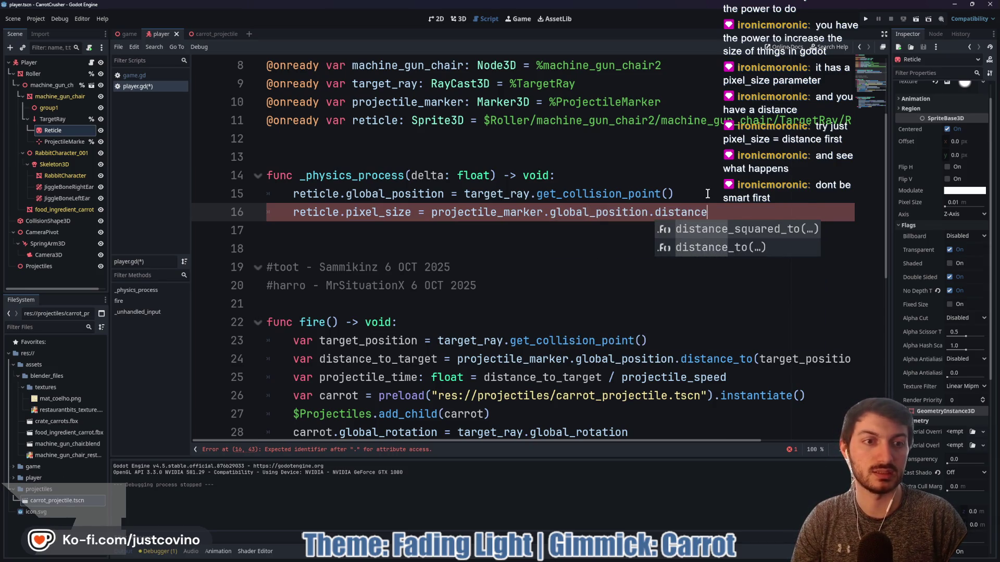
key("Down")
key("Return")
Pass target_ray.get_collision_point() as the distance argument, close the parenthesis, and save player.gd
type("target")
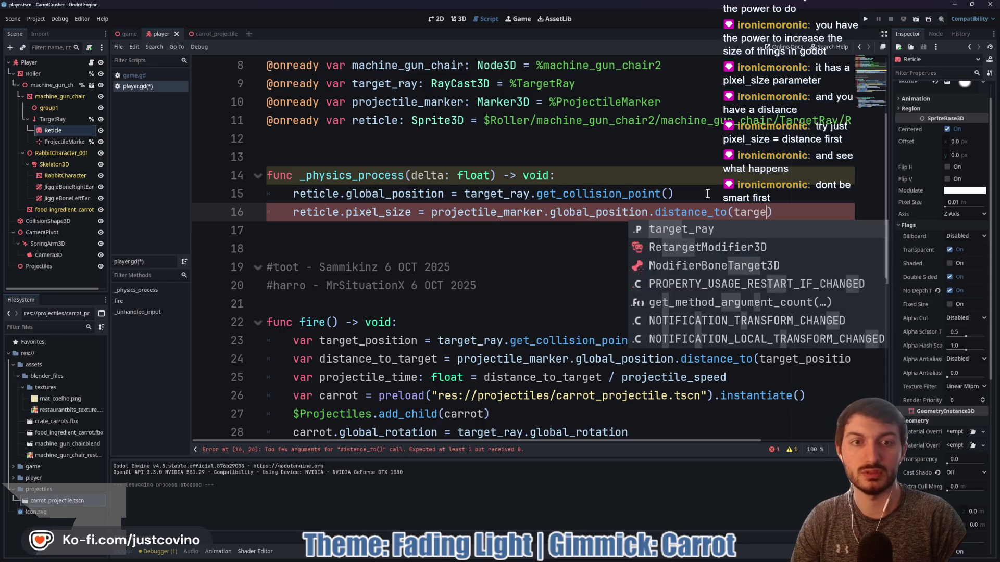
key("Return")
type(".get_coll")
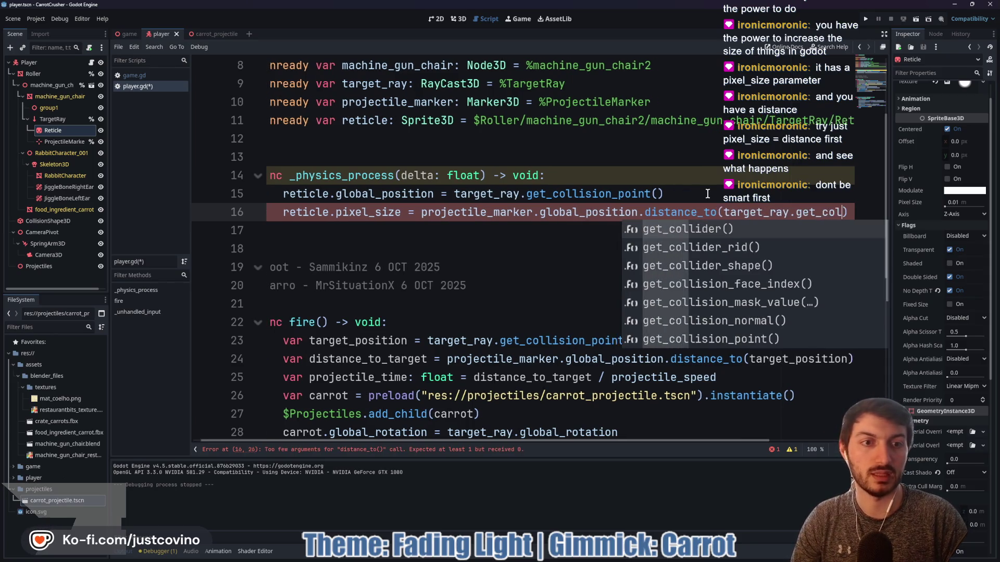
key("Return")
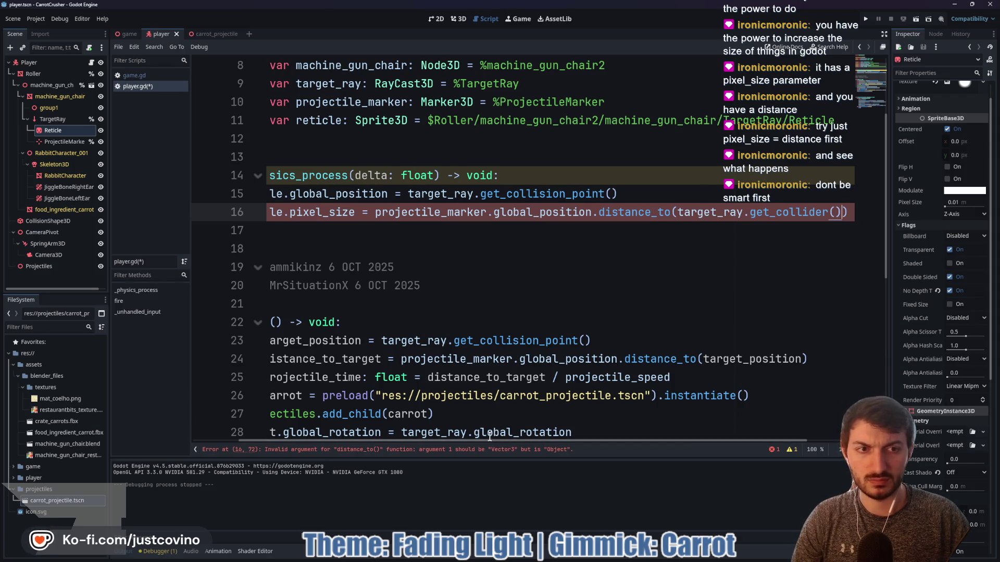
key("BackSpace")
key("BackSpace")
key("BackSpace")
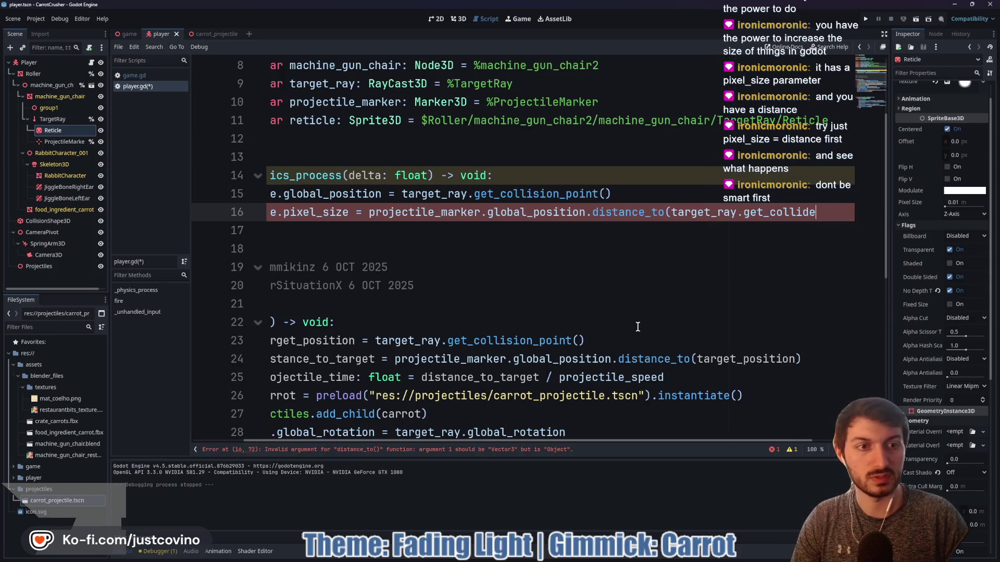
type("ollision")
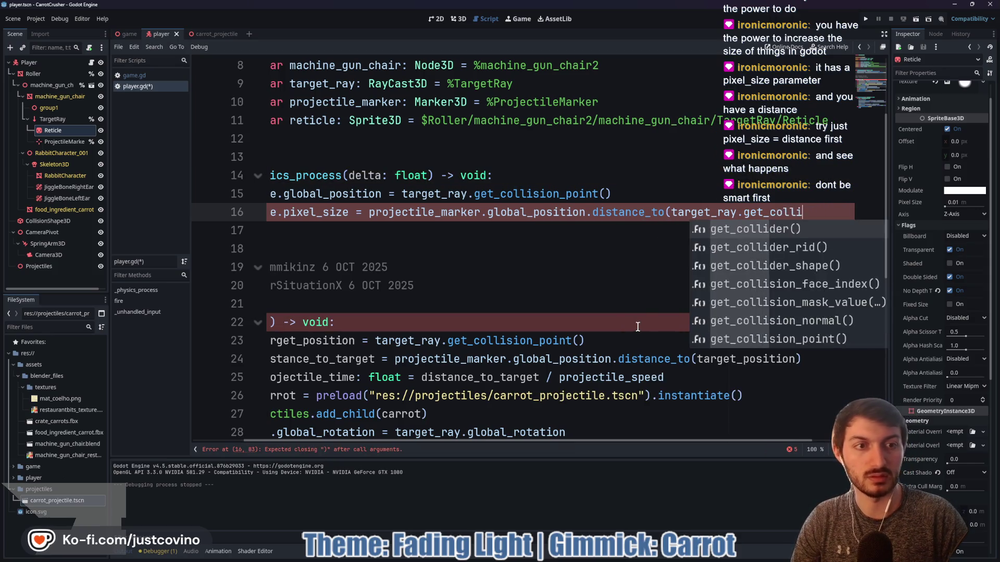
key("Down")
key("Down")
key("Down")
key("Return")
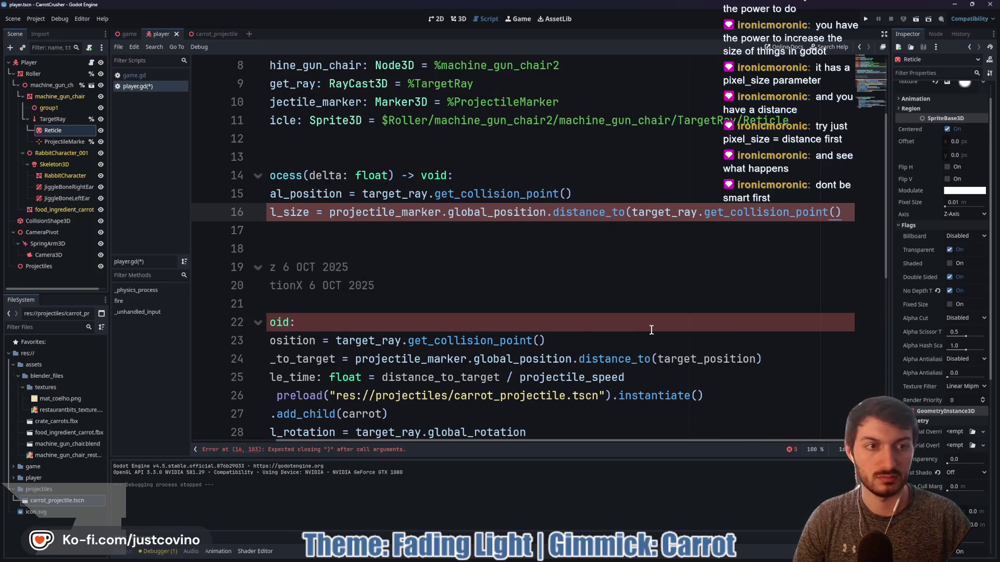
type(")")
key("ctrl+s")
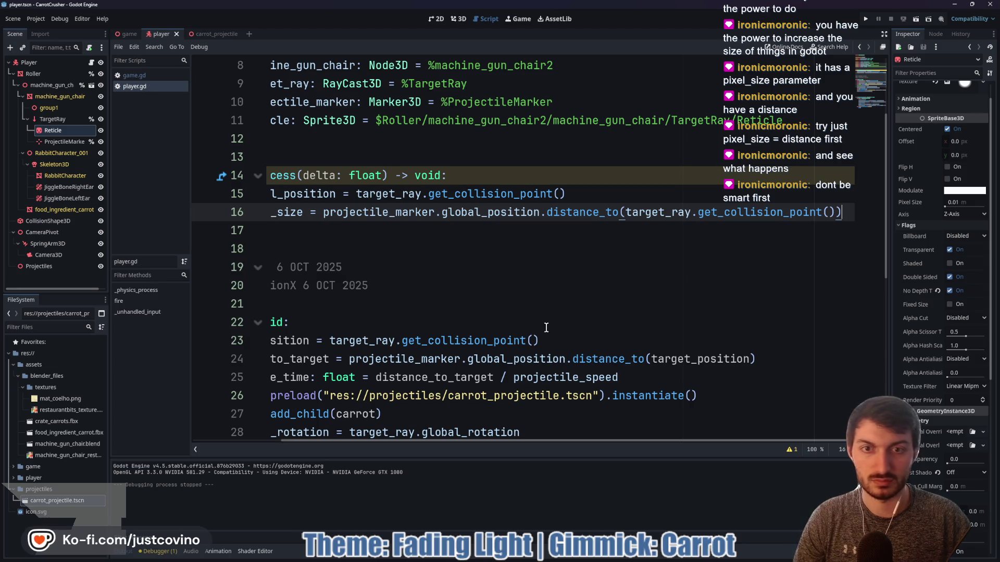
left_click(124, 34)
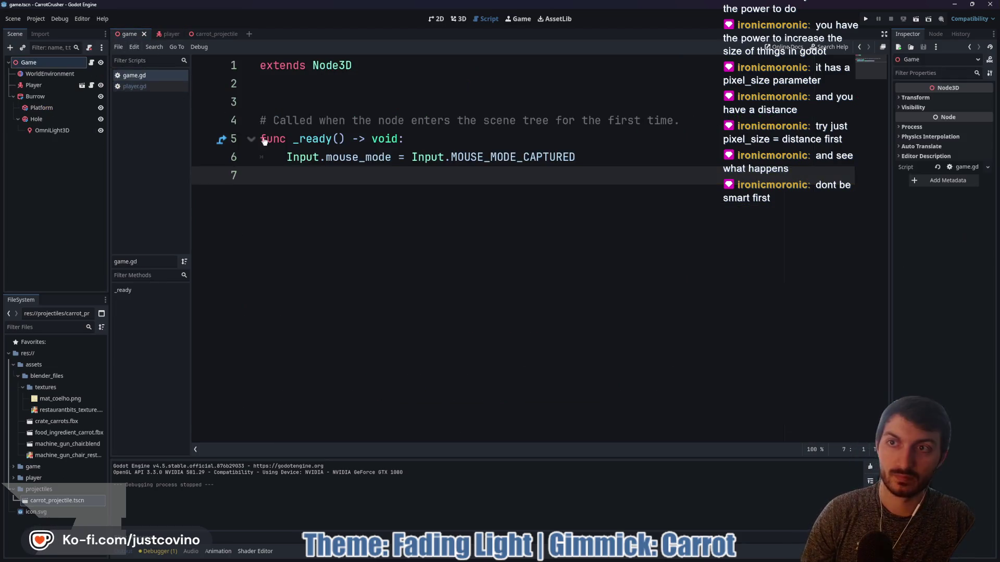
key("F5")
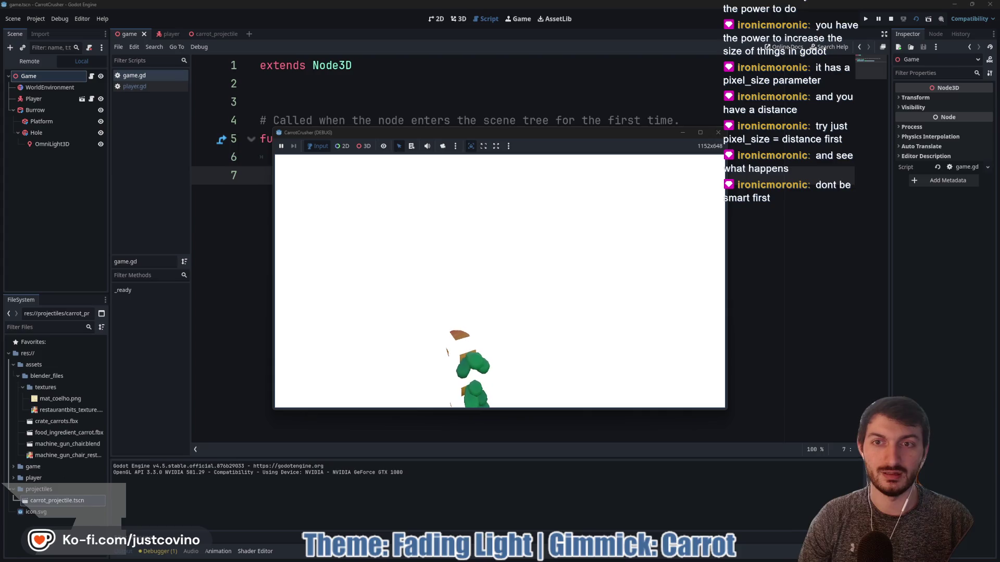
key("F8")
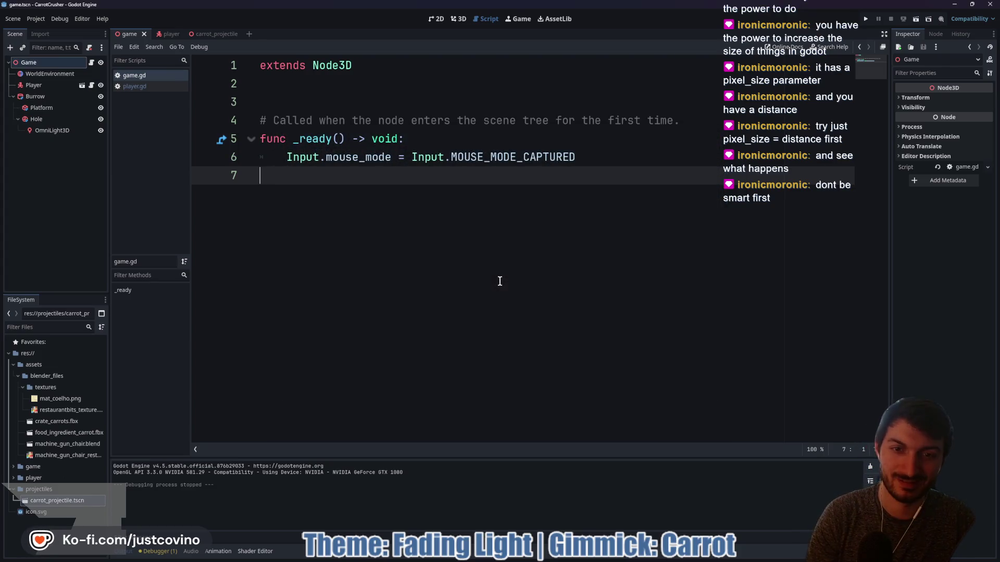
left_click(162, 34)
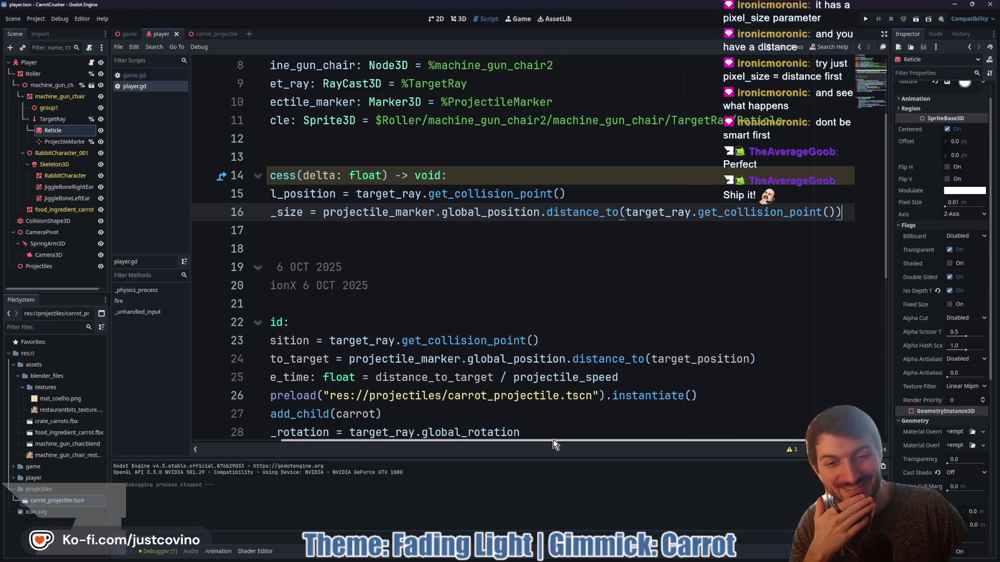
Try dividing line 16's pixel_size distance by 4, then revert to the plain distance
mouse_move(553, 441)
left_mouse_down()
mouse_move(614, 440)
mouse_move(442, 443)
left_mouse_up()
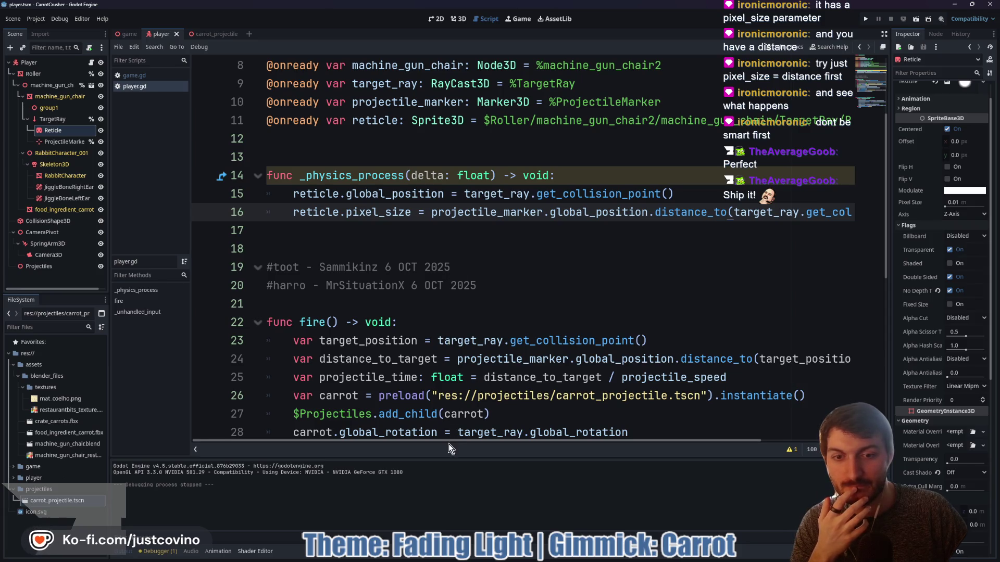
left_click_drag(451, 439, 657, 415)
mouse_move(809, 214)
left_mouse_down()
mouse_move(307, 214)
mouse_move(431, 217)
left_mouse_up()
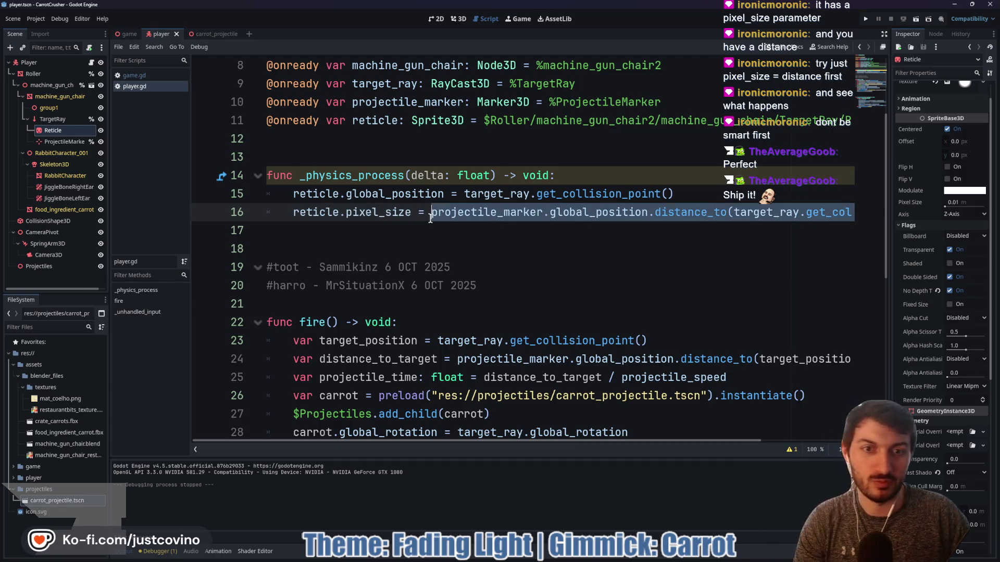
type("()))")
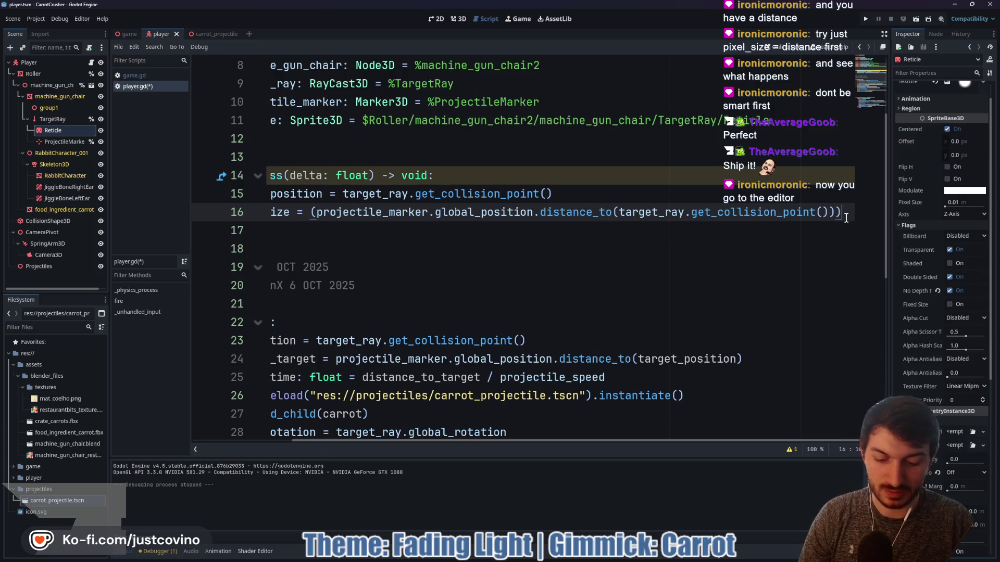
type("/4")
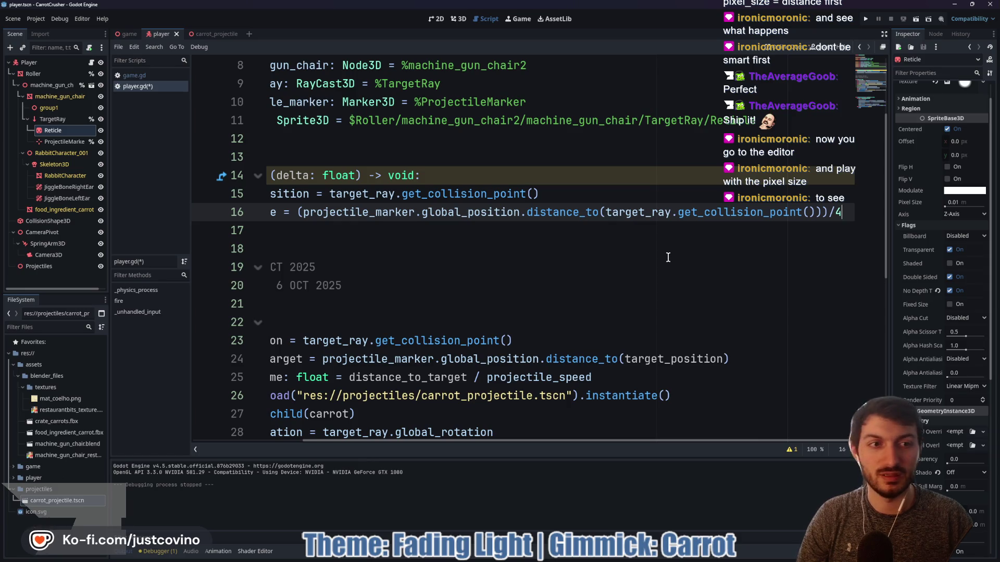
key("BackSpace")
key("BackSpace")
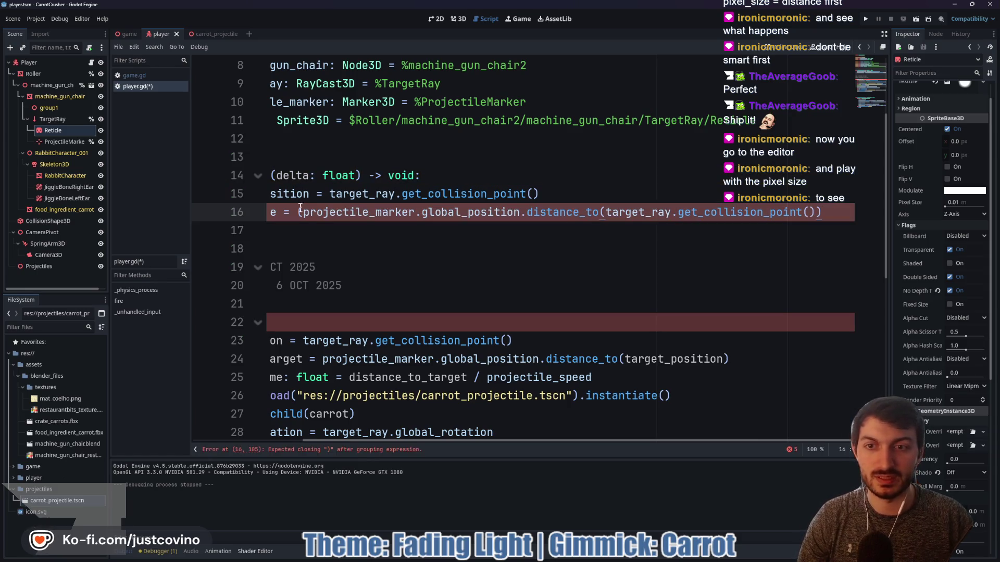
key("Delete")
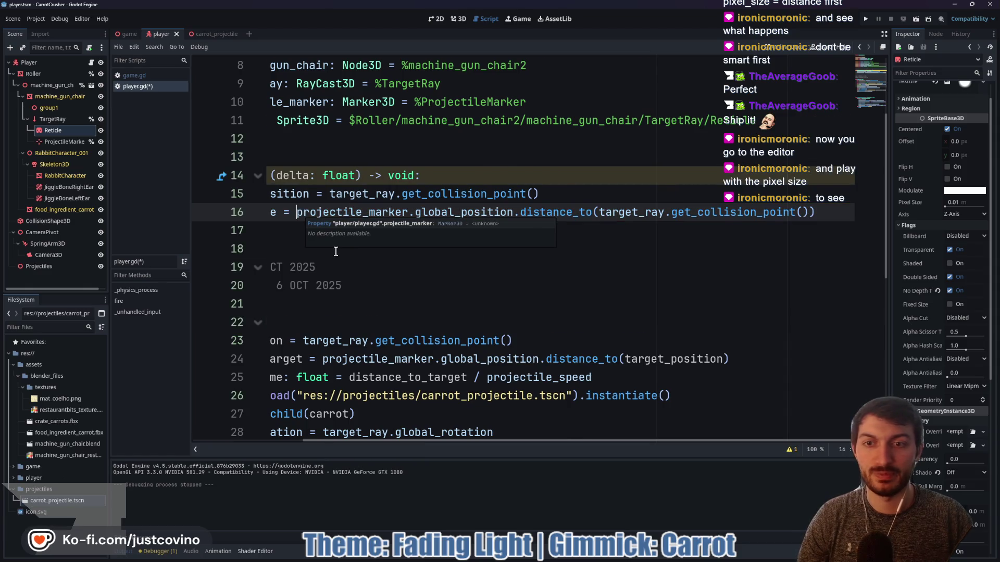
left_click(354, 242)
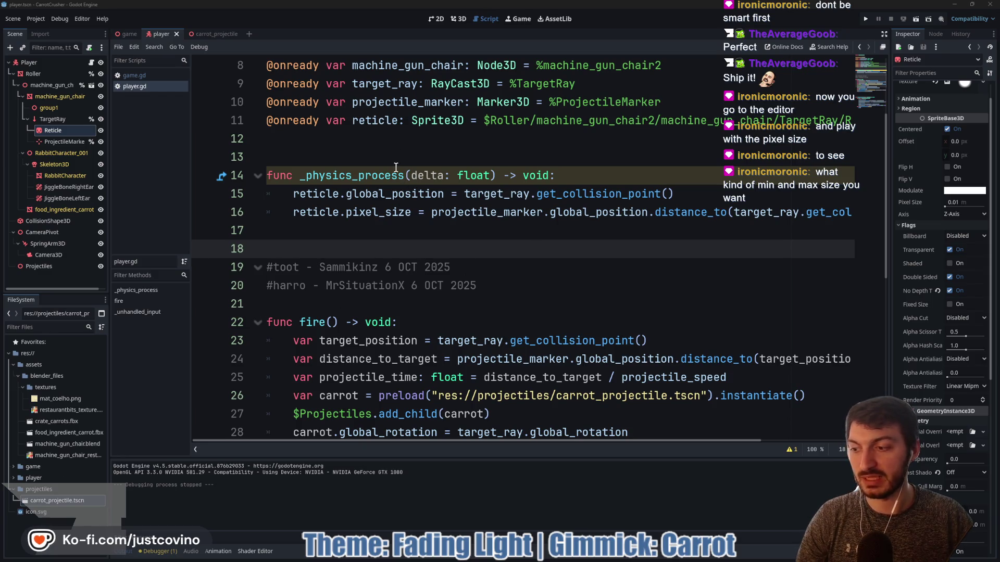
left_click(461, 18)
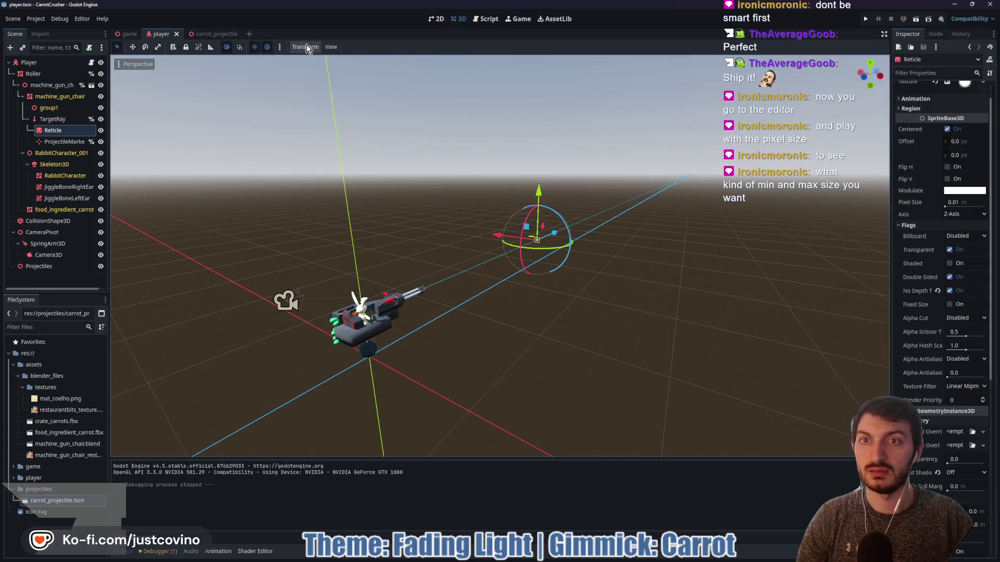
Split the 3D editor view into two viewports
left_click(331, 47)
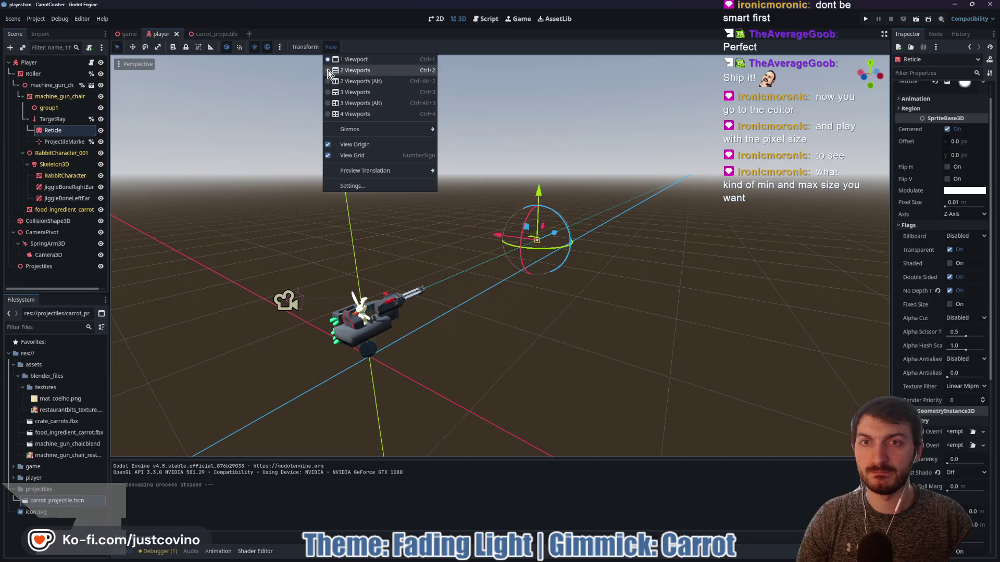
left_click(355, 70)
left_click(461, 218)
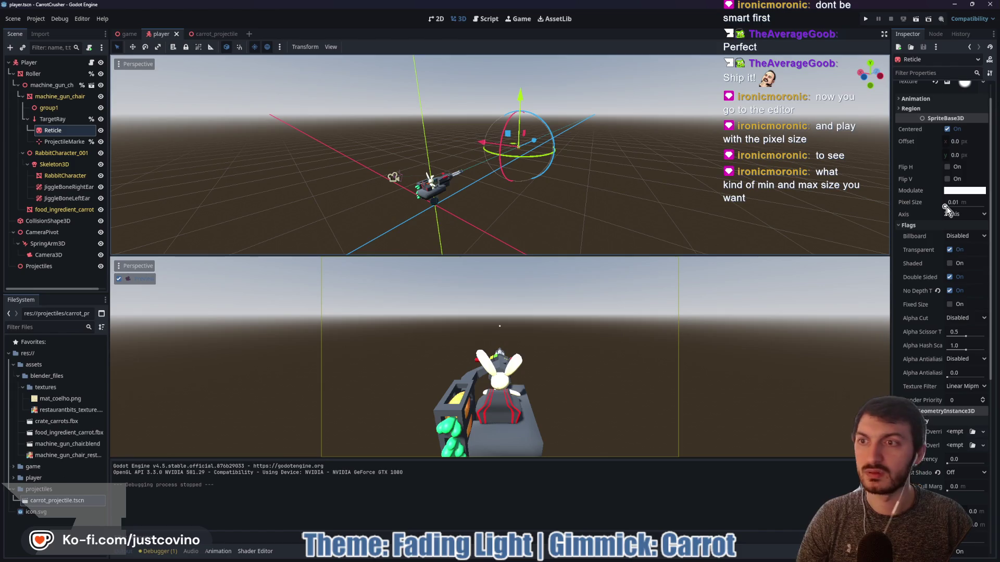
Set the Reticle sprite's Pixel Size to 0.03 in the Inspector
mouse_move(947, 207)
left_mouse_down()
mouse_move(989, 208)
mouse_move(916, 207)
mouse_move(961, 202)
mouse_move(953, 202)
left_mouse_up()
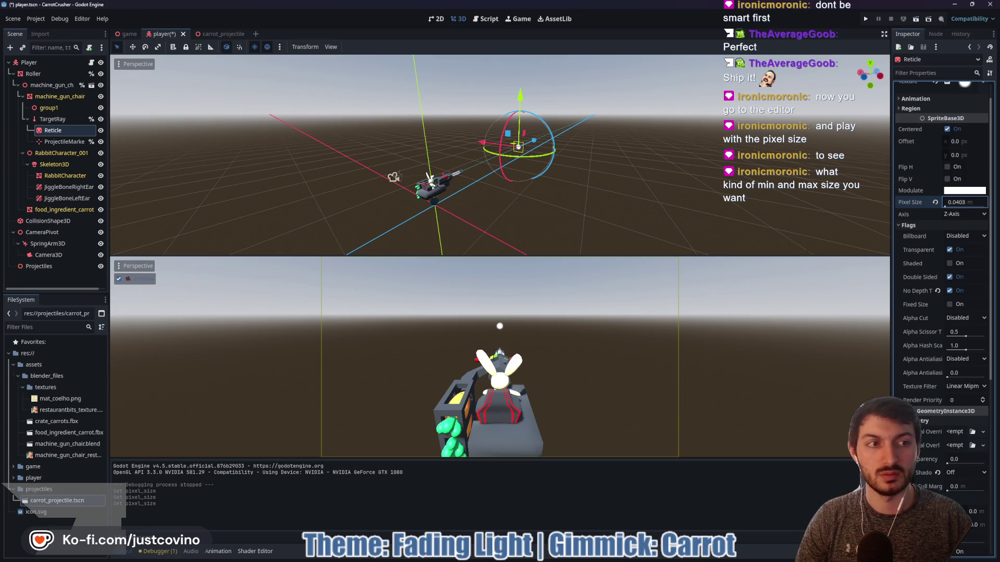
left_click_drag(963, 202, 959, 203)
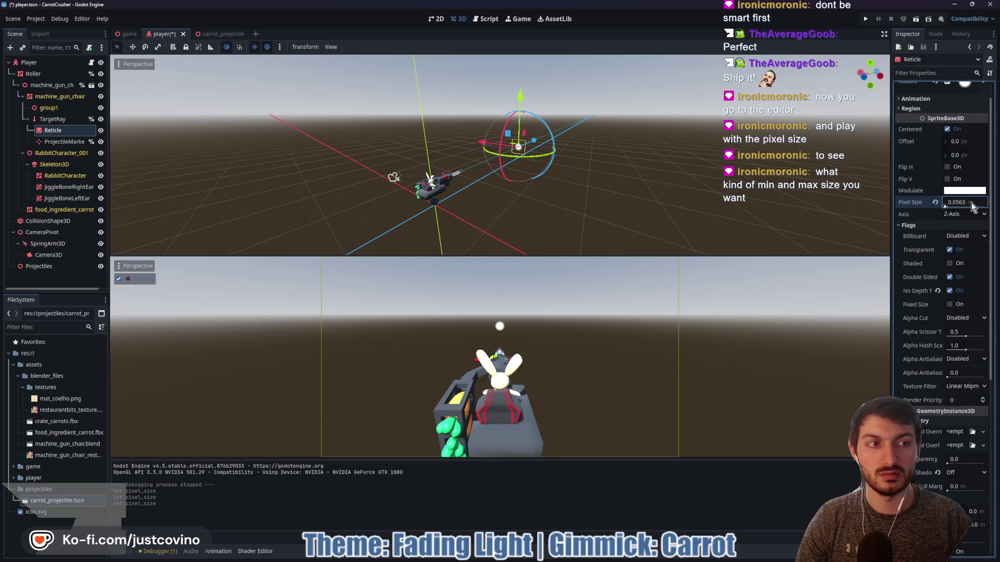
type("06")
key("Return")
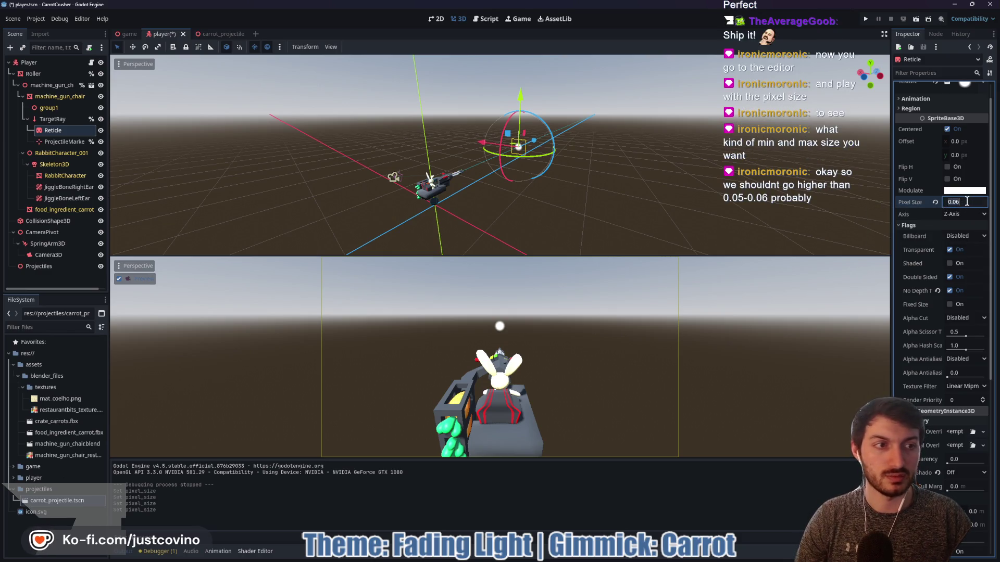
type("0.03")
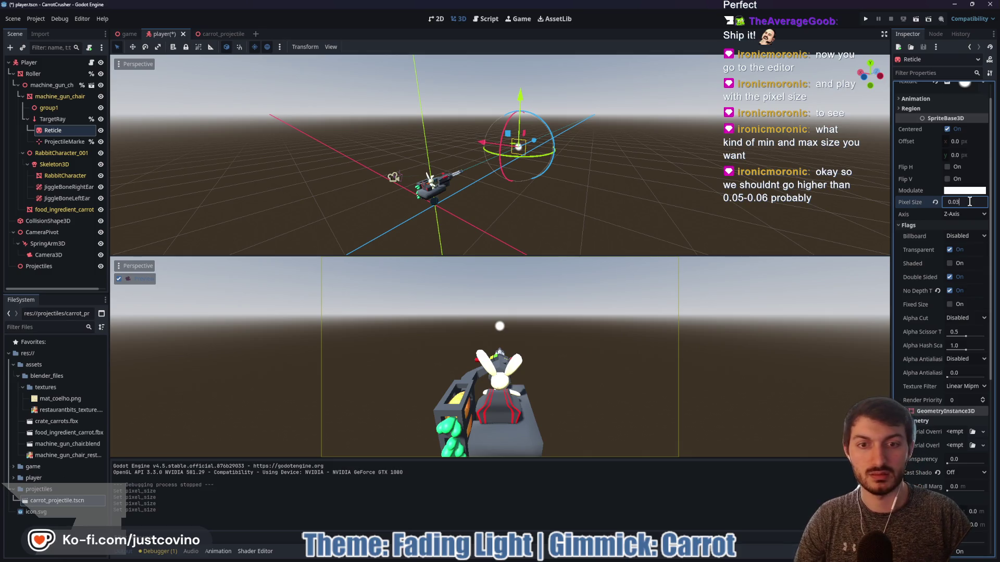
key("Return")
left_click(969, 201)
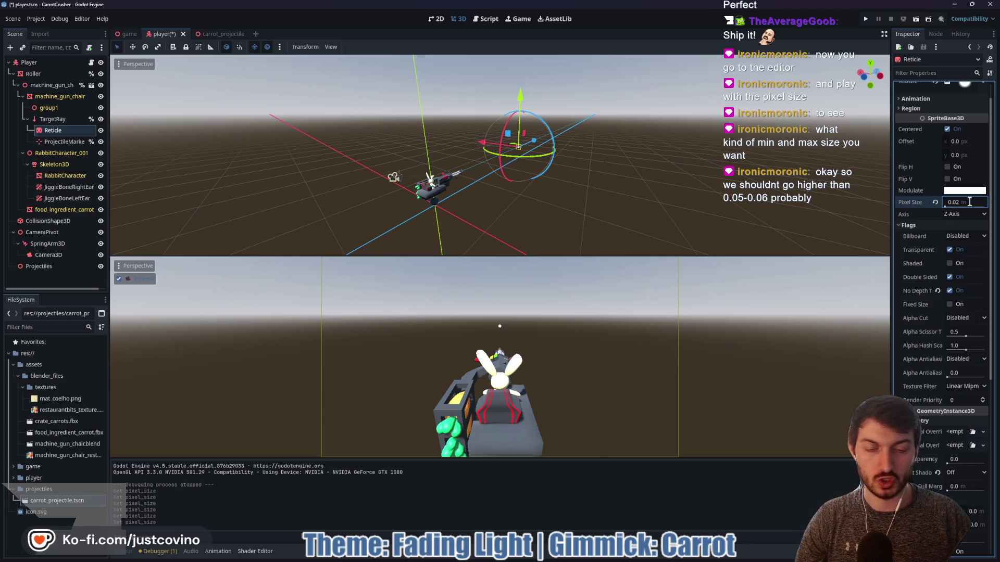
key("Return")
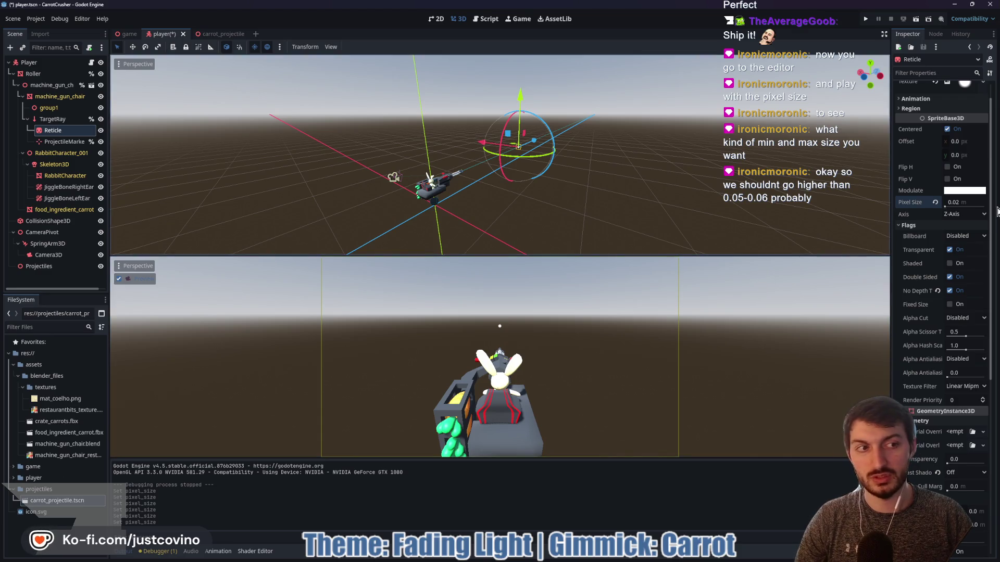
left_click(972, 202)
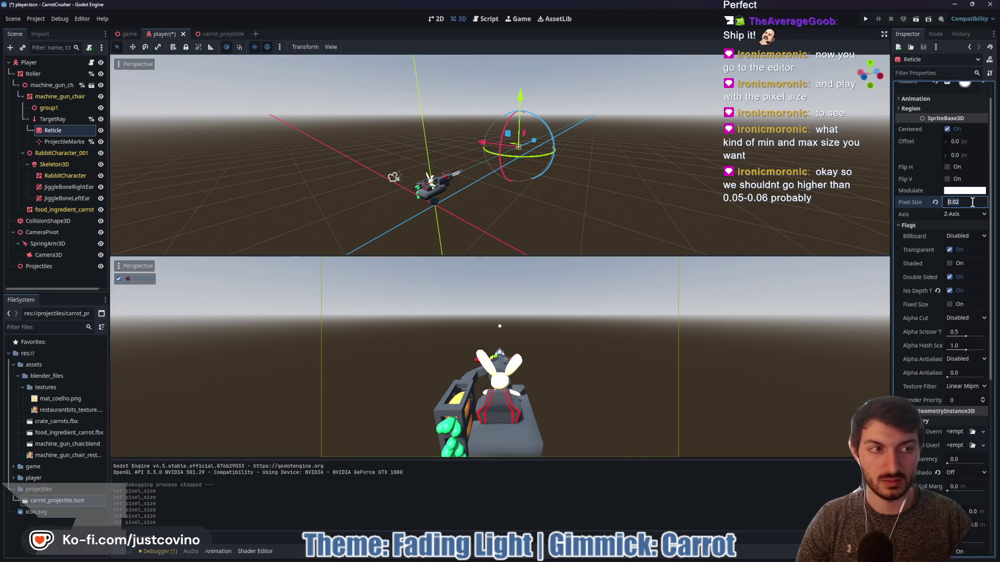
type("0.03")
key("Return")
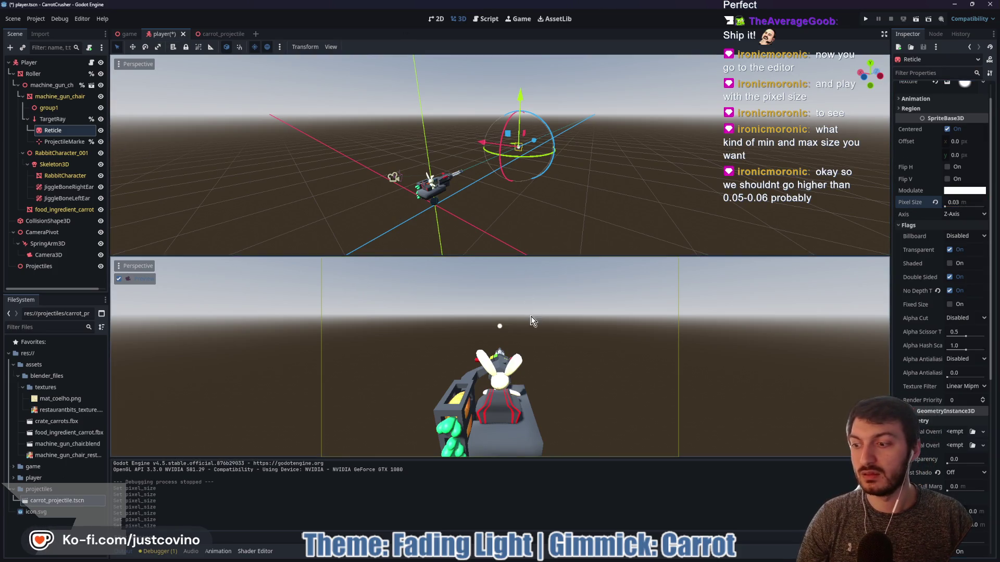
Save the player scene, peek at carrot_projectile, and return to the player scene
key("ctrl+s")
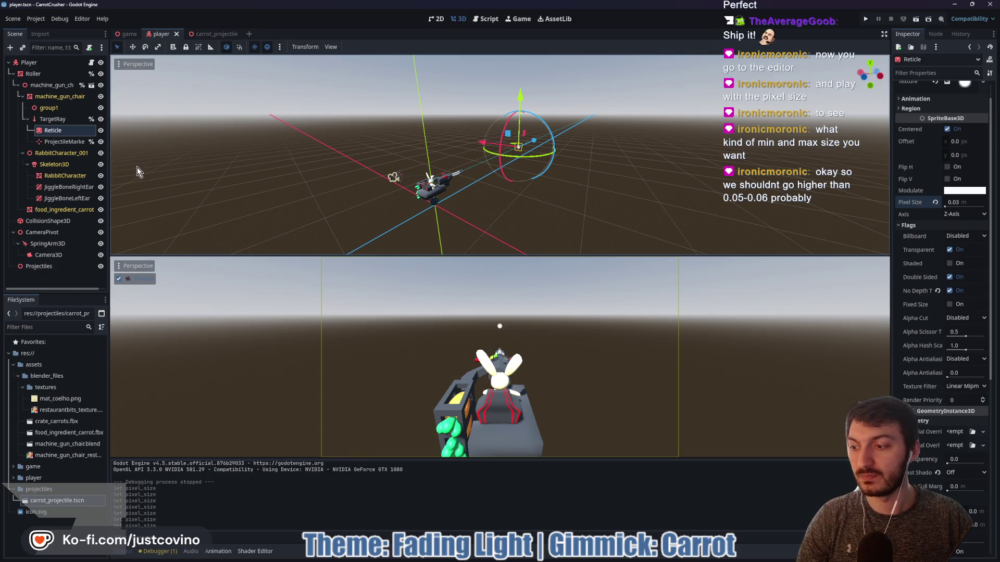
left_click(211, 34)
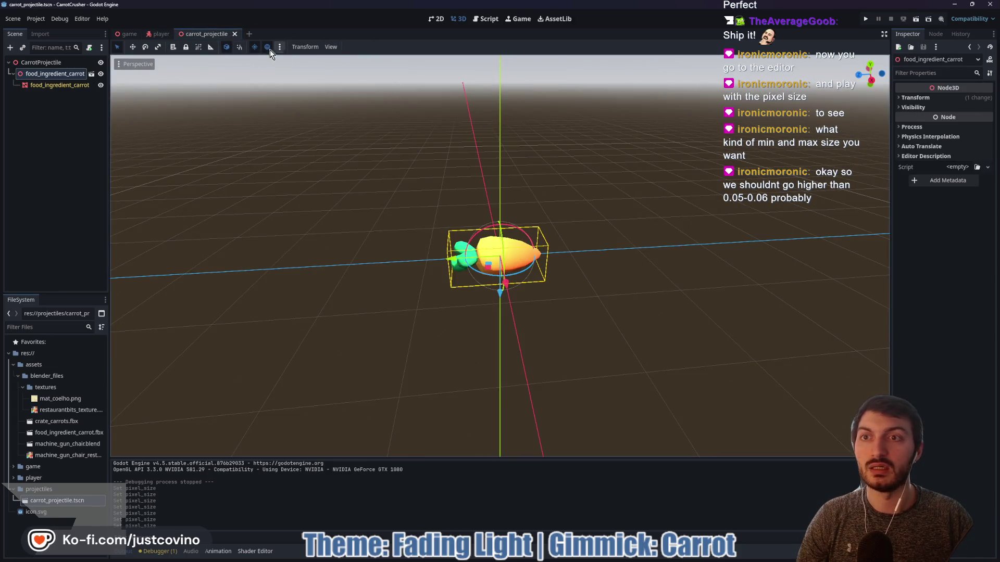
left_click(159, 34)
In player.gd, start line 17 with reticle.pixel_size
left_click(486, 19)
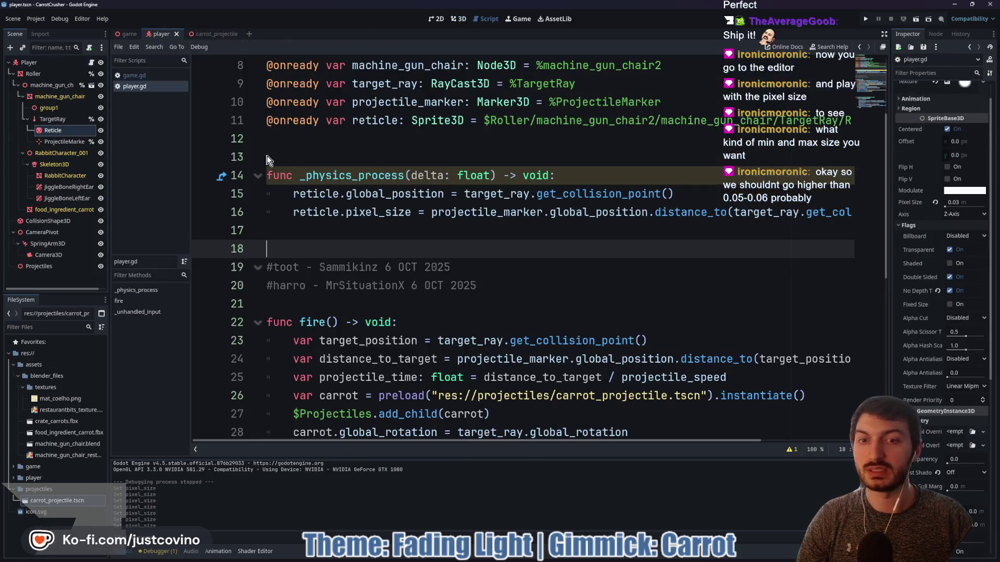
left_click(388, 224)
type("rec")
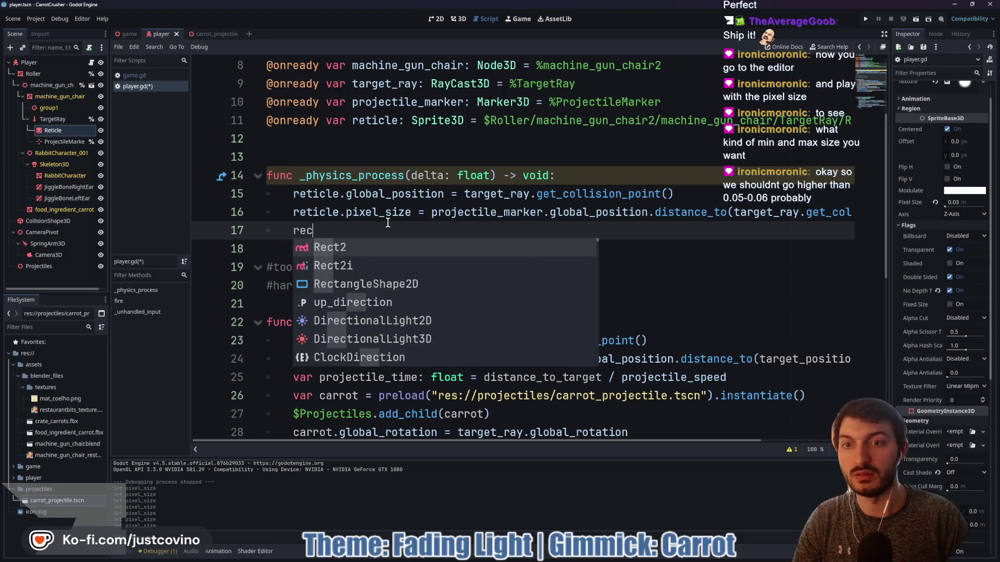
key("BackSpace")
type("re")
key("Return")
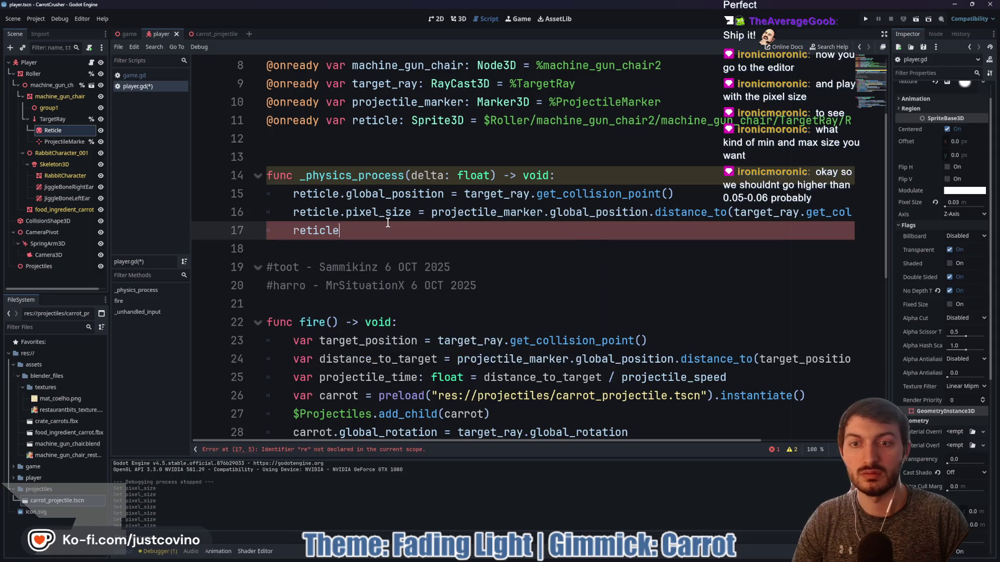
type(".pi")
key("Return")
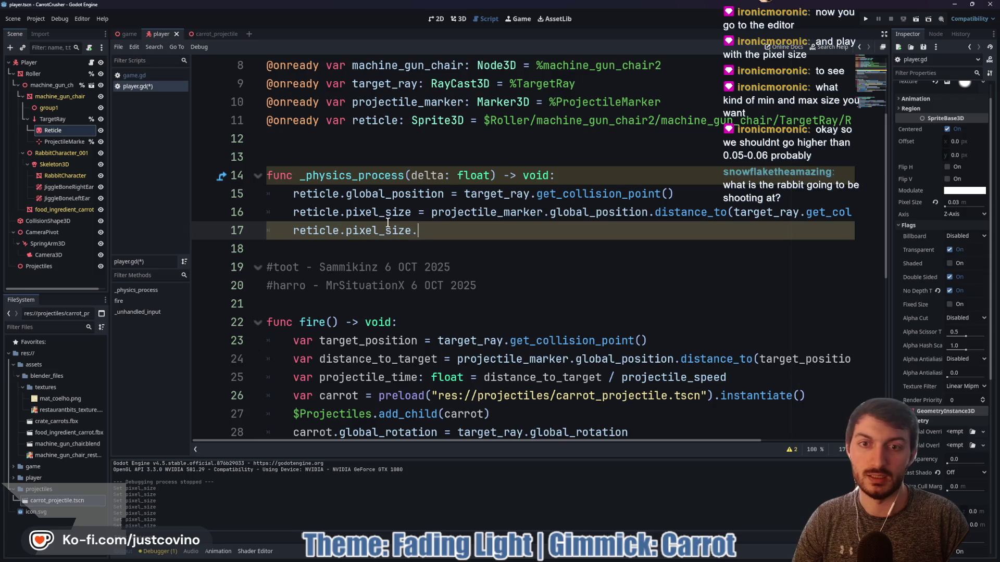
key("BackSpace")
key("BackSpace")
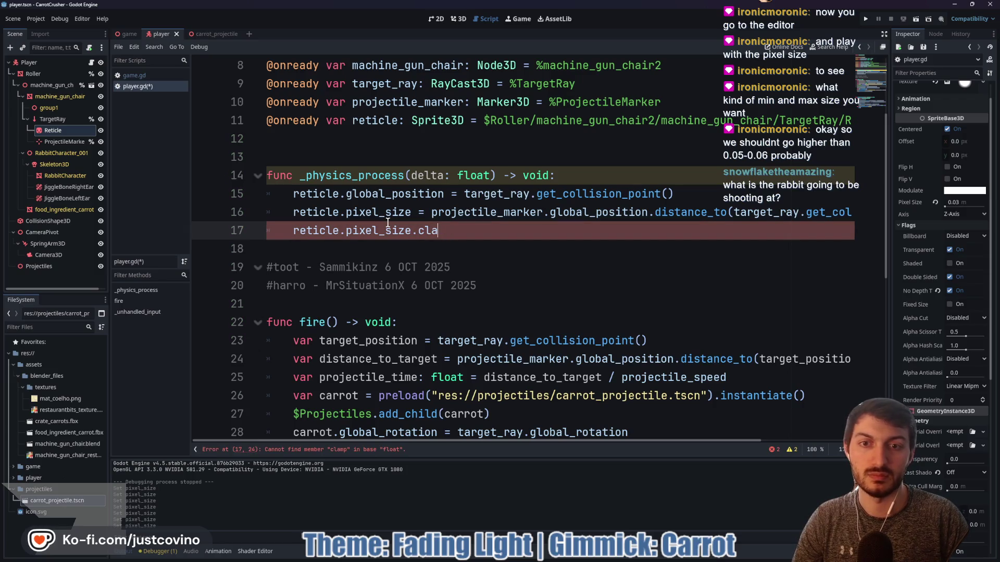
key("BackSpace")
Finish line 17 as reticle.pixel_size = clampf(reticle.pixel_size, 0.03, 0.06)
type("= clamp")
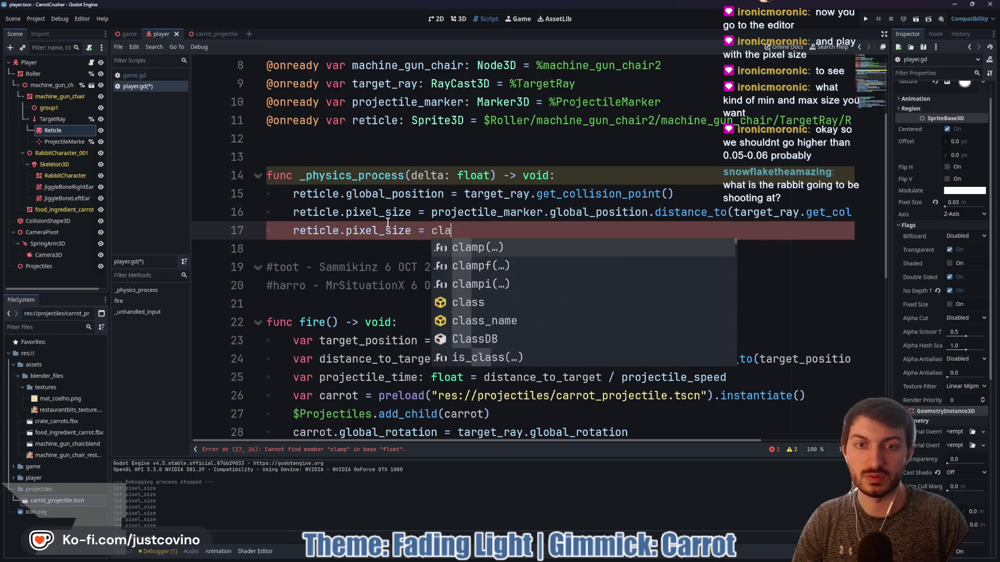
type("f")
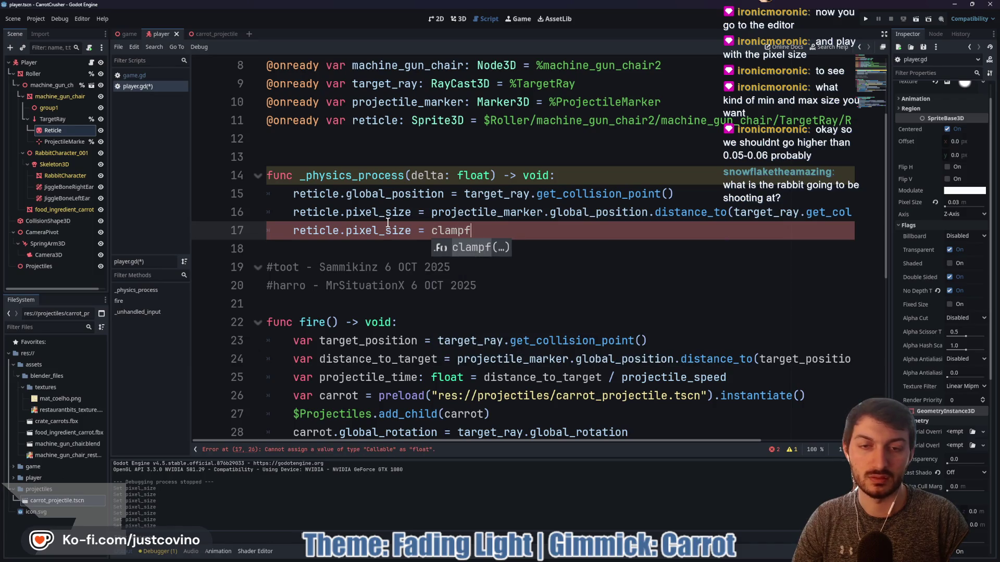
key("Return")
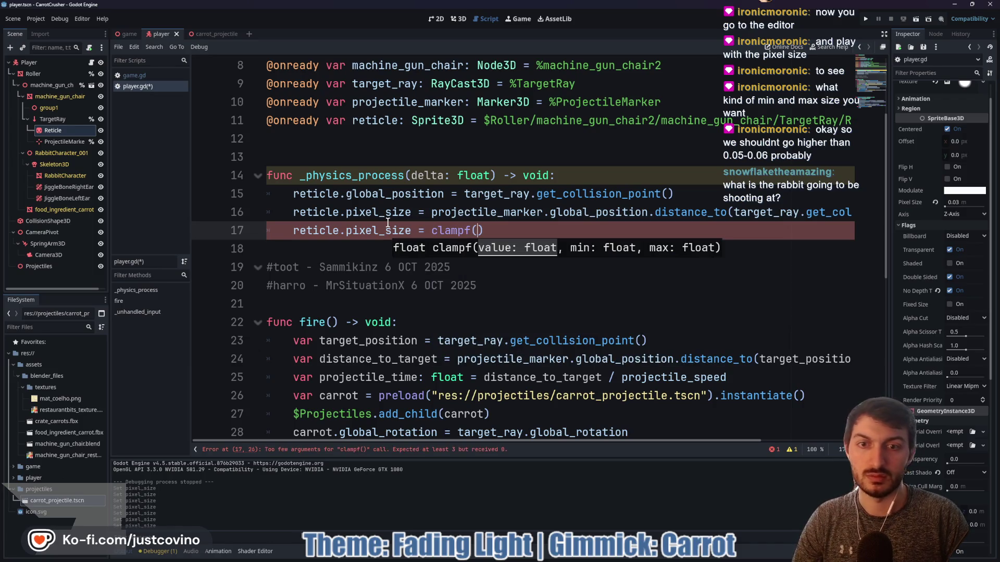
type("recil")
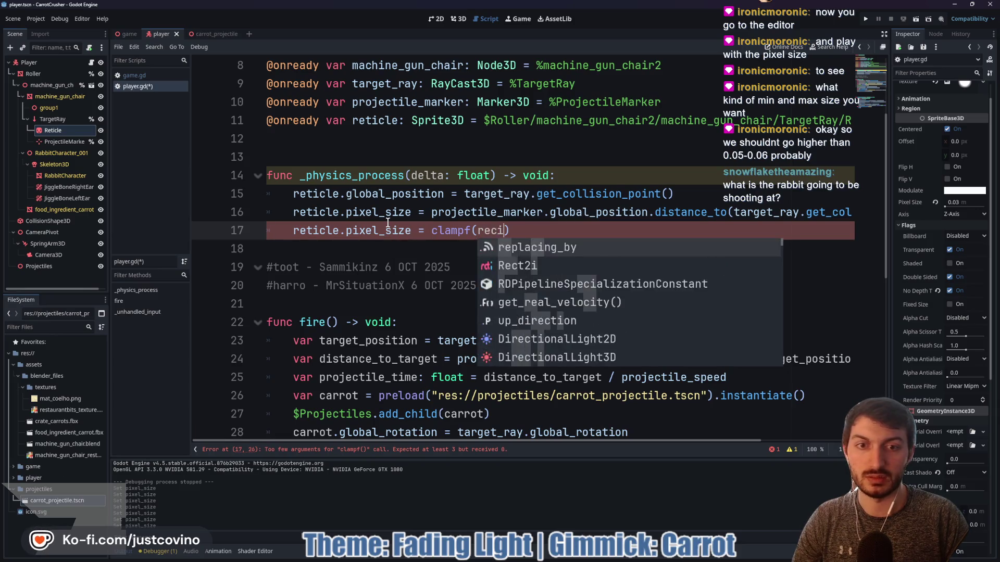
key("BackSpace")
key("BackSpace")
key("BackSpace")
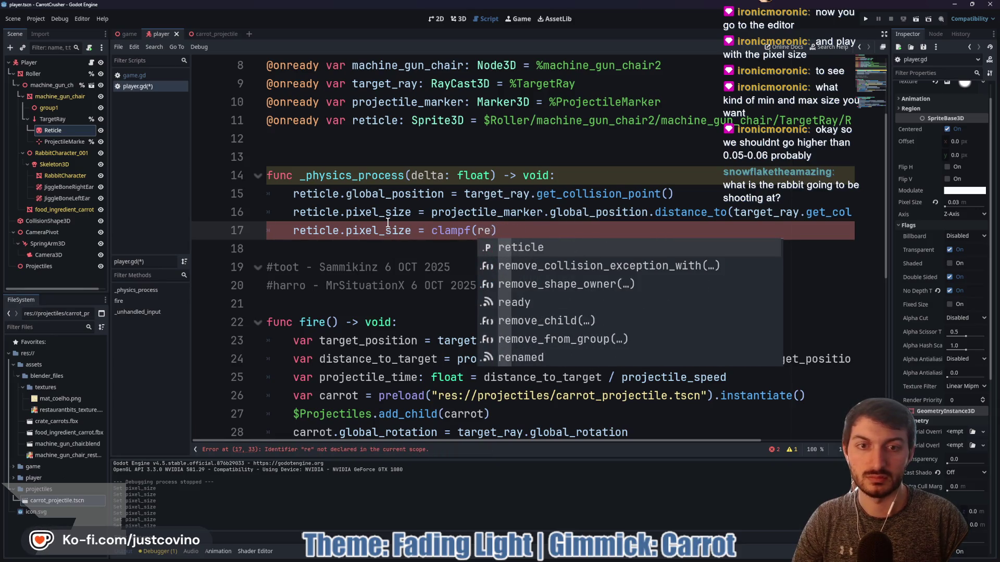
key("Return")
type(".pi")
key("Return")
type(", ")
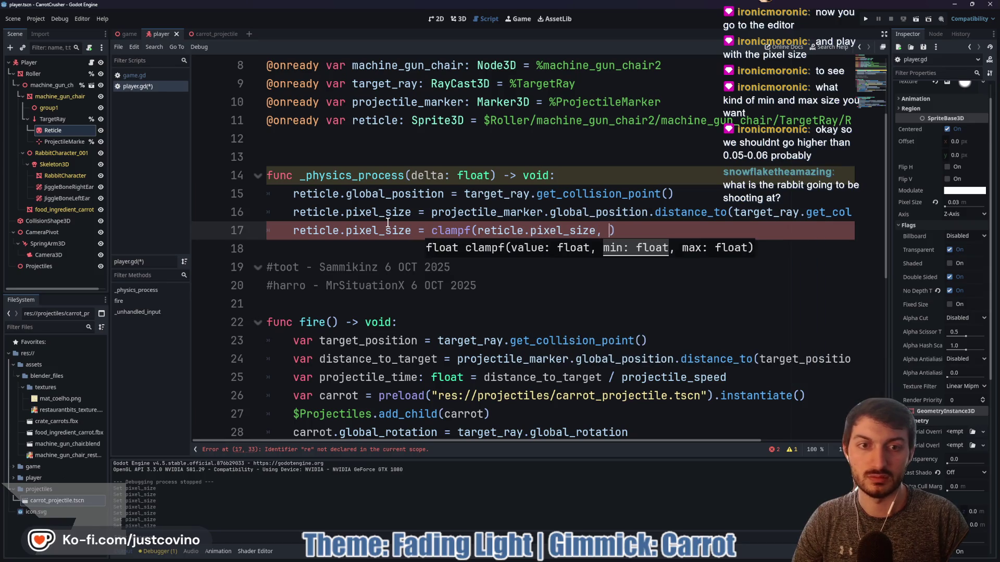
type("0.03")
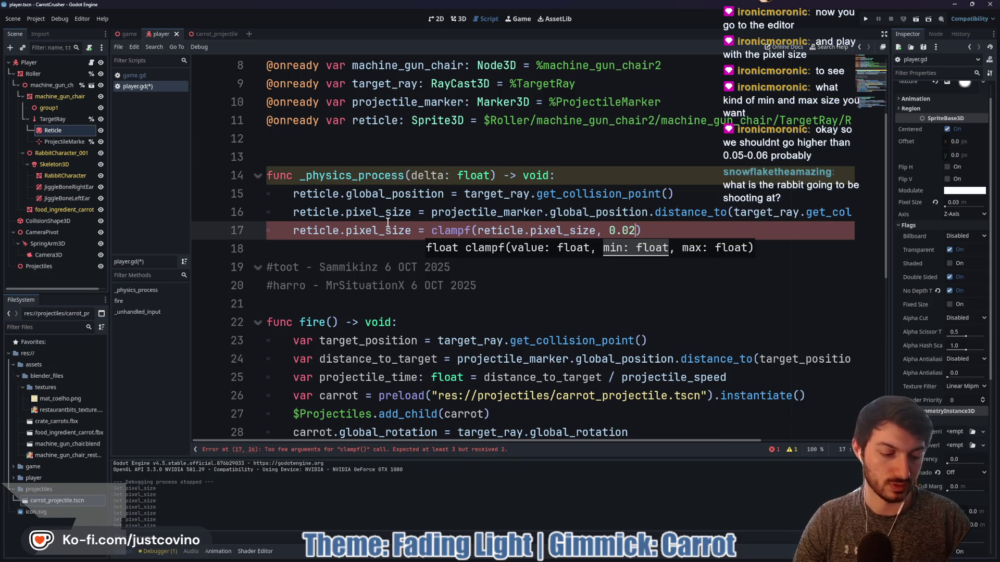
type(", ")
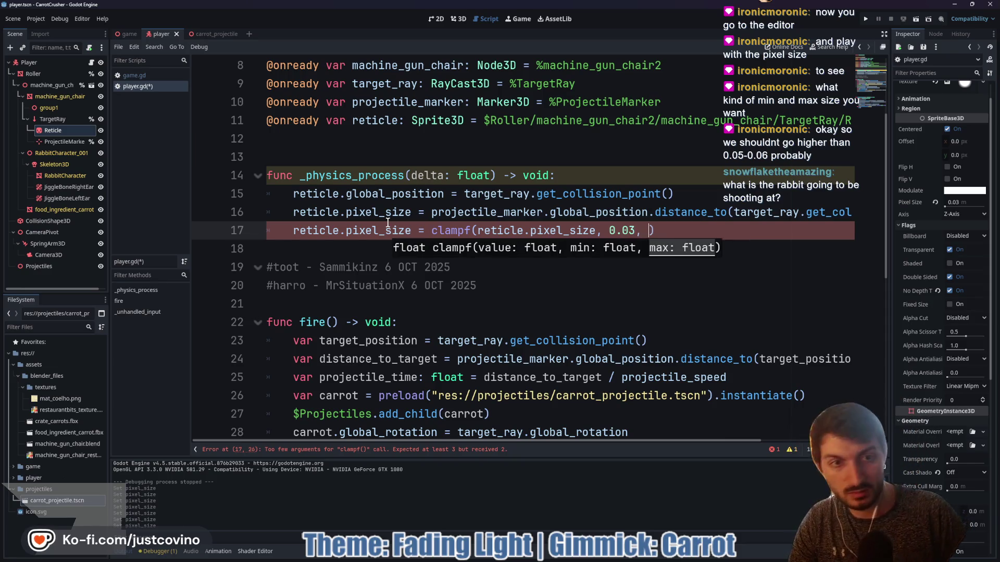
type("0.06")
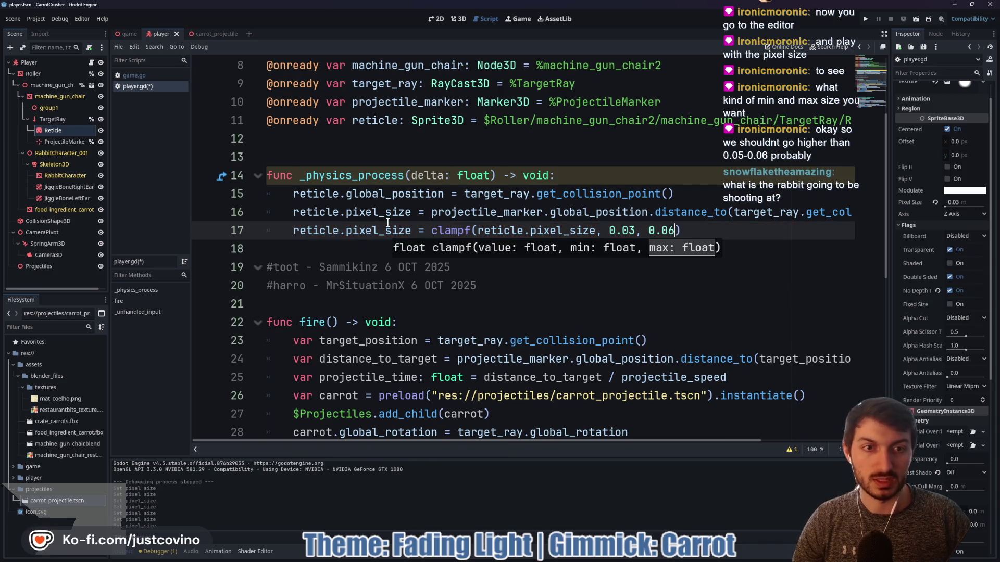
Save the script, switch to the game scene, and run it with F5
key("ctrl+s")
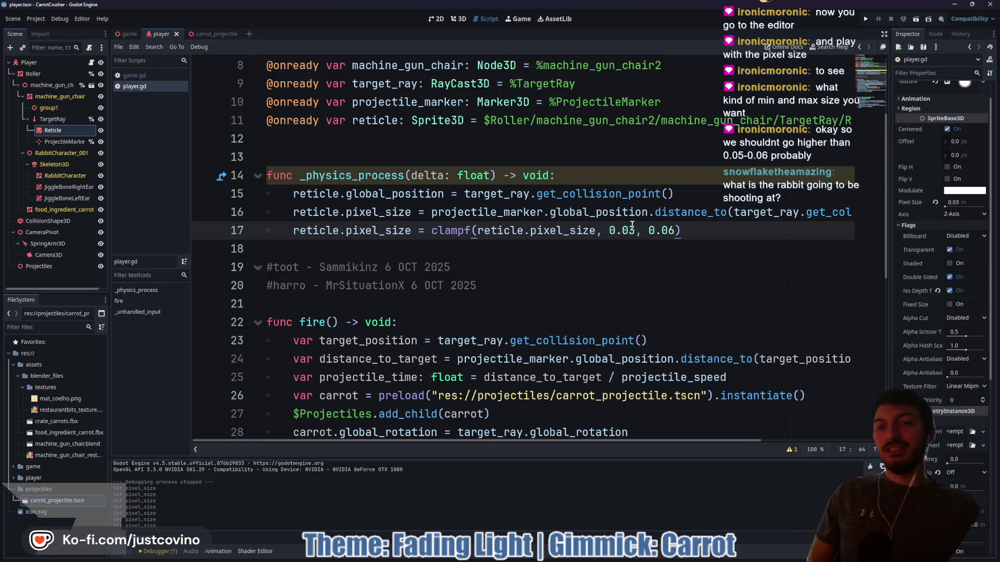
left_click(127, 34)
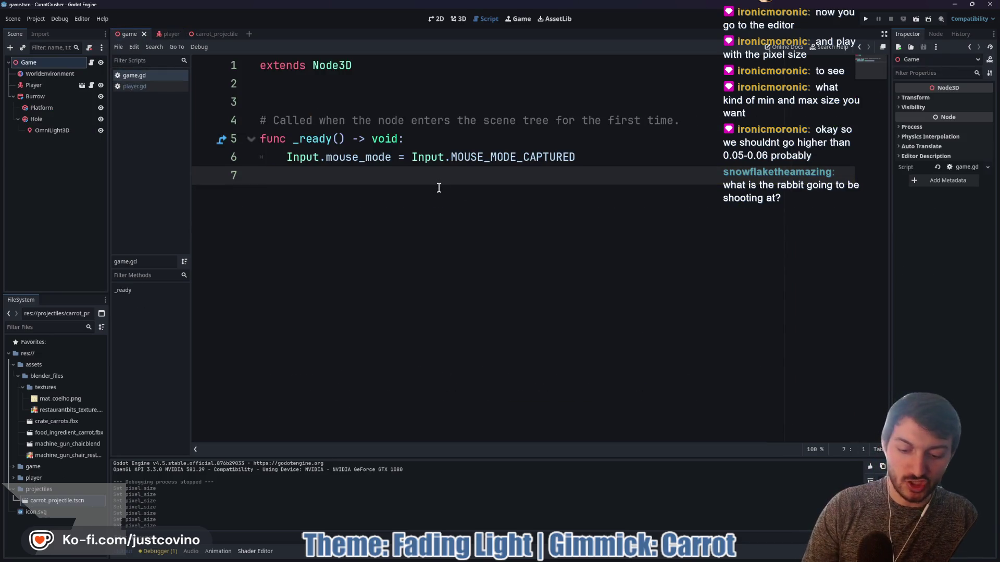
key("F5")
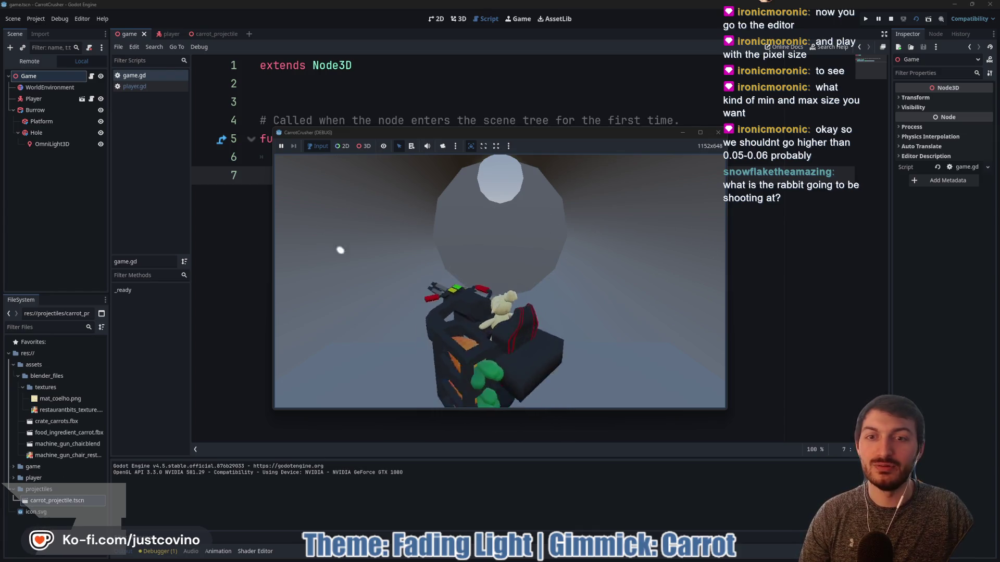
Fire carrots while sweeping the aim left and right, then stop the game
left_click_drag(496, 235, 506, 243)
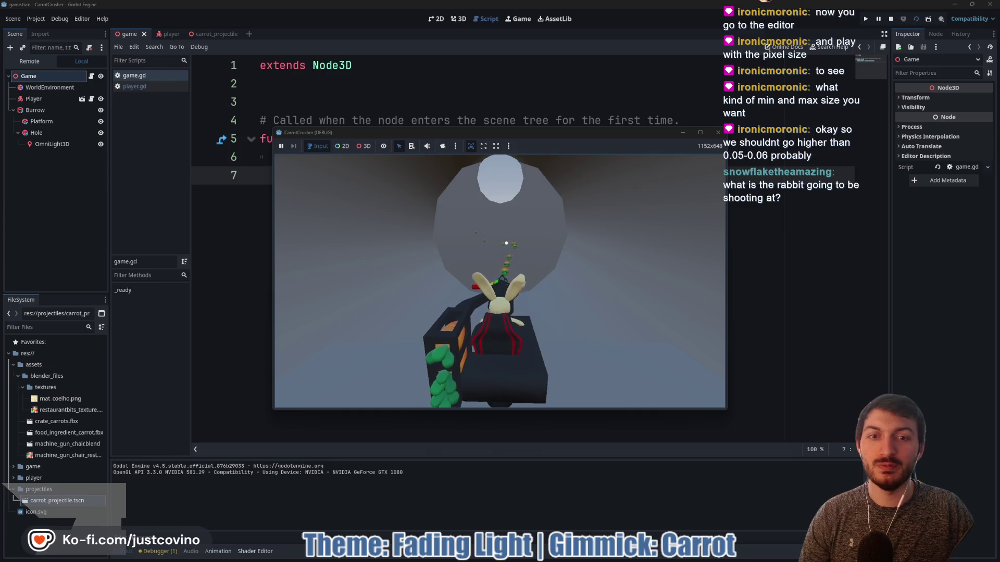
mouse_move(541, 204)
left_mouse_down()
mouse_move(420, 201)
mouse_move(571, 199)
left_mouse_up()
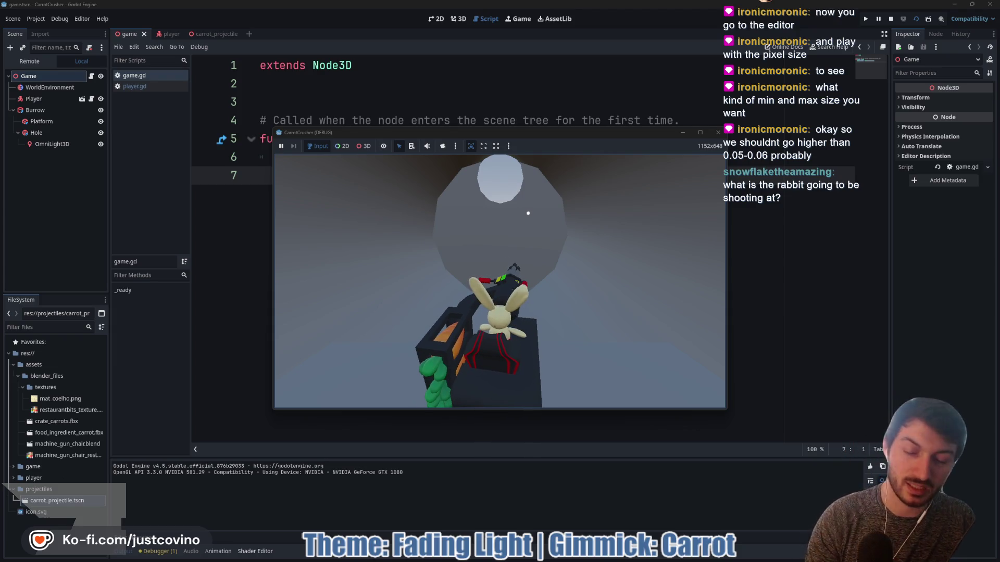
key("F8")
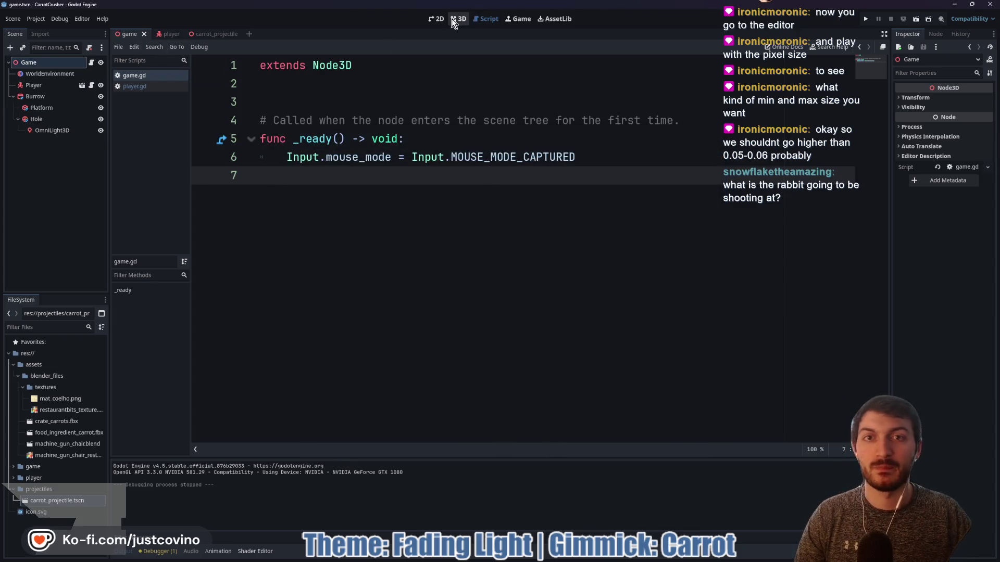
Add a CSGBox3D child under the Game node in the 3D view
left_click(458, 19)
mouse_move(459, 177)
left_mouse_down()
mouse_move(584, 242)
mouse_move(644, 286)
mouse_move(636, 241)
left_mouse_up()
scroll(689, 284, "up", 2)
scroll(681, 276, "up", 3)
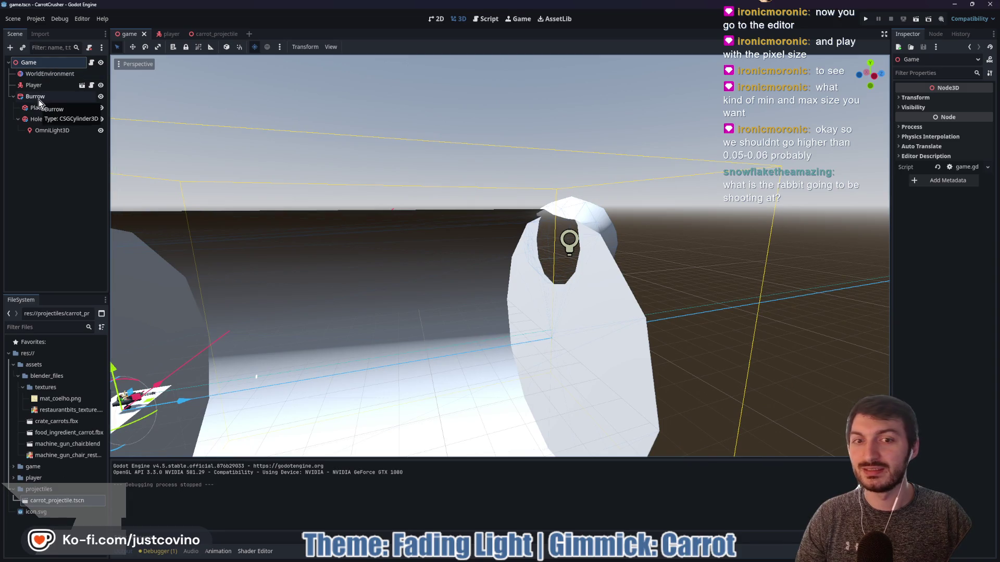
left_click(32, 64)
key("ctrl+a")
type("node3")
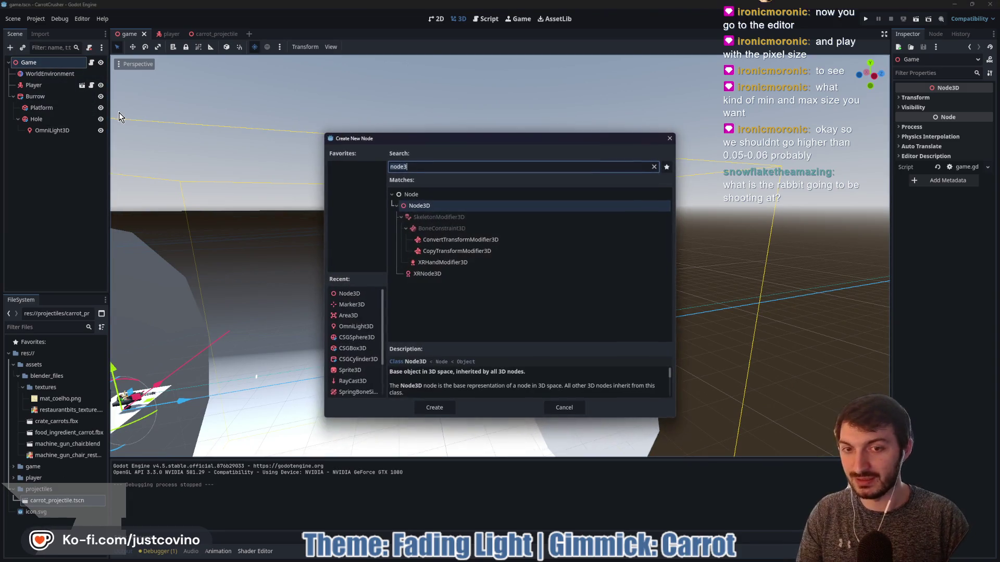
key("ctrl+a")
type("csgbox")
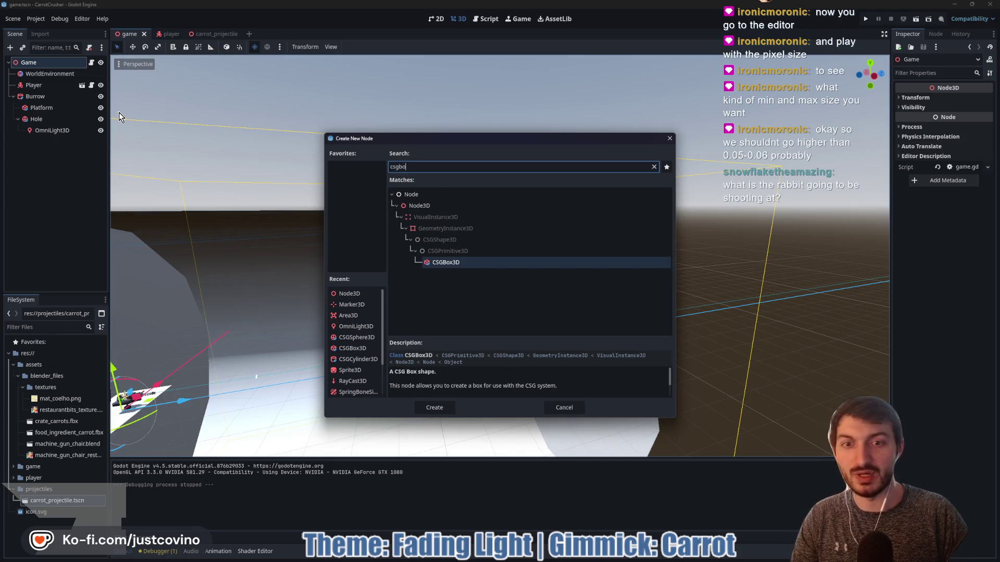
key("Return")
Rename the box OutsideOfHole and move it along Z beyond the hole
left_click(62, 142)
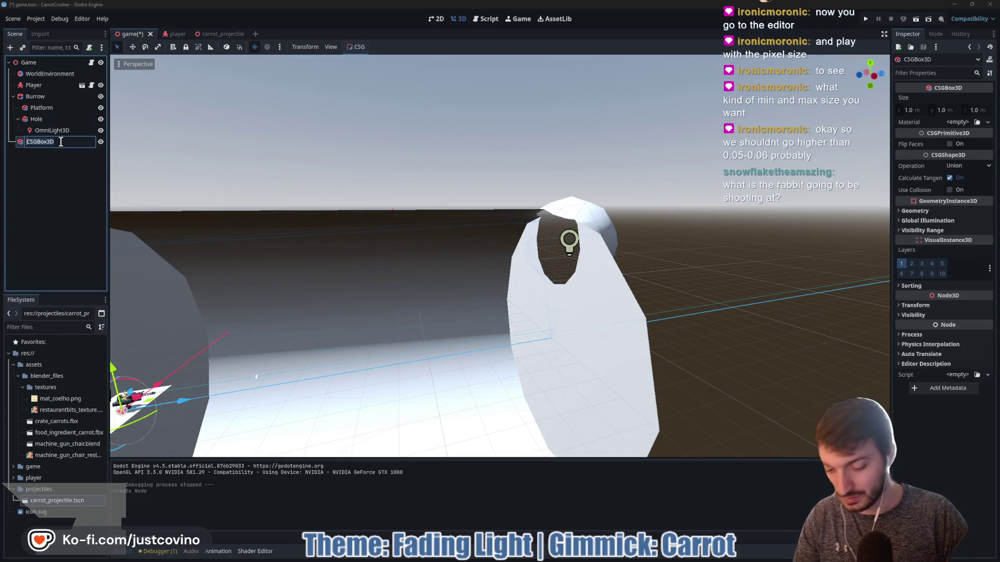
type("OutsideOfHole")
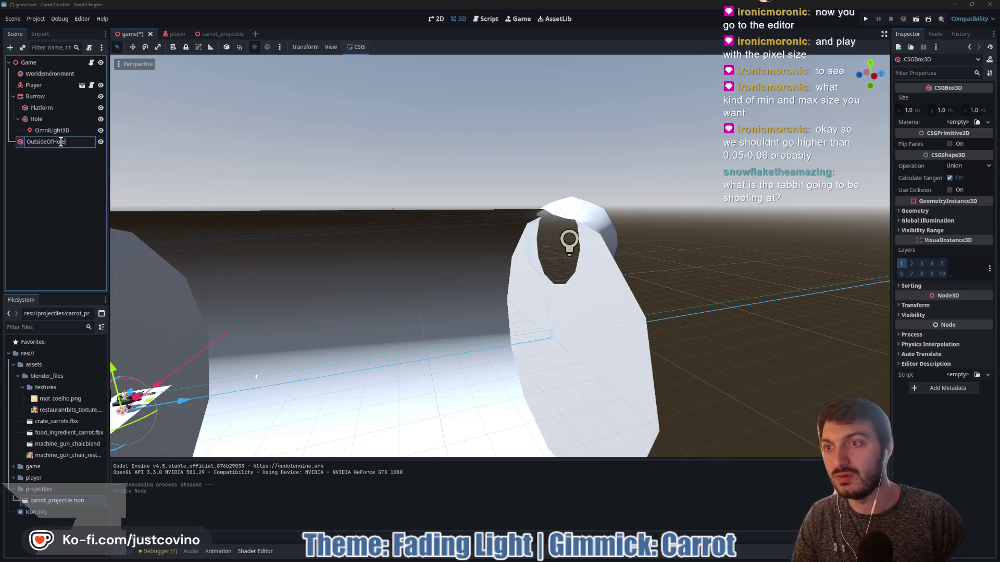
key("Return")
mouse_move(181, 400)
left_mouse_down()
mouse_move(326, 351)
mouse_move(676, 291)
left_mouse_up()
Set the box Size to 10 × 10 × 1 and lift it slightly
left_click(944, 110)
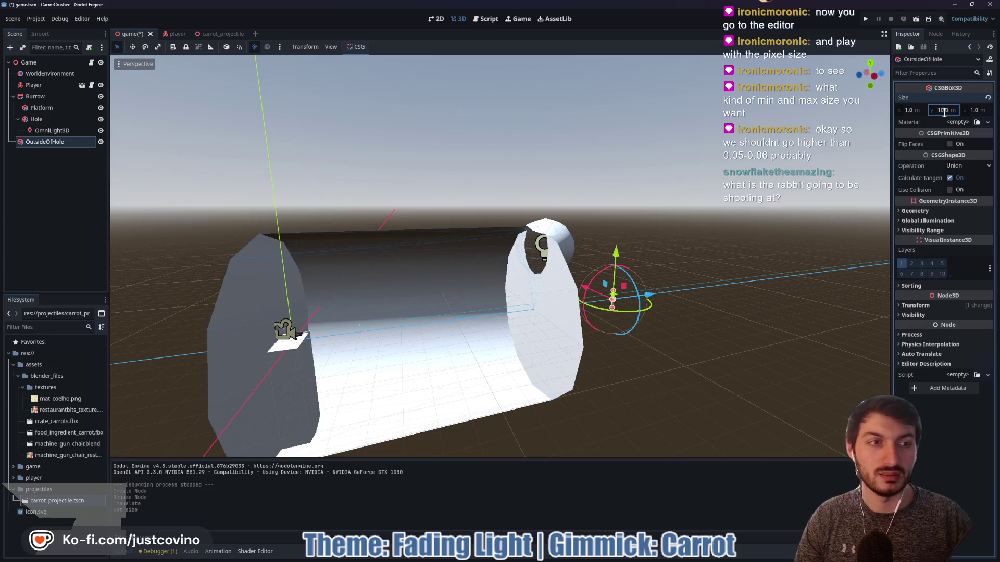
left_click(918, 116)
type("10")
key("Tab")
key("Tab")
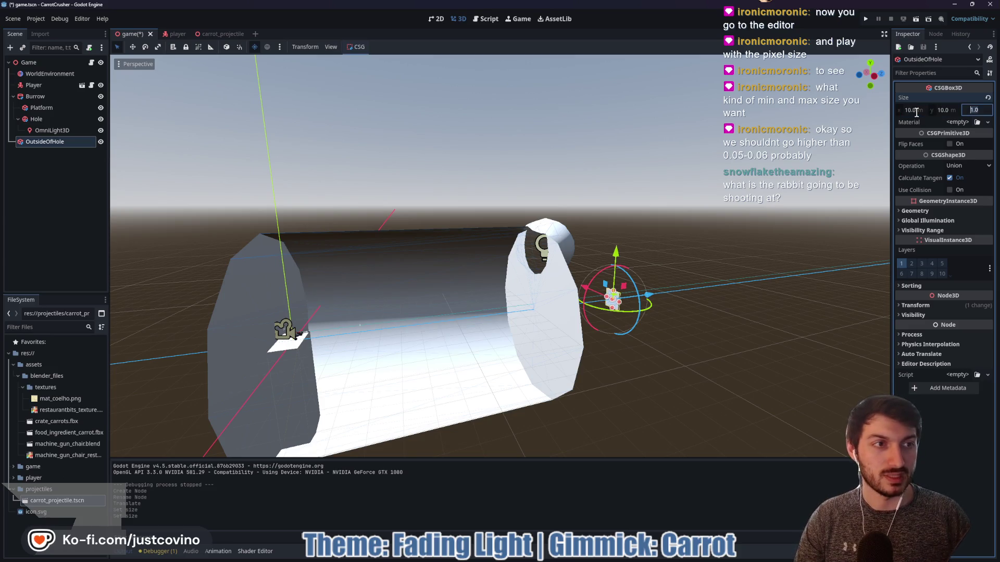
type("10")
key("Return")
left_click(980, 110)
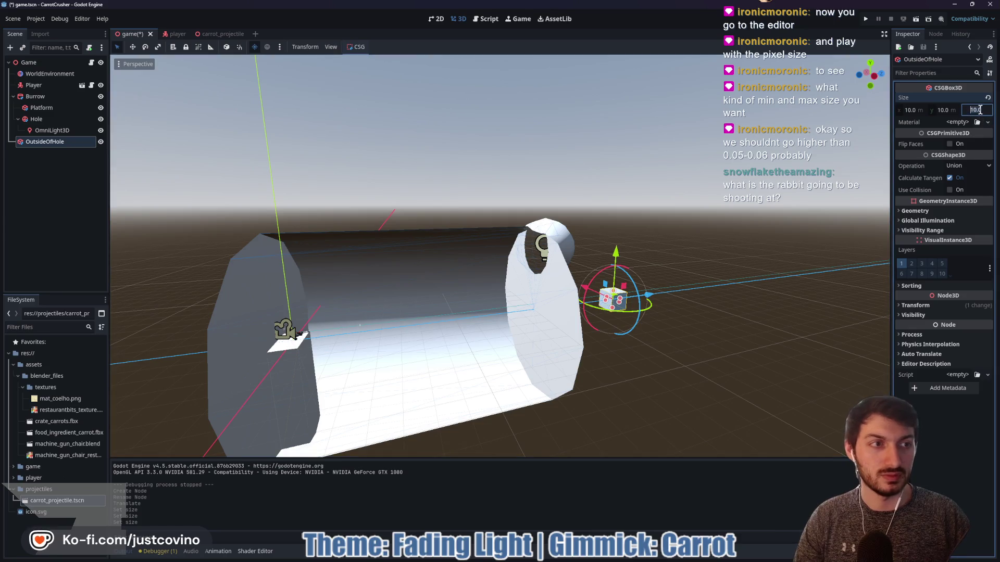
type("1")
key("Return")
left_click_drag(616, 260, 619, 197)
mouse_move(555, 300)
left_mouse_down()
mouse_move(685, 284)
mouse_move(675, 281)
left_mouse_up()
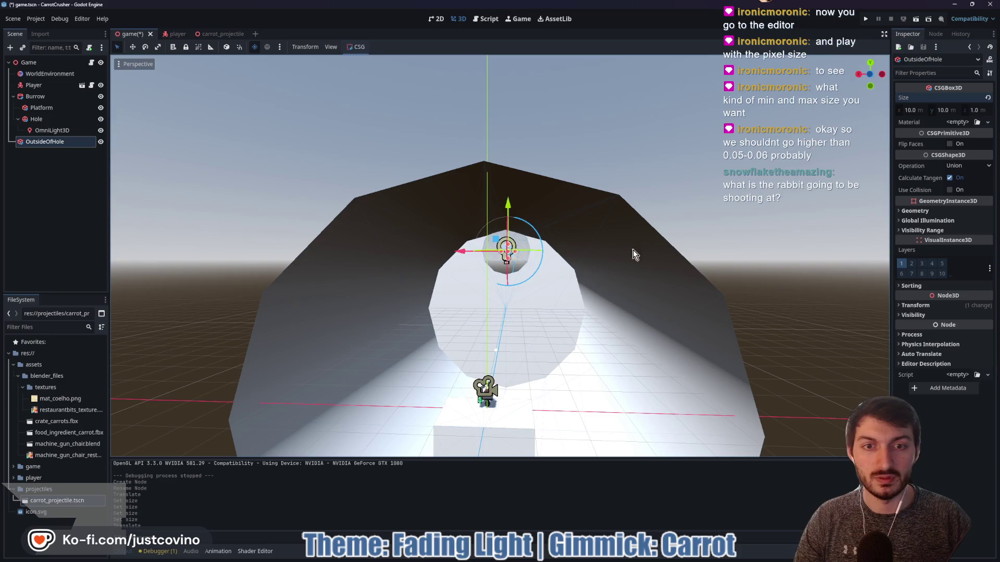
In rear orthogonal view, stretch the box to about 26.6 m wide and taller both ways
scroll(620, 261, "up", 2)
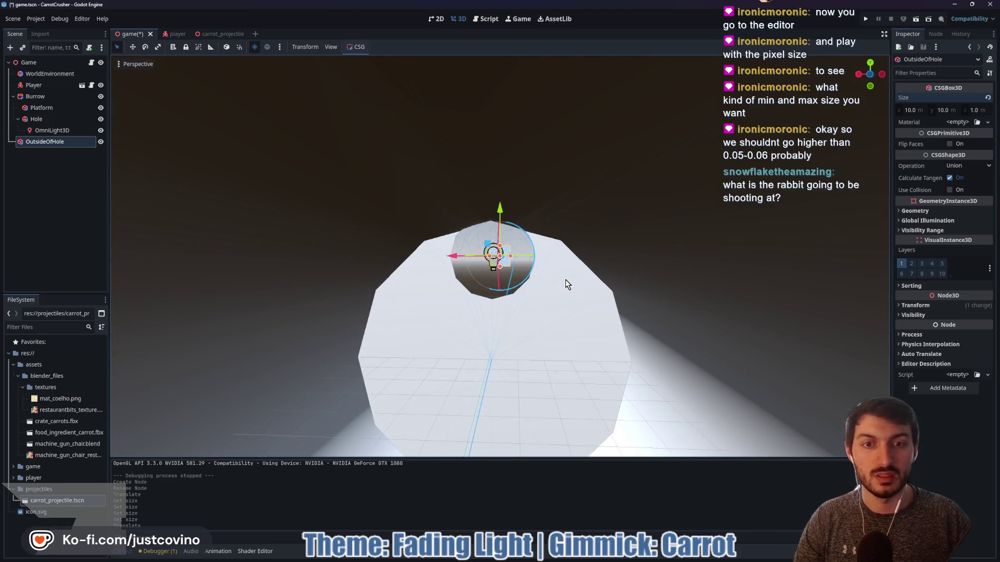
left_click(869, 75)
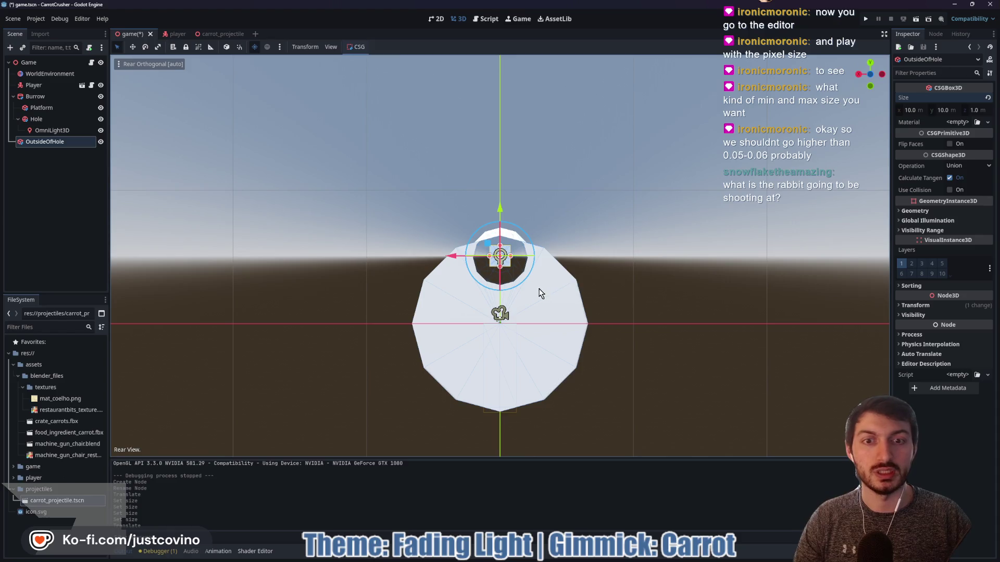
scroll(539, 293, "up", 4)
left_click_drag(528, 257, 570, 257)
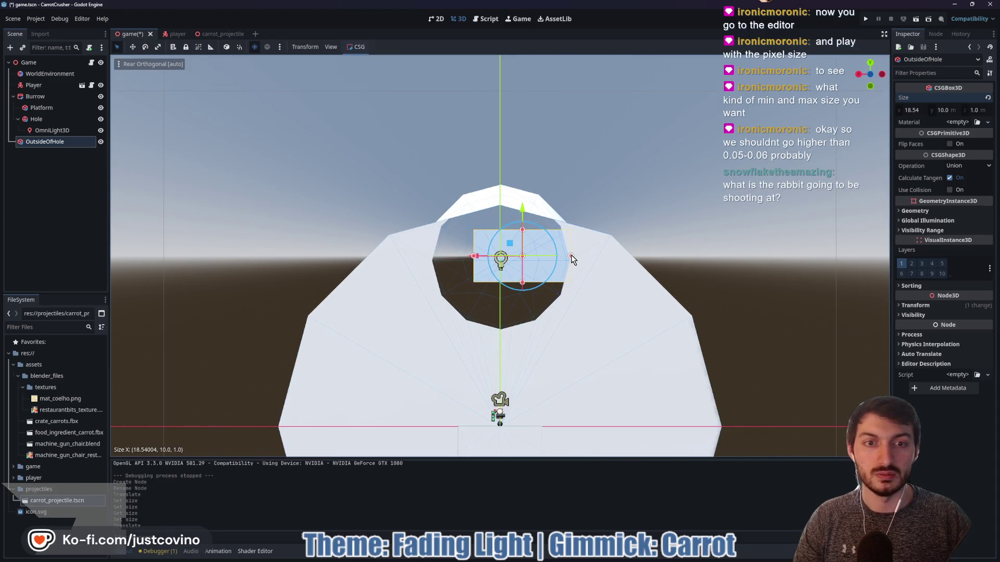
left_click_drag(470, 256, 428, 256)
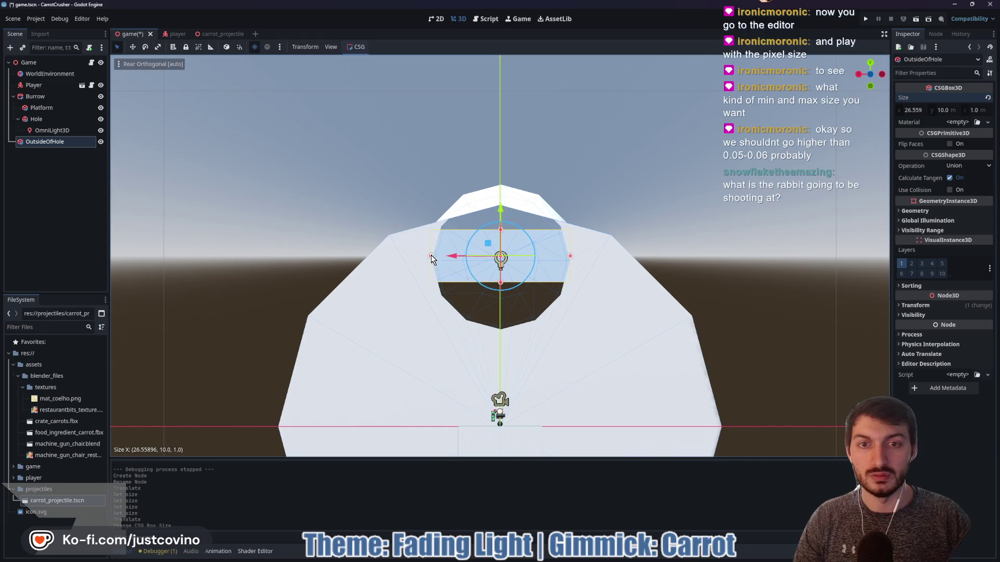
left_click_drag(500, 229, 500, 181)
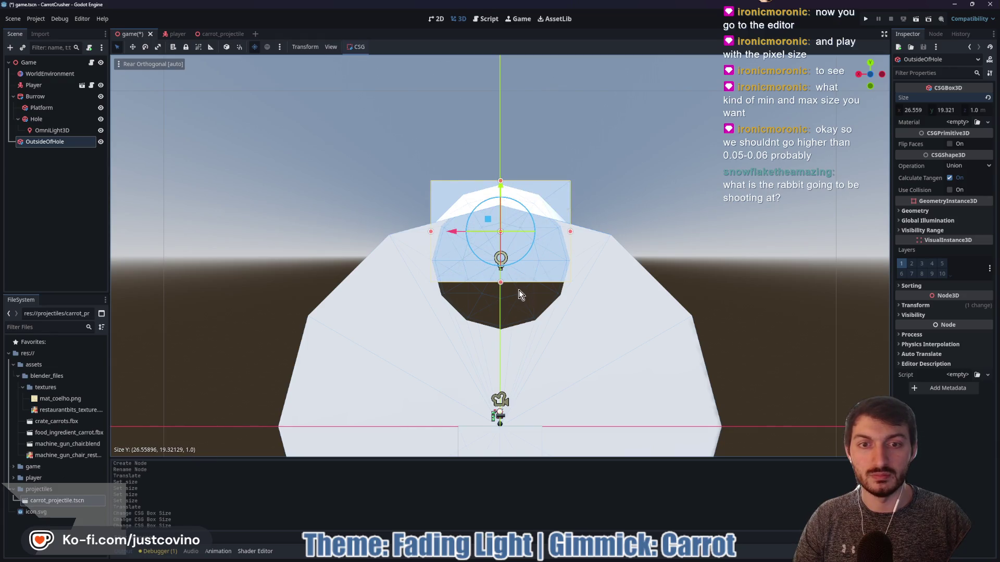
left_click_drag(498, 283, 499, 351)
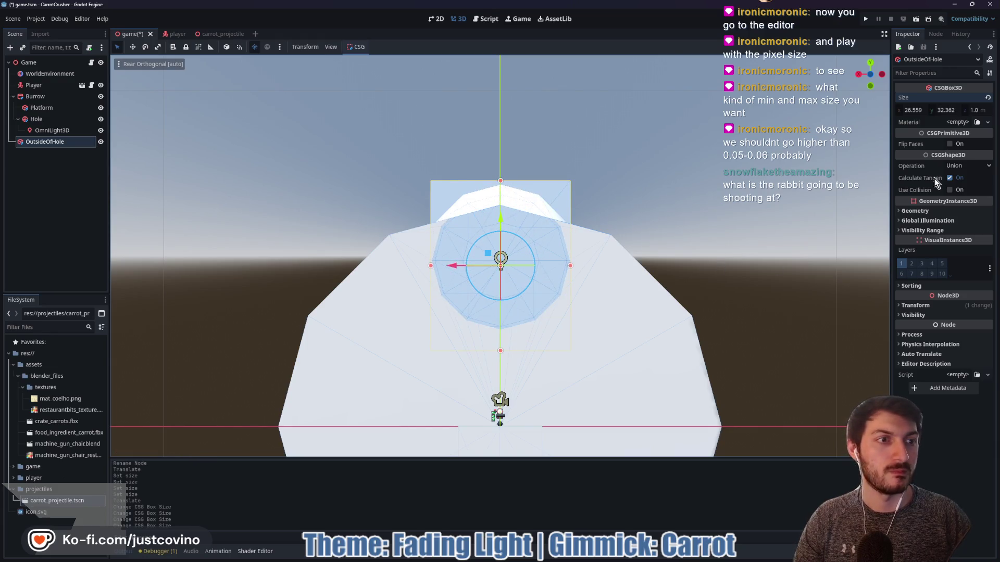
Enable Use Collision, give the box a black StandardMaterial3D, and save the scene
left_click(949, 190)
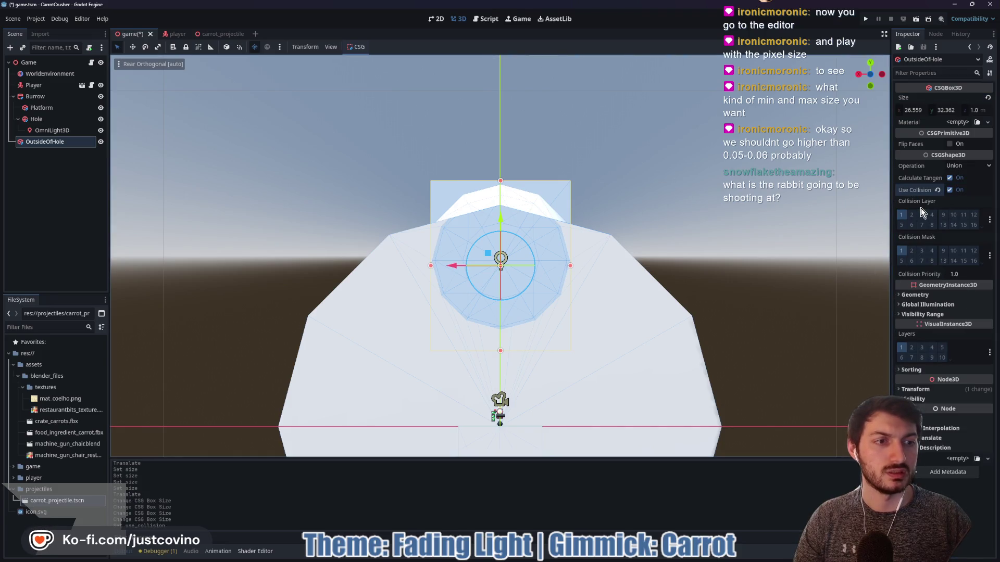
left_click(957, 122)
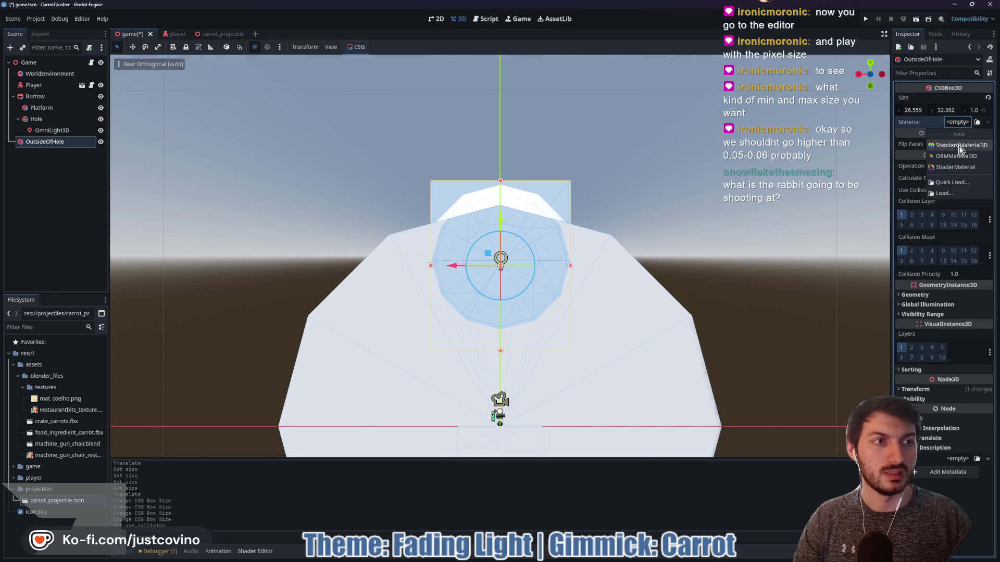
left_click(960, 146)
left_click(963, 131)
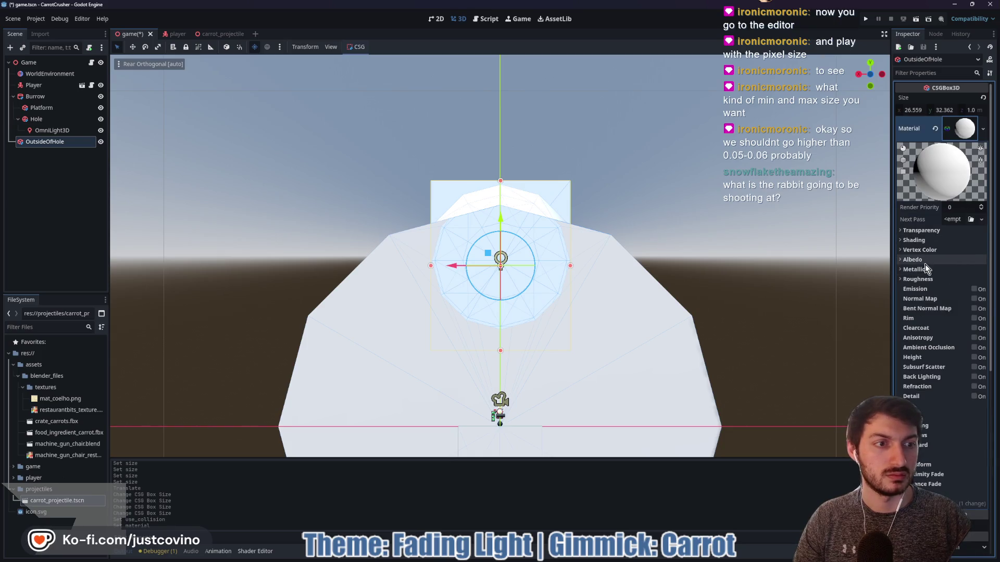
left_click(913, 259)
left_click(964, 270)
left_click_drag(909, 317, 882, 380)
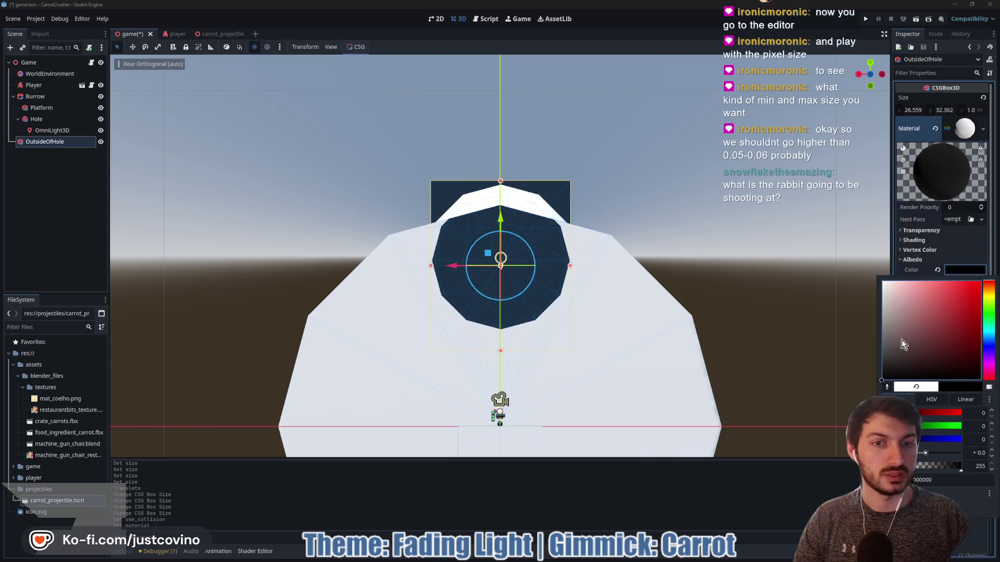
left_click(958, 154)
left_click(721, 253)
key("ctrl+s")
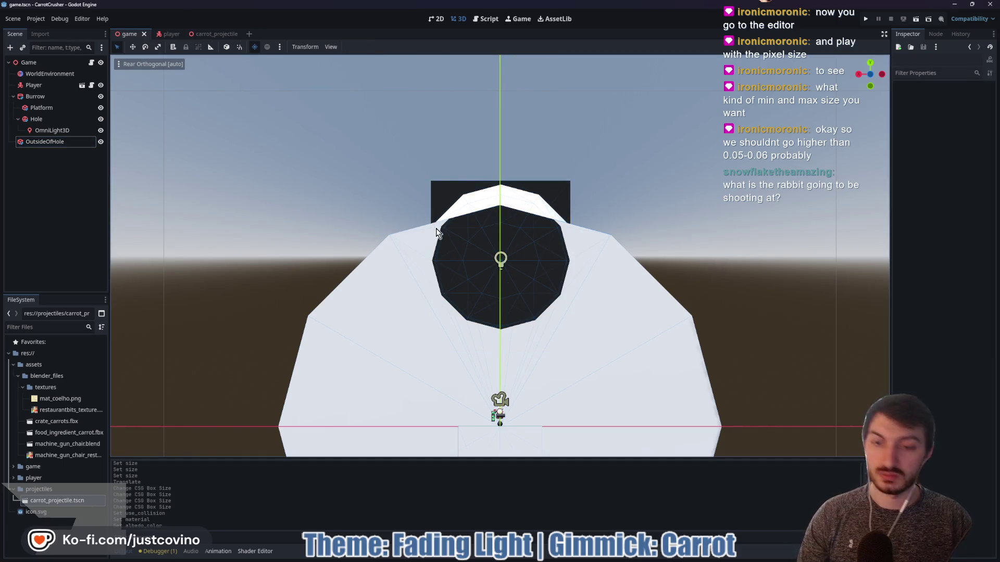
key("F5")
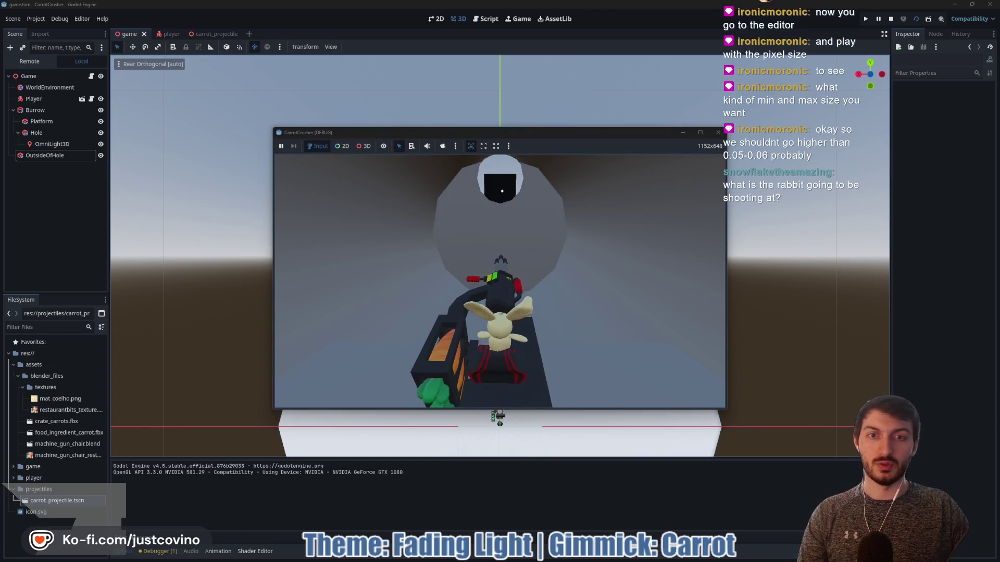
left_click(502, 184)
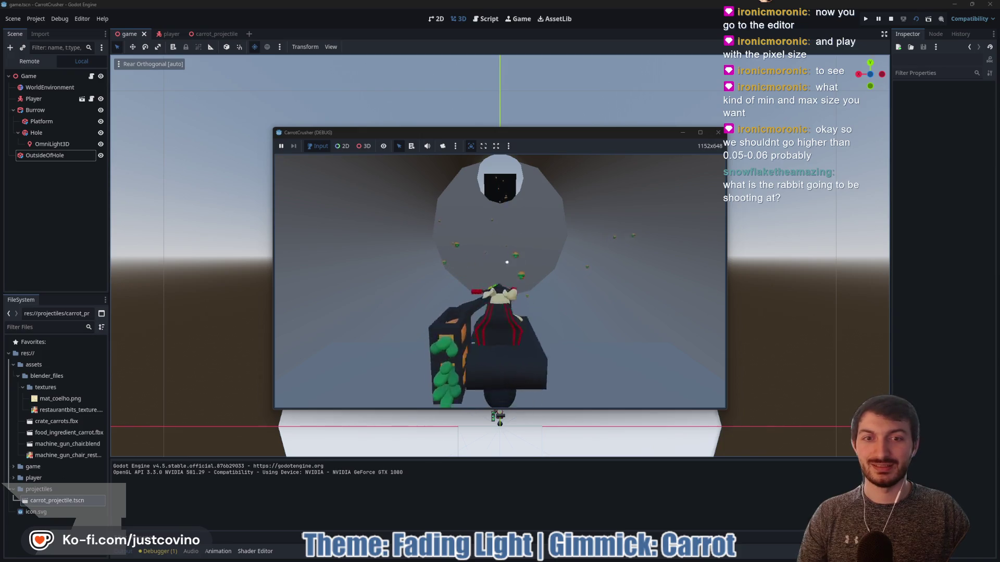
key("F8")
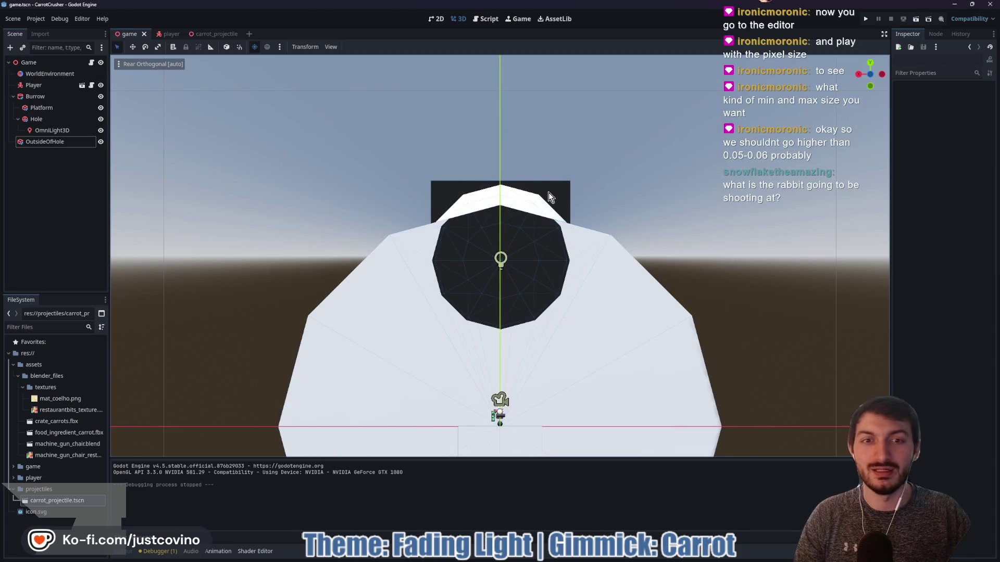
left_click(548, 195)
mouse_move(548, 196)
left_mouse_down()
mouse_move(539, 234)
mouse_move(402, 252)
mouse_move(649, 214)
mouse_move(623, 239)
left_mouse_up()
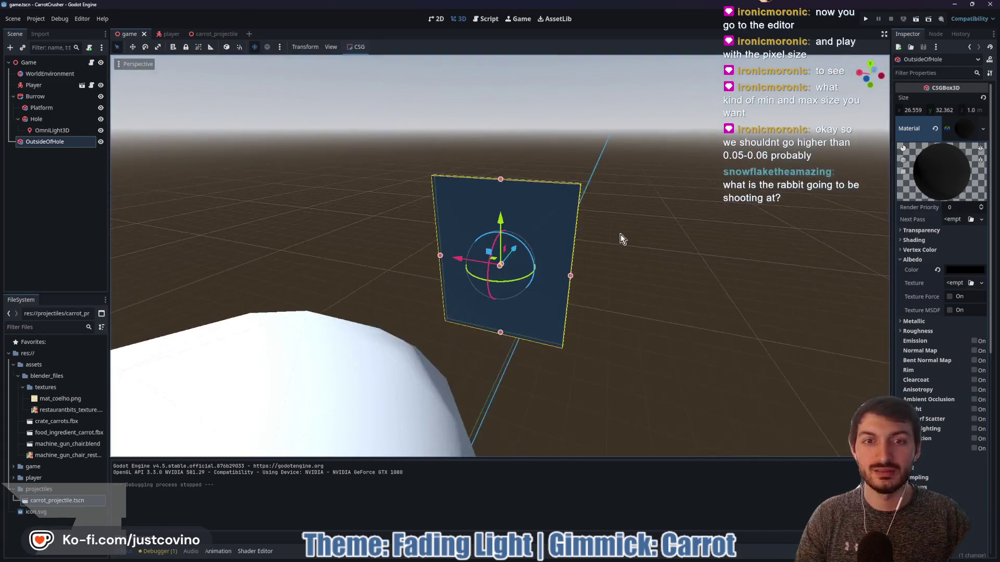
Set the box Size to 50 × 50 and move it further back along Z
left_click(915, 110)
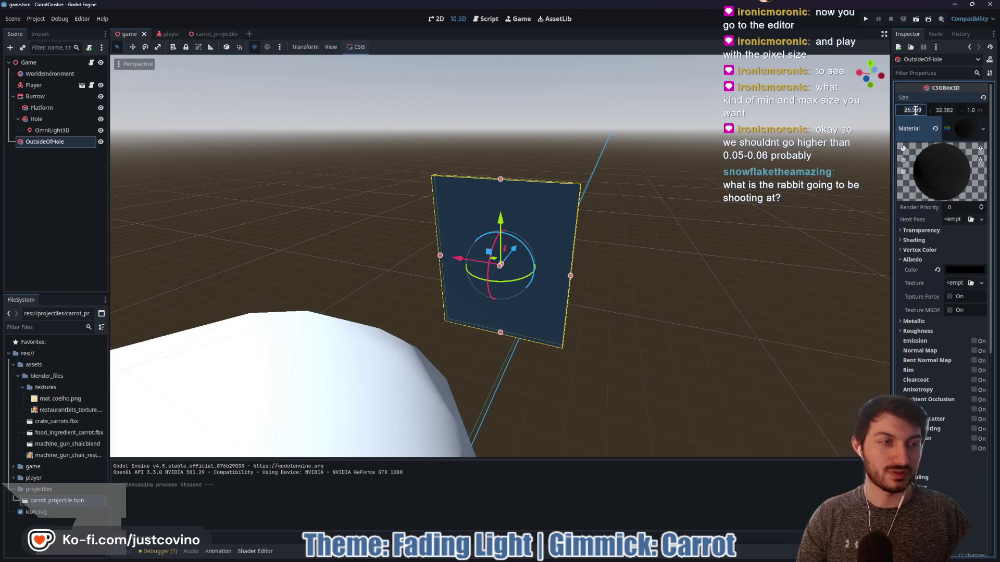
key("Tab")
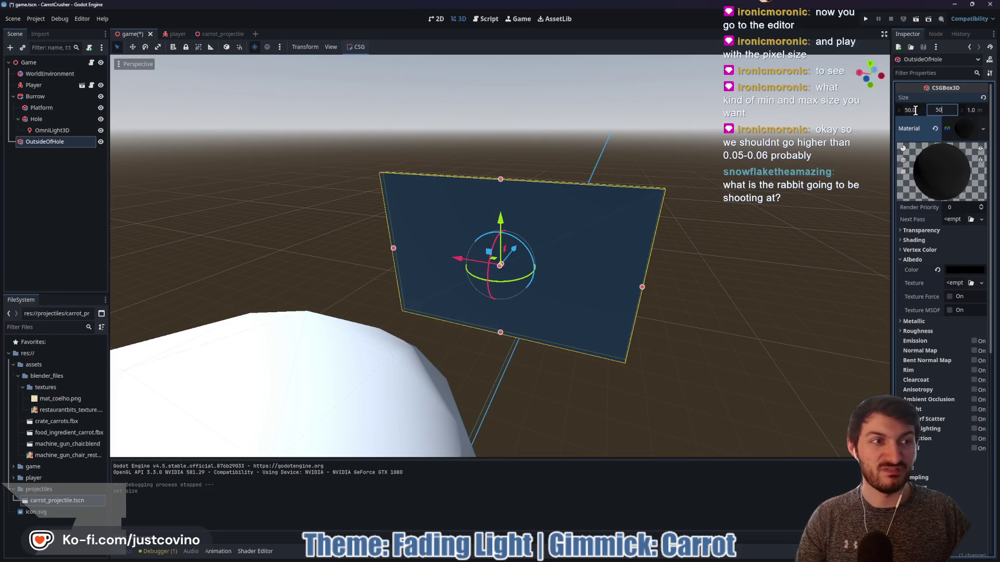
key("Return")
left_click_drag(670, 298, 449, 265)
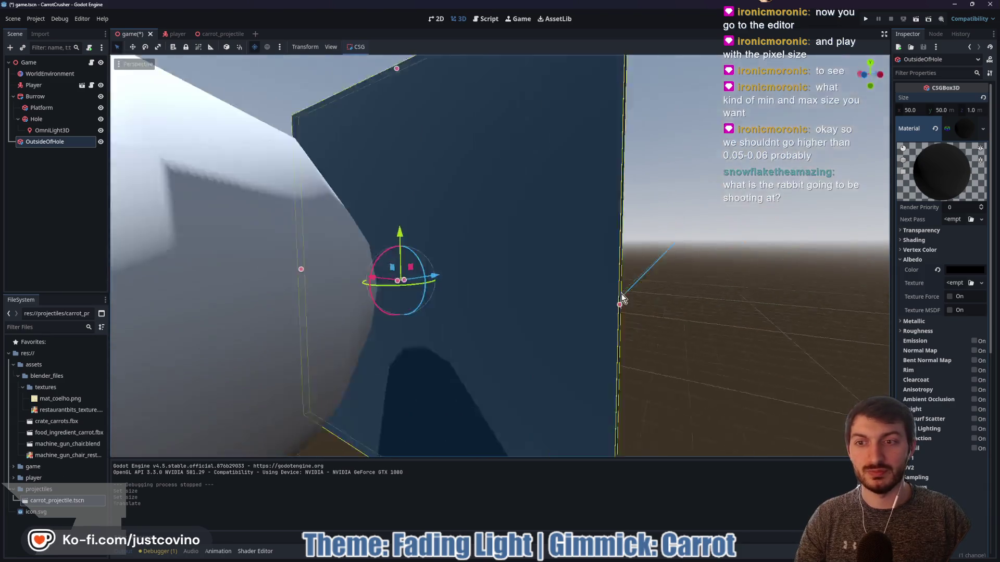
Rotate the black box to face the hole and run the game with F5
scroll(660, 292, "down", 5)
mouse_move(654, 295)
left_mouse_down()
mouse_move(664, 265)
mouse_move(660, 280)
left_mouse_up()
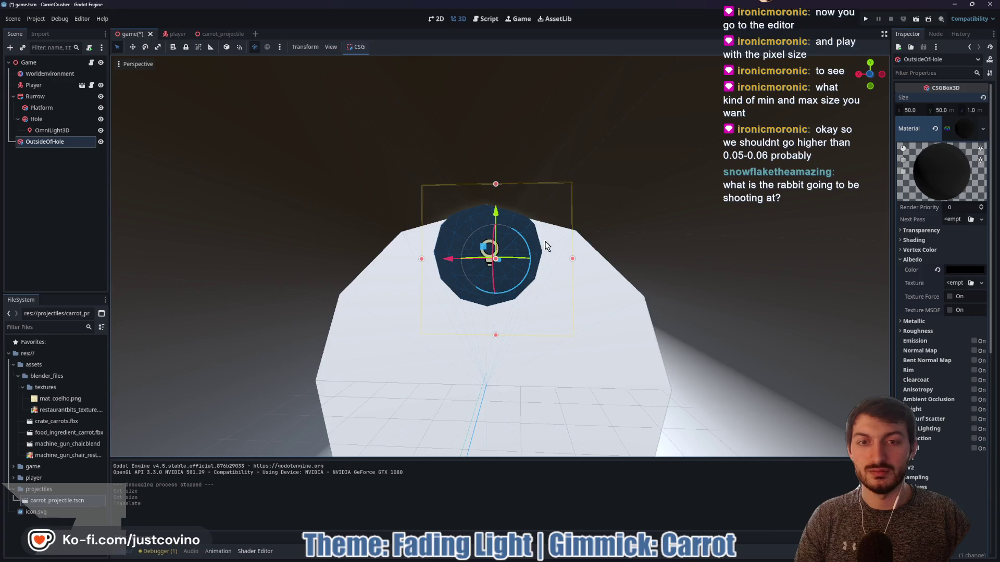
mouse_move(499, 190)
left_mouse_down()
mouse_move(573, 267)
mouse_move(493, 269)
mouse_move(460, 260)
mouse_move(461, 245)
mouse_move(422, 248)
left_mouse_up()
key("KP_1")
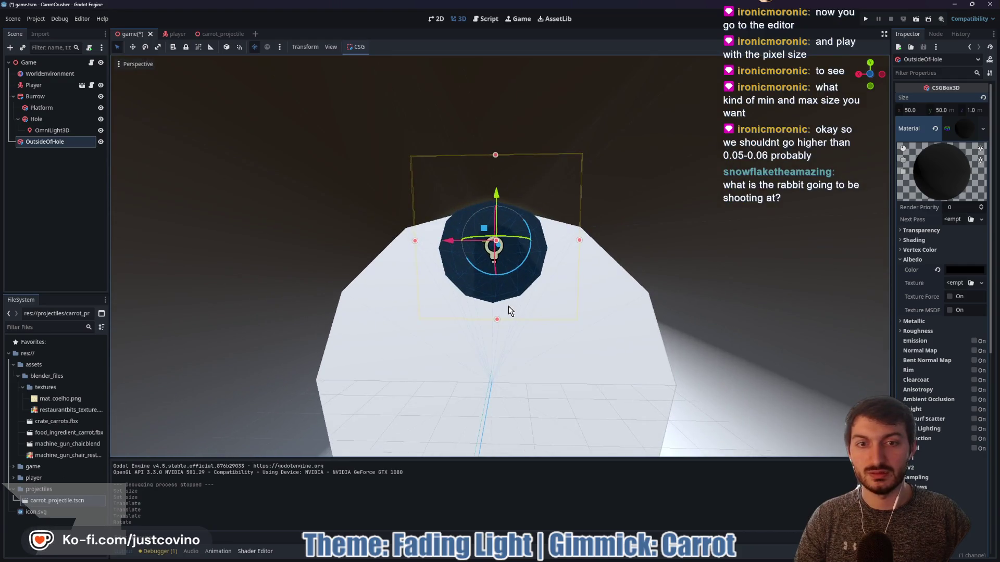
mouse_move(553, 230)
left_mouse_down()
mouse_move(540, 254)
mouse_move(469, 247)
left_mouse_up()
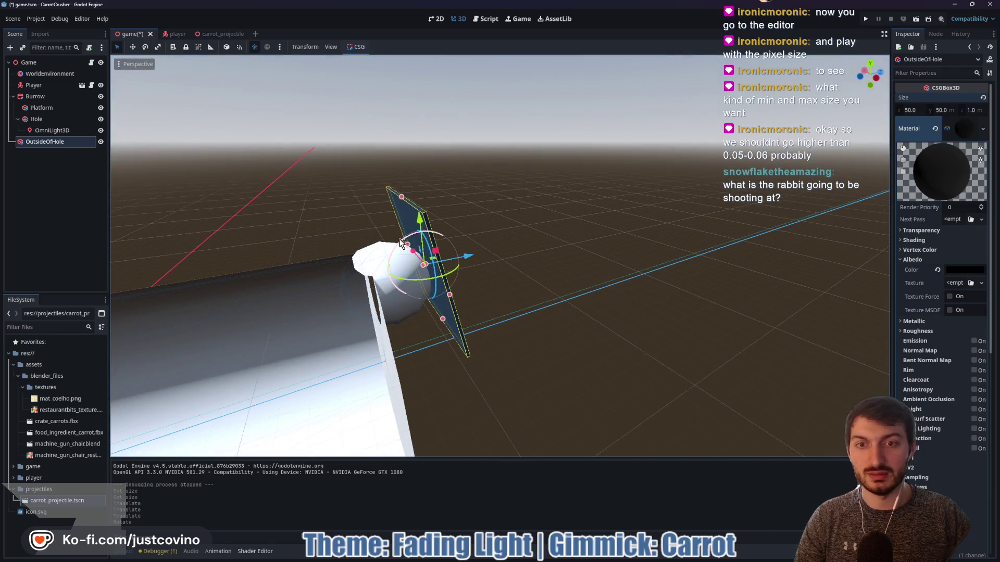
left_click_drag(401, 245, 383, 245)
key("KP_1")
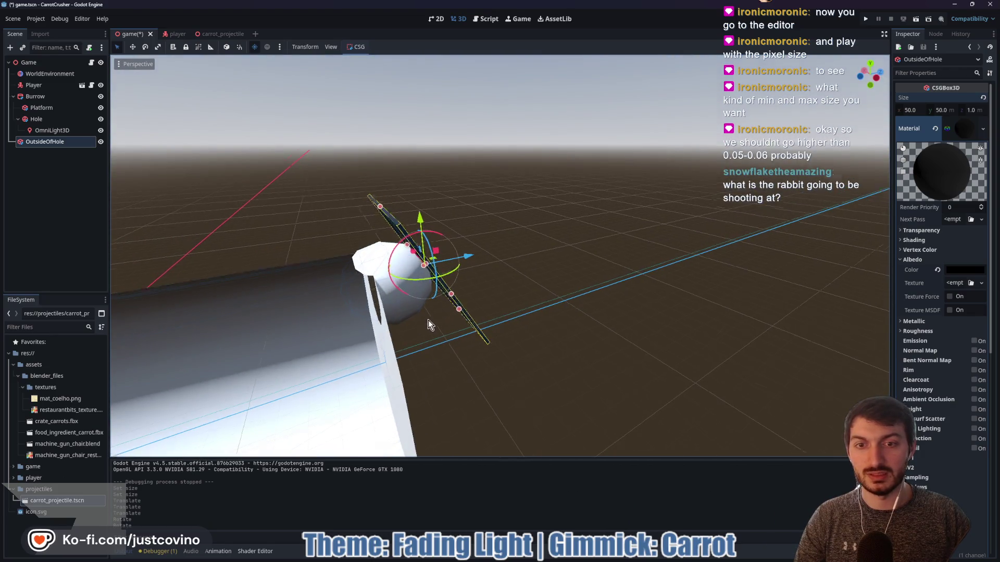
key("F5")
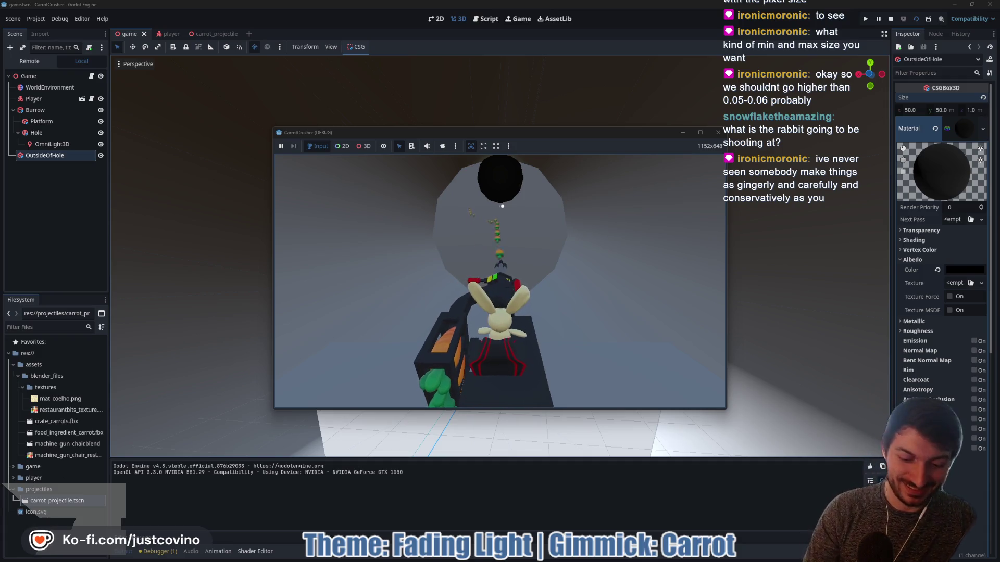
Stop the game, deselect the box, and go via carrot_projectile to the player scene's player.gd
key("F8")
scroll(552, 306, "down", 5)
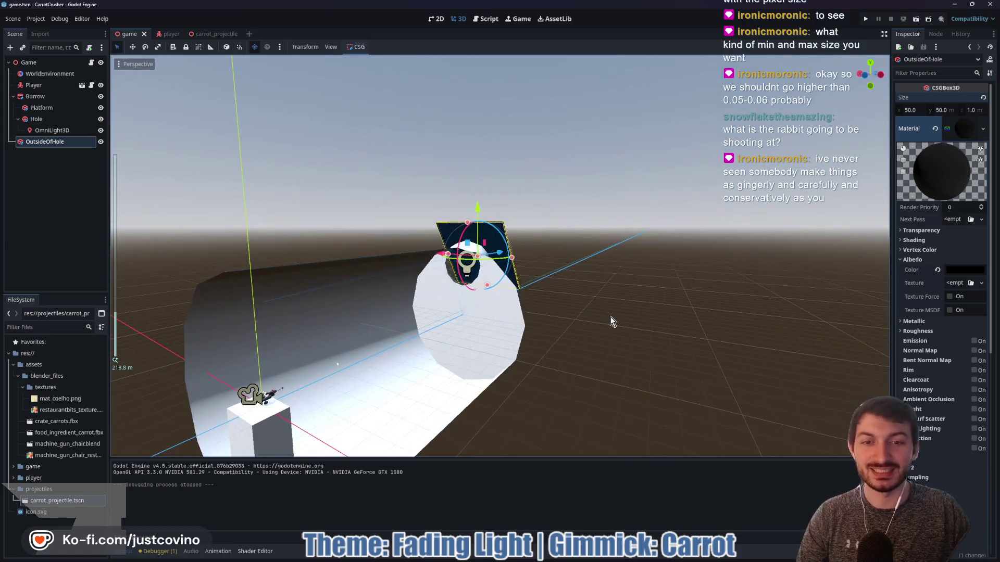
left_click(610, 317)
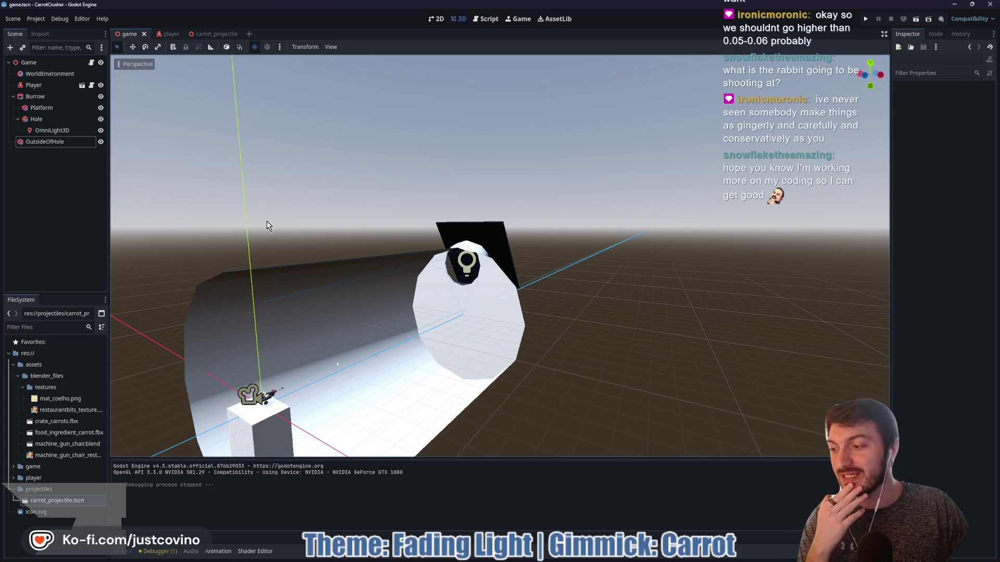
left_click(211, 33)
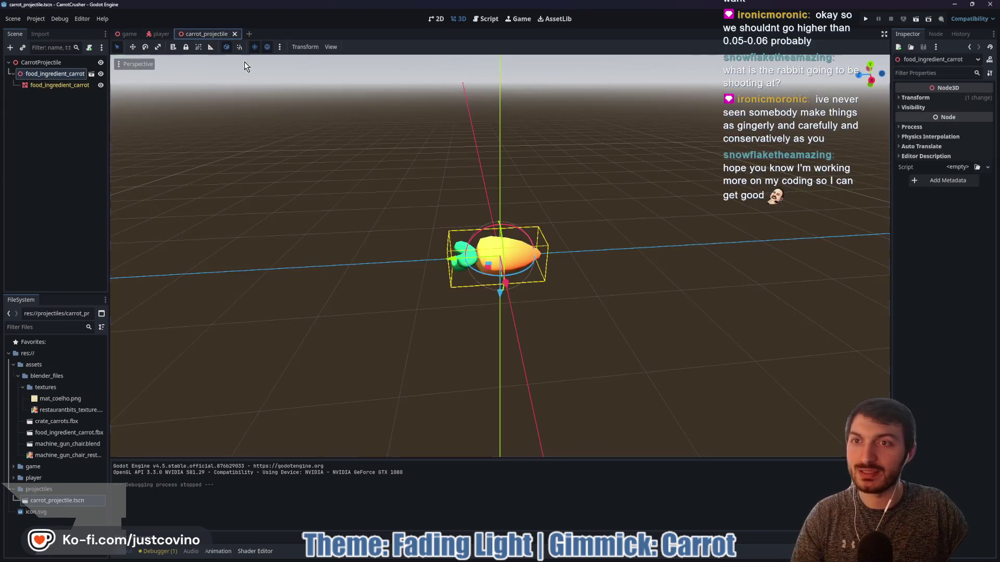
left_click(156, 34)
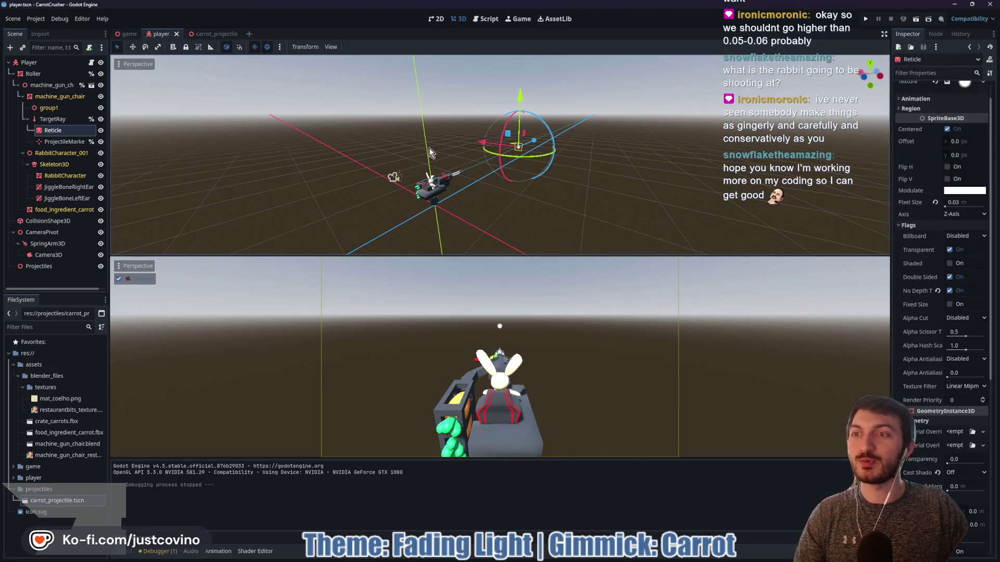
left_click(487, 21)
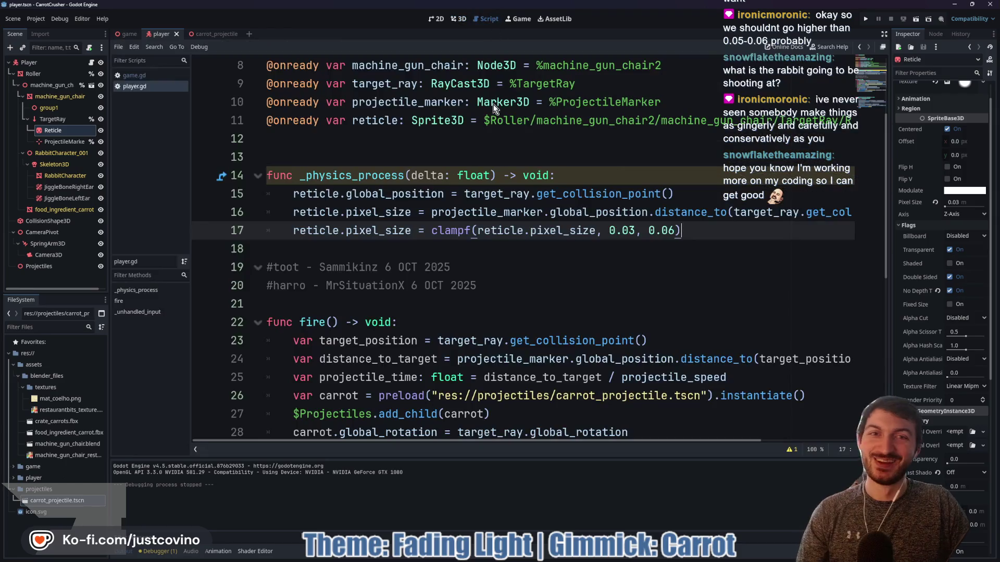
Place the cursor on empty lines 18, 35 and 36 of player.gd
left_click(402, 248)
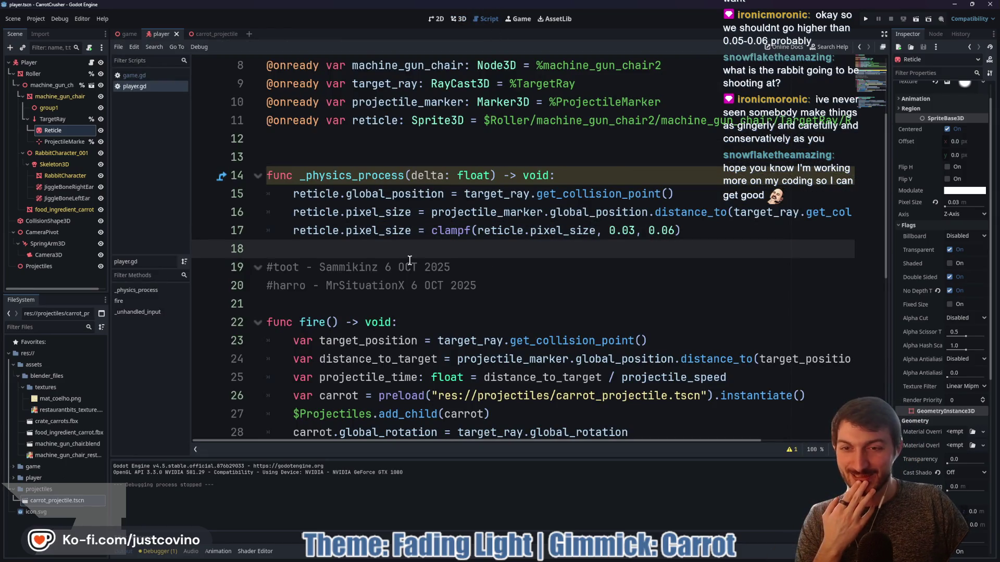
scroll(440, 255, "down", 7)
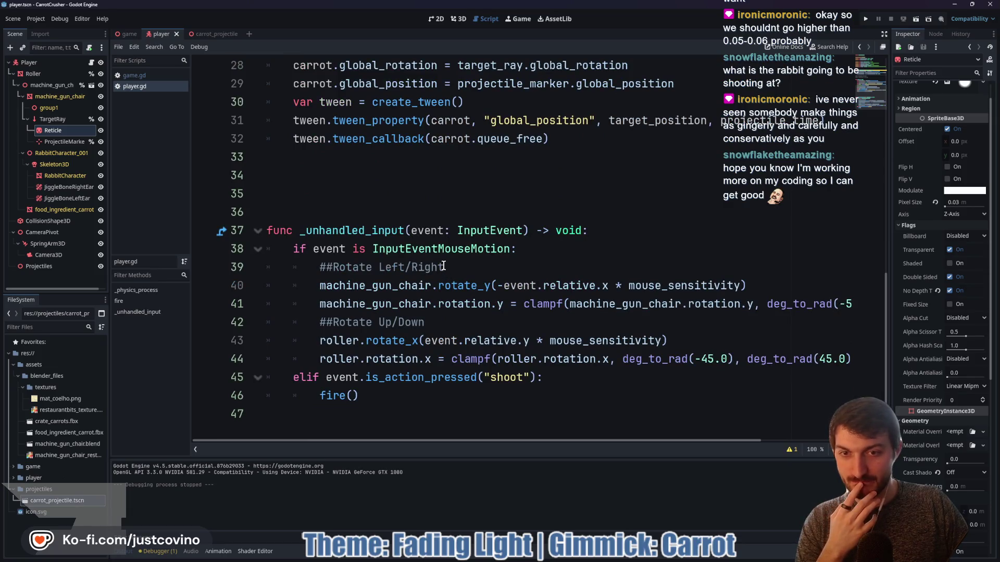
left_click(429, 202)
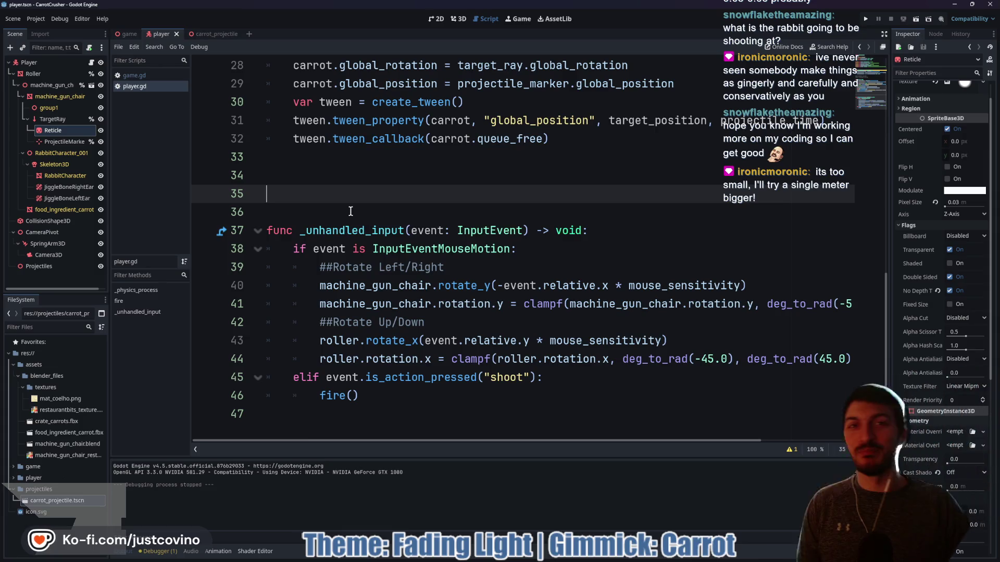
left_click(350, 210)
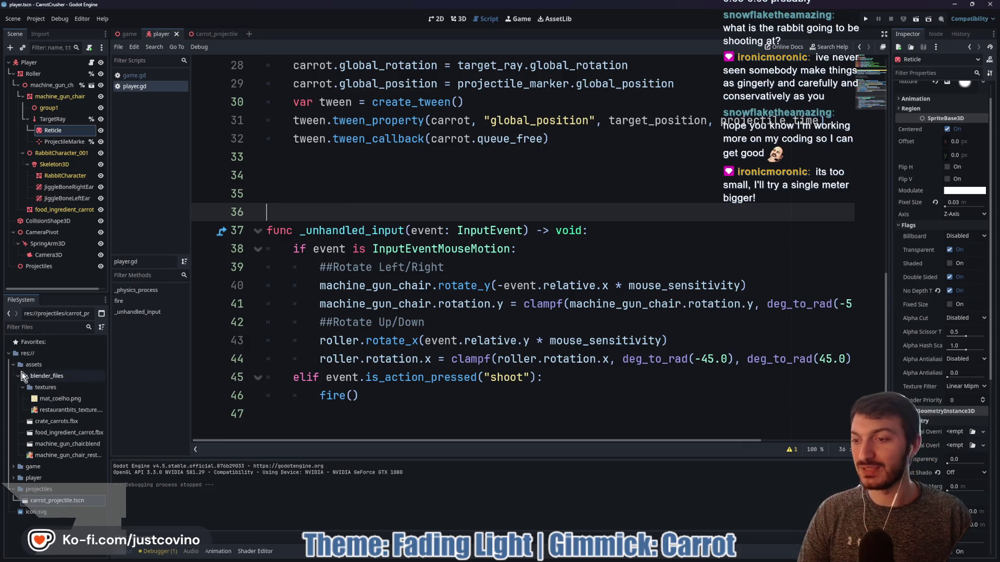
Collapse the assets folder and drag carrot_projectile.tscn to the scene tabs, opening an empty scene
left_click(13, 365)
left_click_drag(57, 410, 249, 35)
left_click(249, 34)
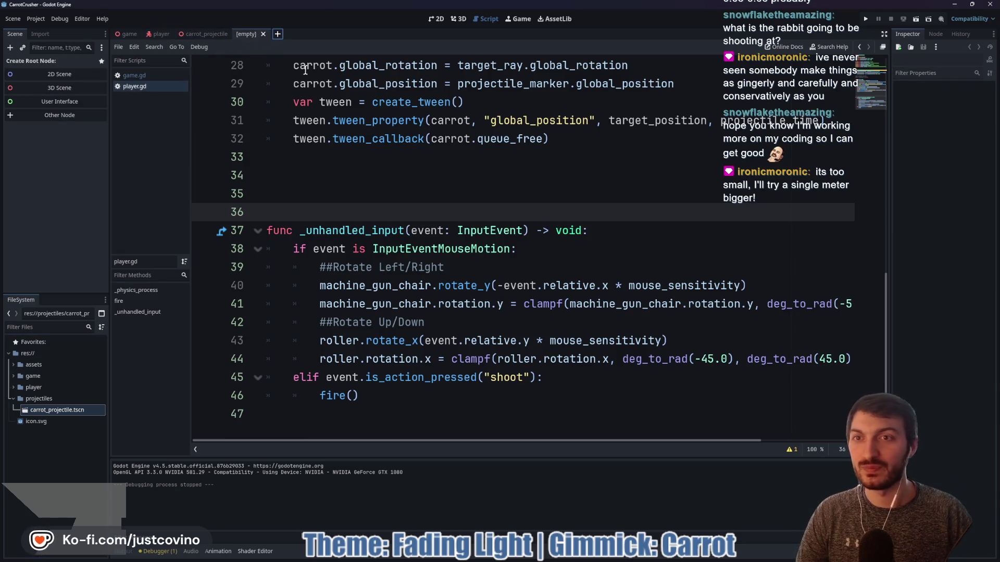
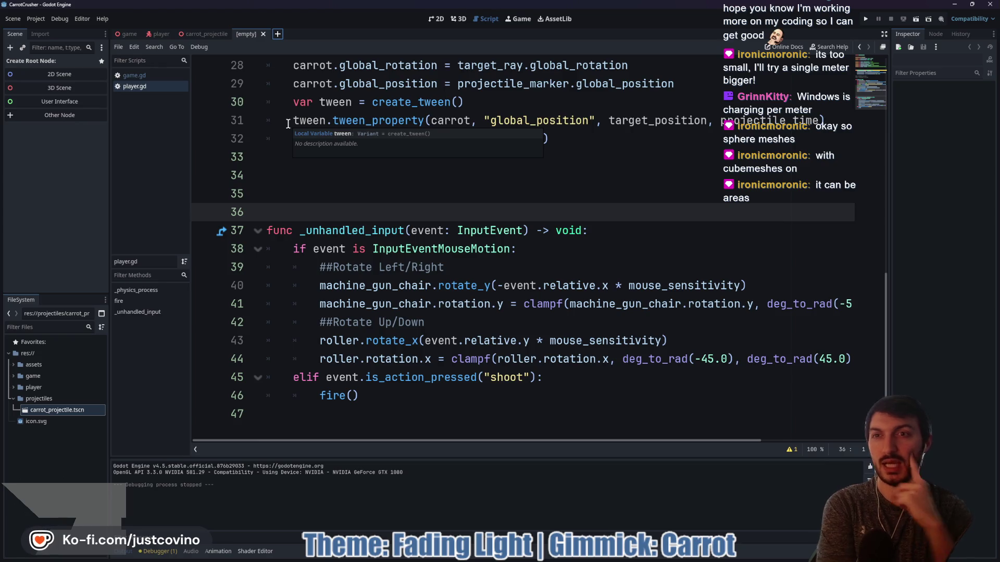
Create a new scene with an Area3D as its root node
key("ctrl+a")
type("area3")
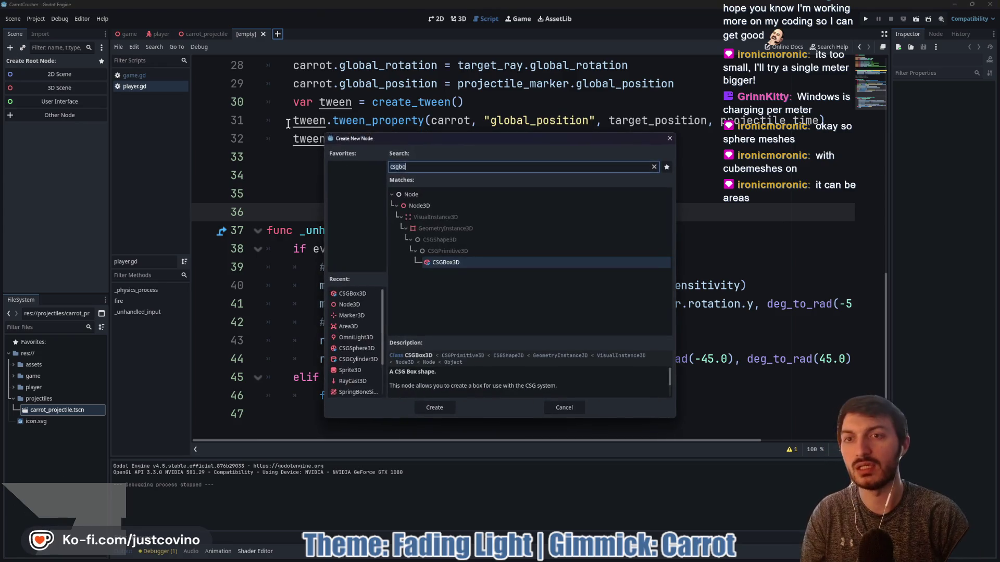
key("Return")
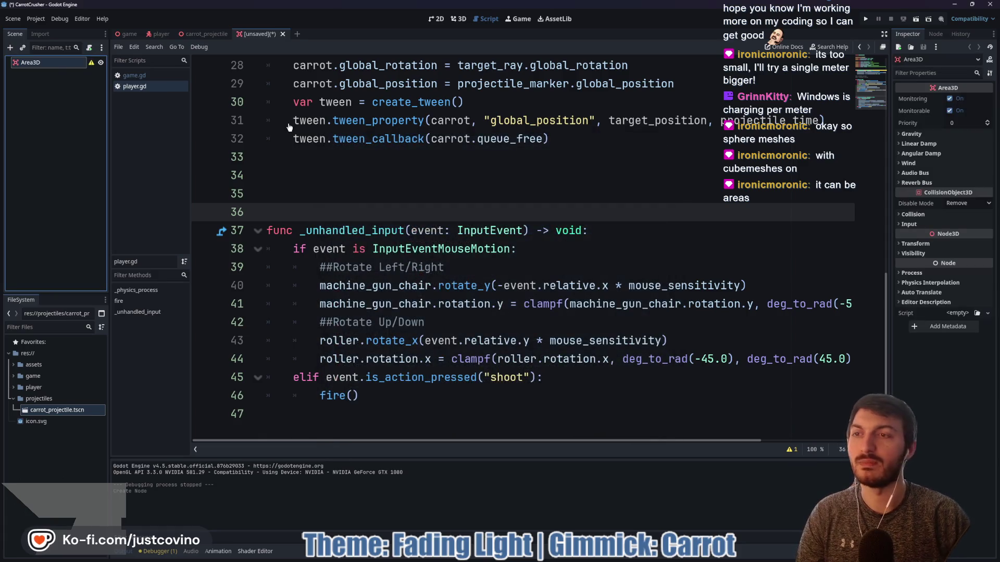
Rename the Area3D root node to Enemy
double_click(52, 61)
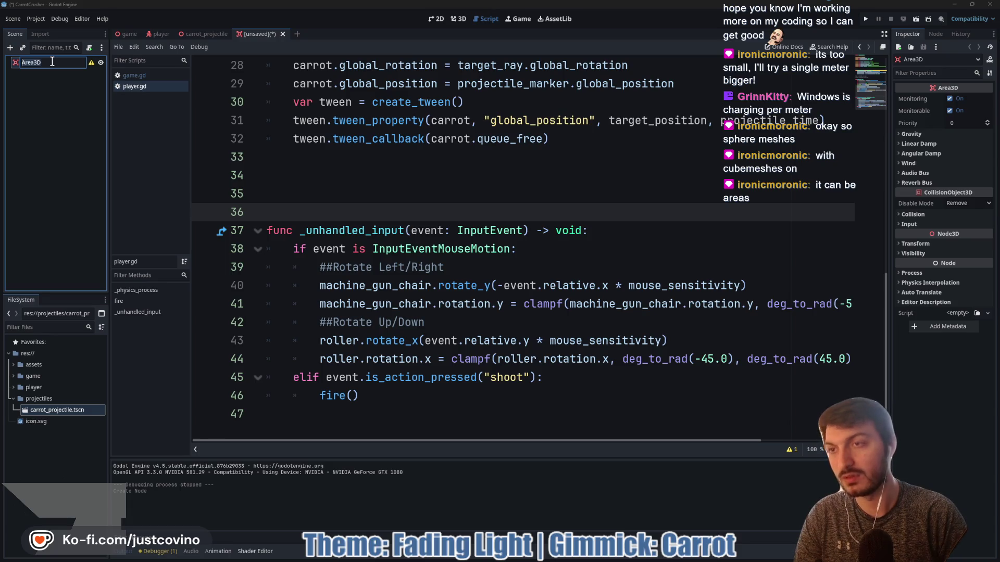
type("Ene")
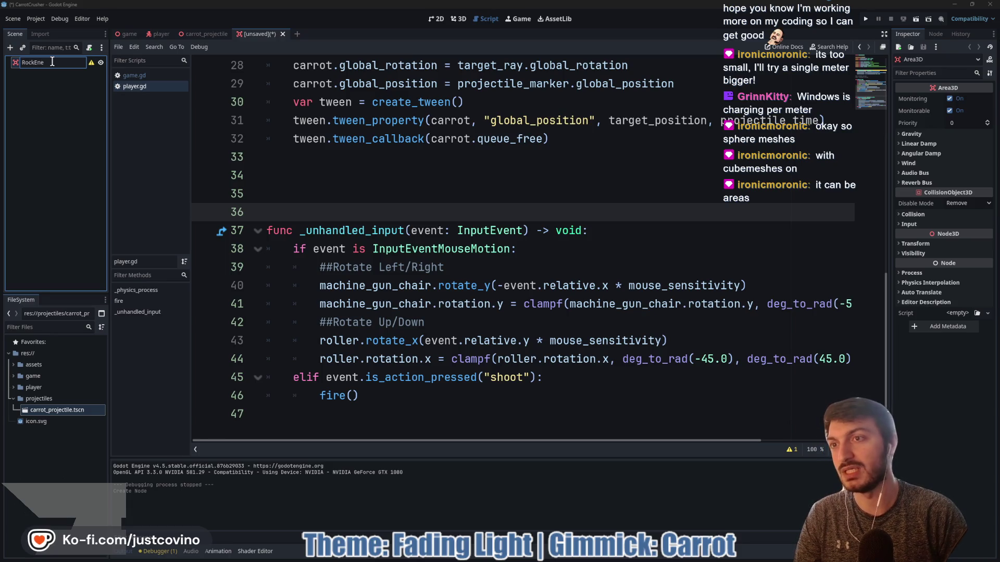
type("my")
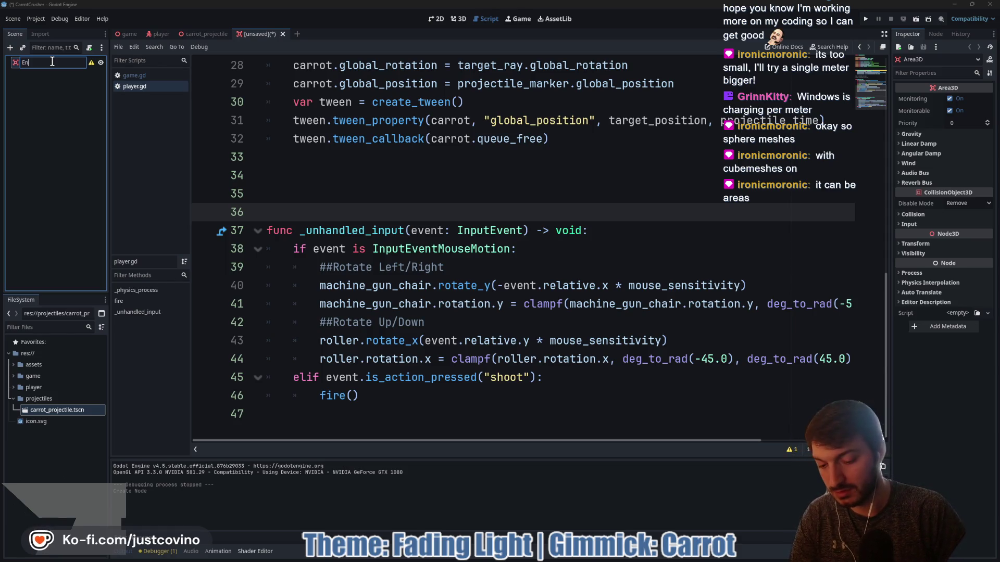
key("Return")
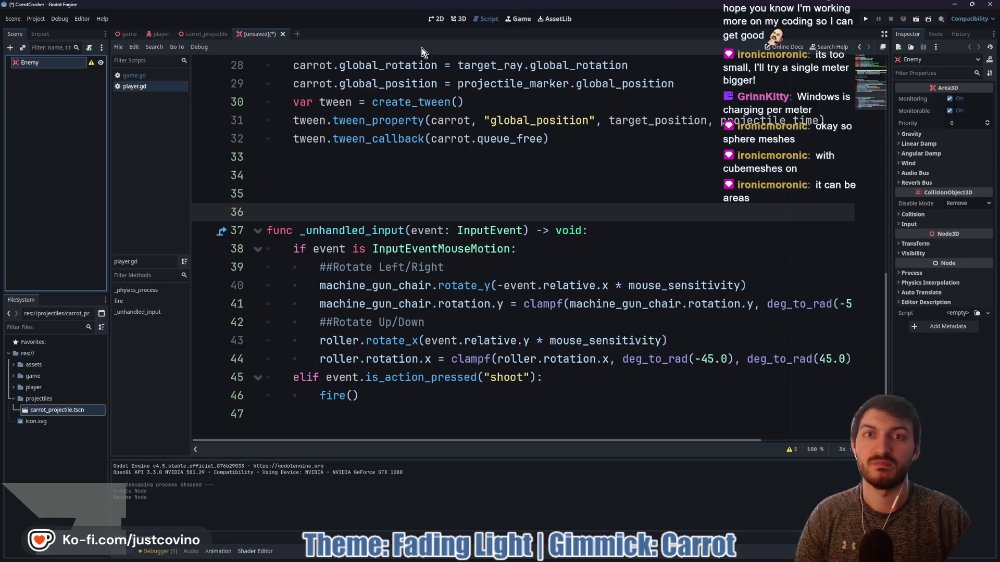
Switch to the 3D workspace and use the single-viewport layout
left_click(455, 21)
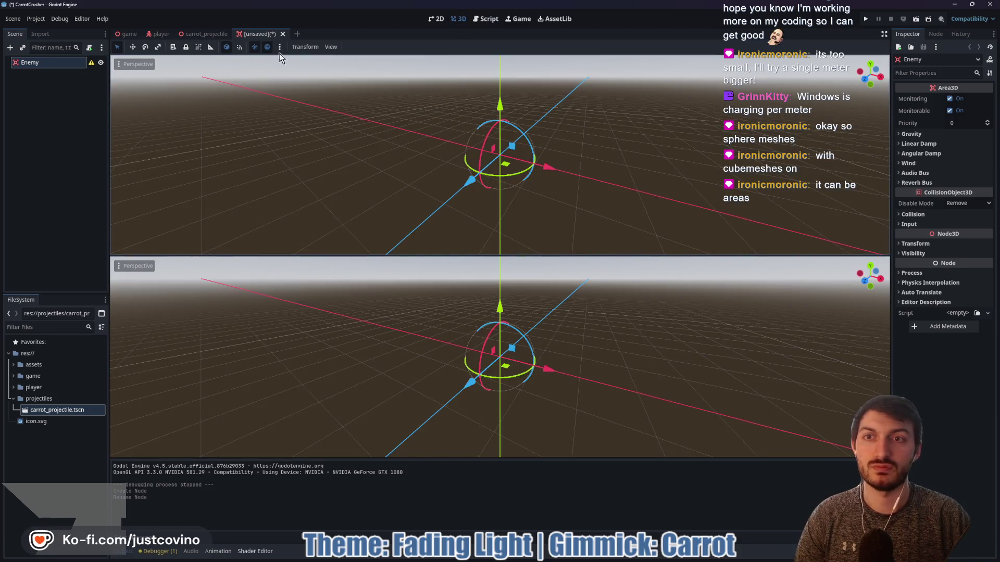
left_click(331, 47)
left_click(334, 59)
mouse_move(305, 47)
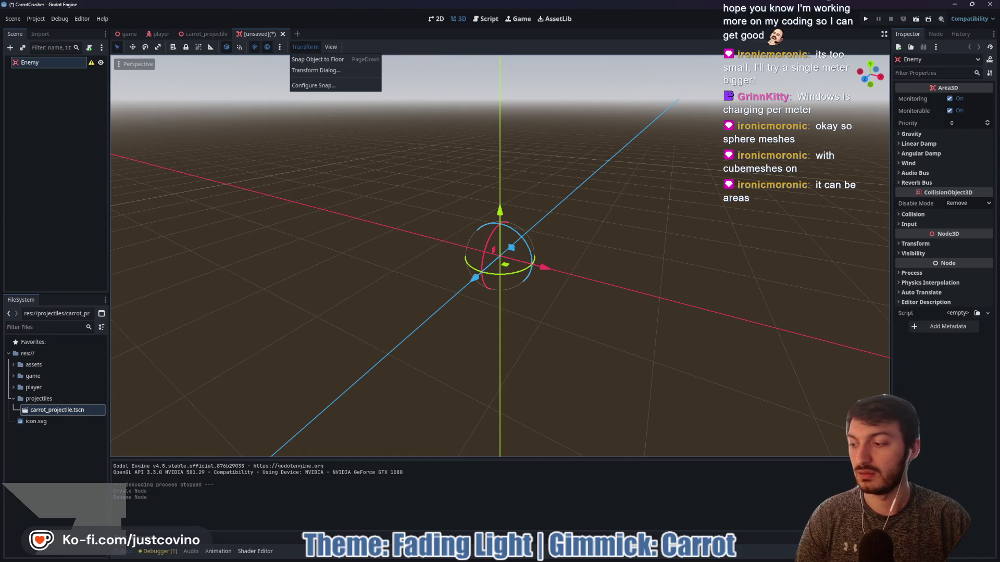
key("Escape")
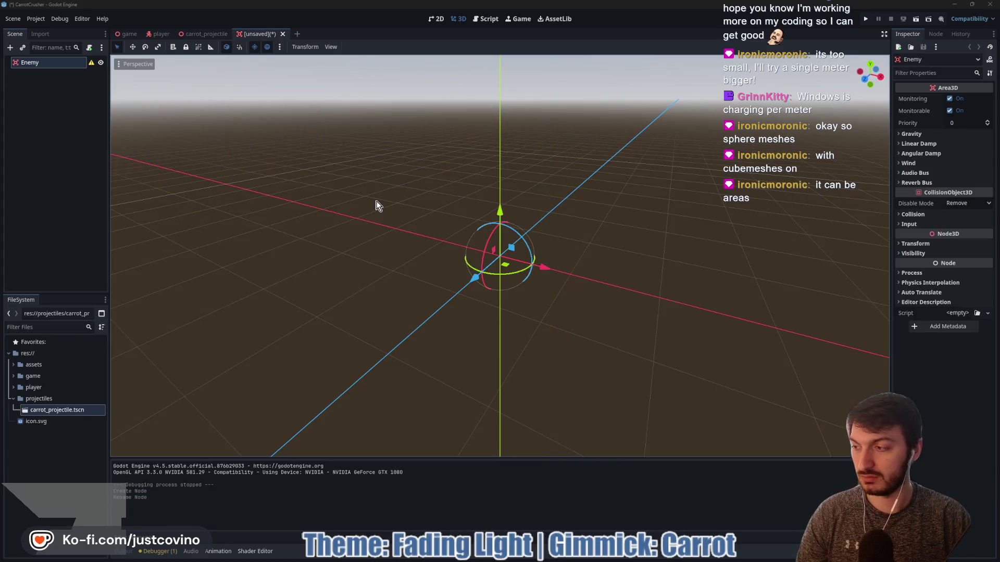
left_click(377, 205)
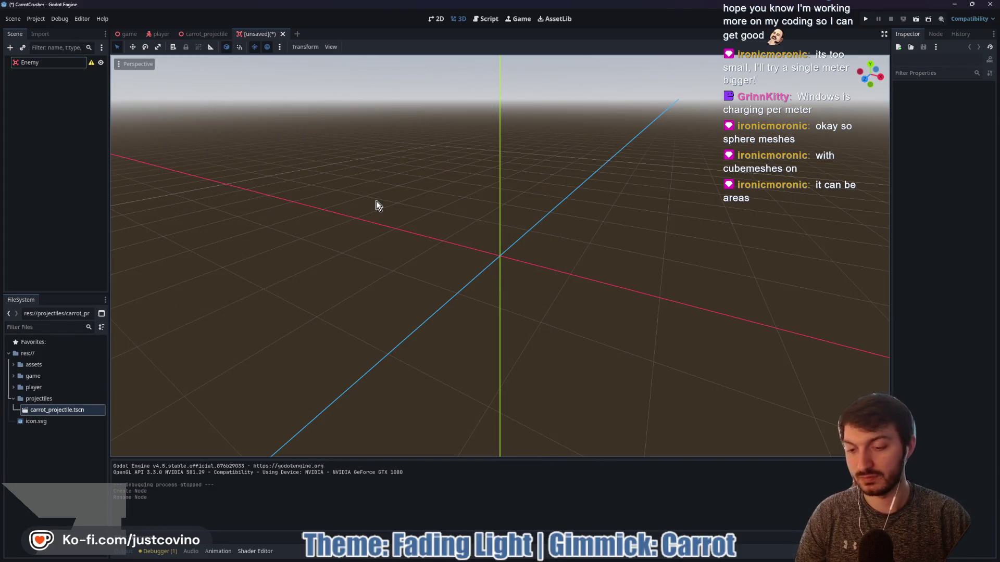
Save the scene as enemy.tscn inside a new res://enemies folder
key("ctrl+s")
left_click(322, 153)
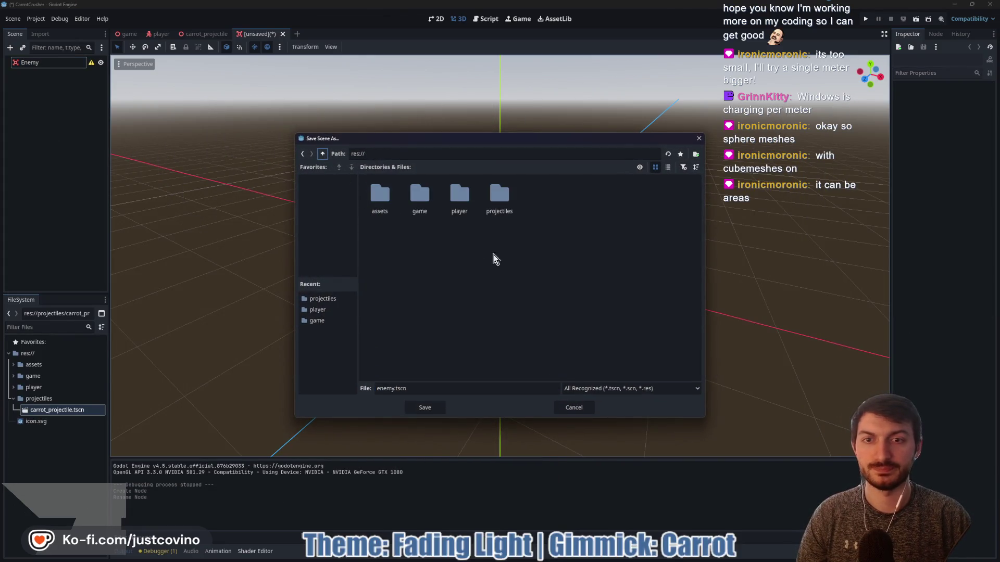
right_click(561, 203)
left_click(575, 204)
type("enemies")
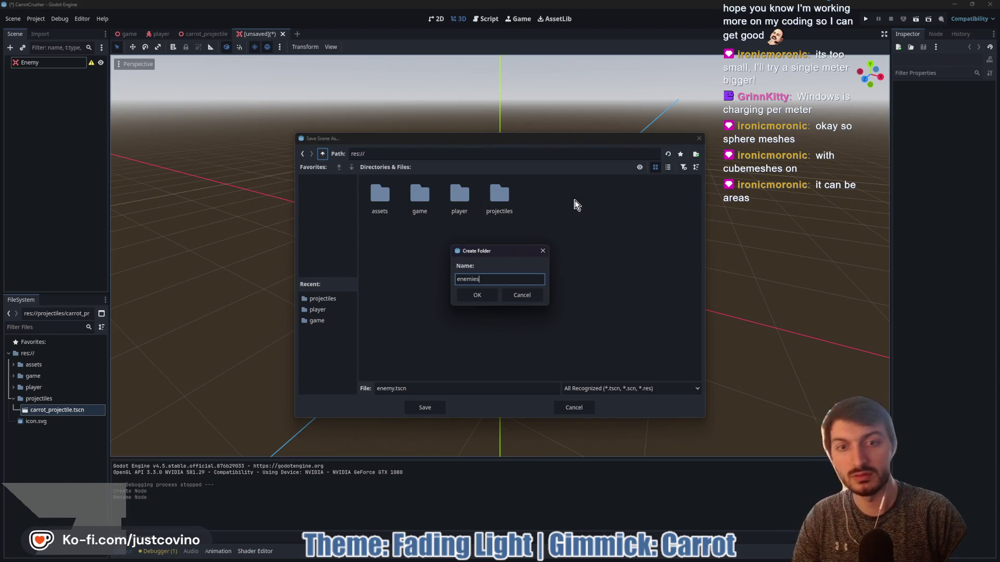
left_click(479, 298)
left_click(423, 407)
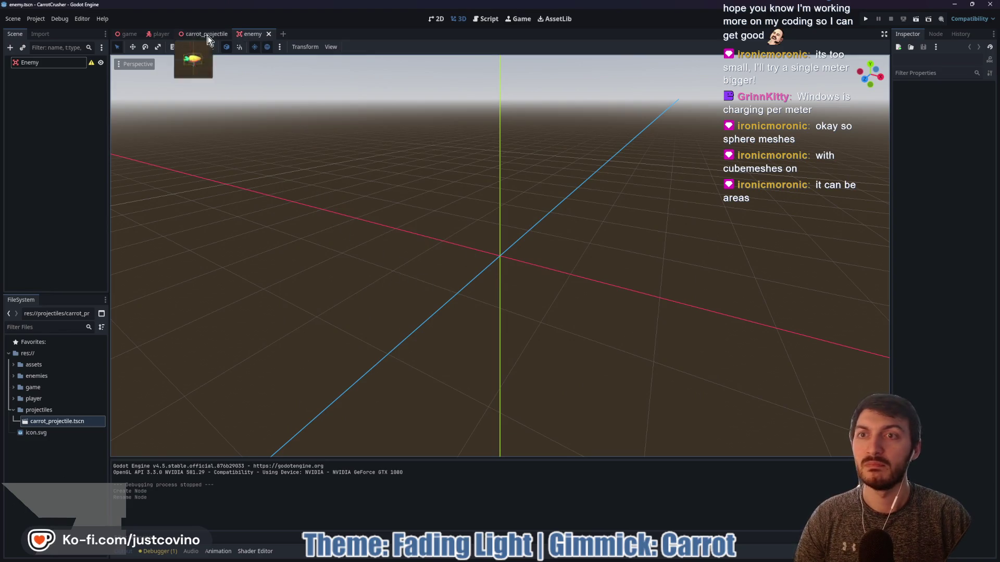
left_click(56, 61)
Add a MeshInstance3D under Enemy and give it a SphereMesh
left_click_drag(470, 181, 319, 178)
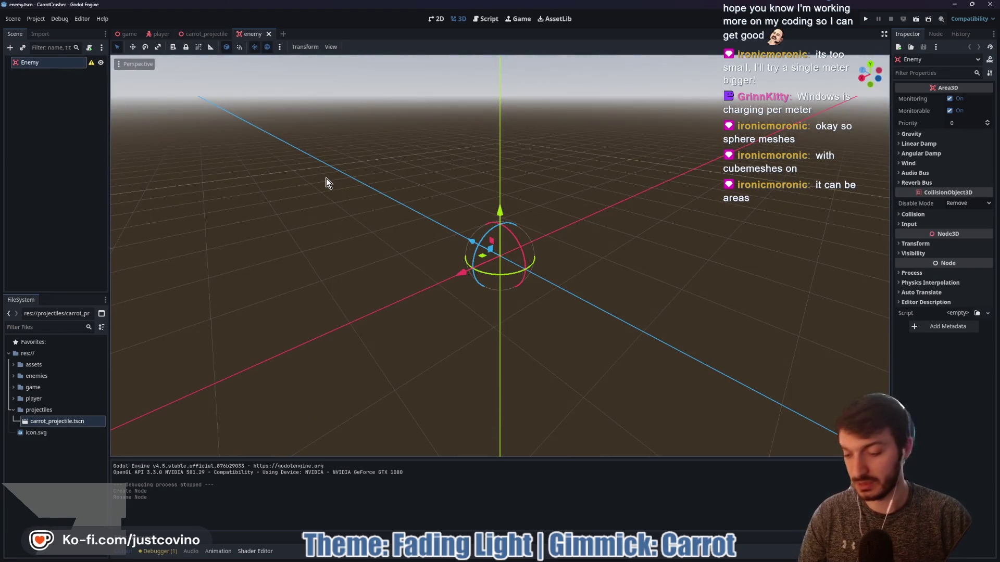
key("ctrl+a")
type("mesh")
key("Return")
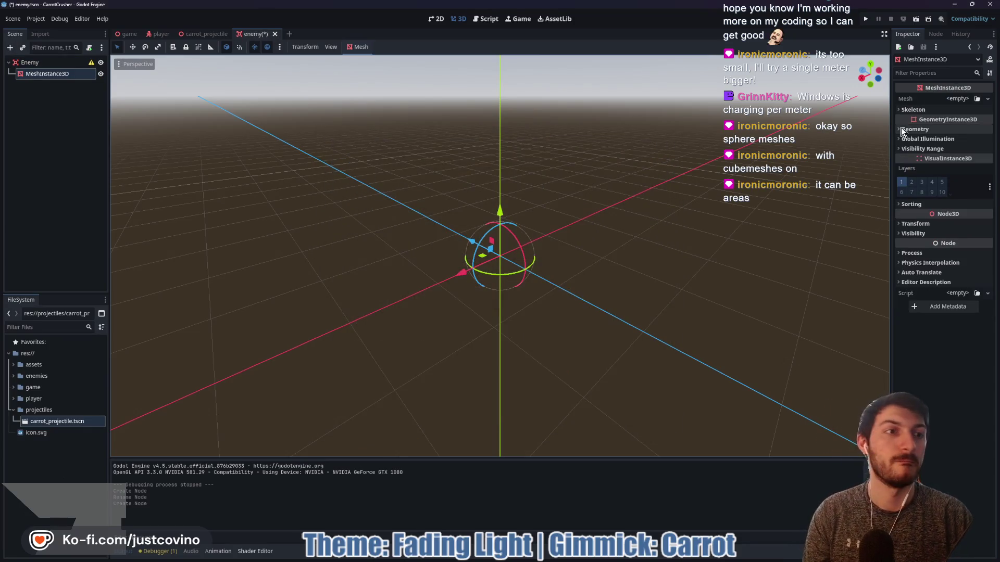
left_click(961, 99)
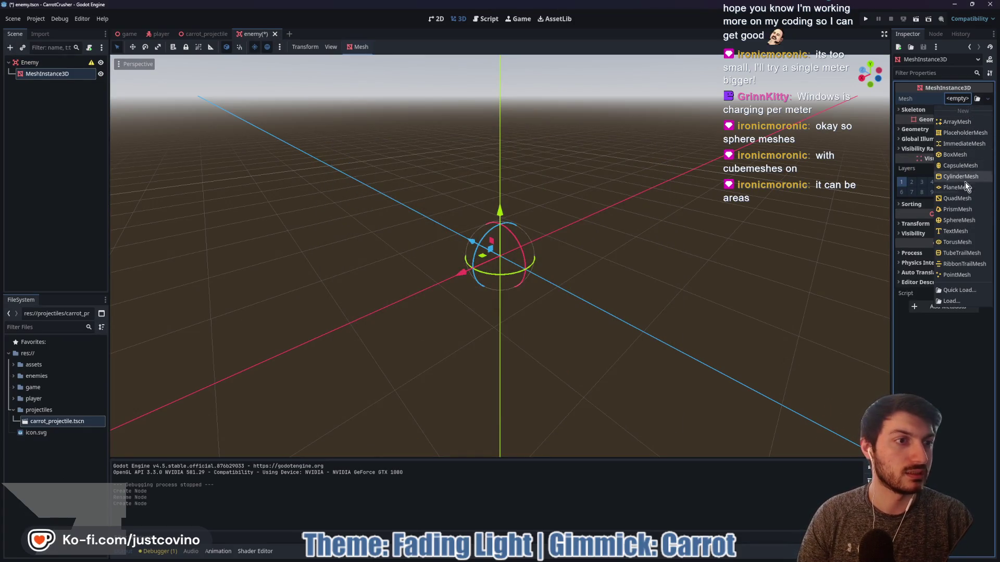
left_click(962, 221)
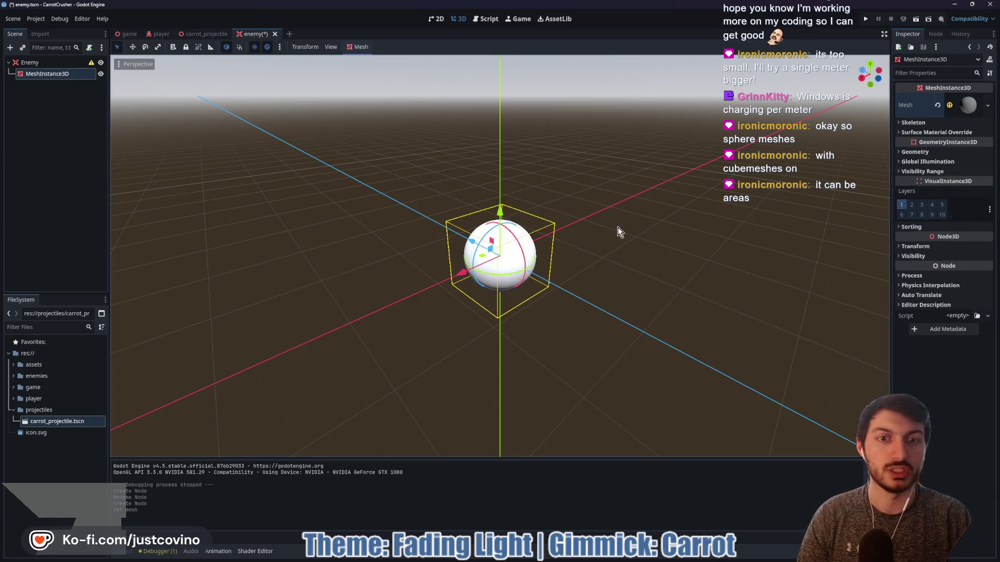
mouse_move(618, 227)
left_mouse_down()
mouse_move(568, 204)
mouse_move(571, 215)
left_mouse_up()
scroll(593, 237, "up", 4)
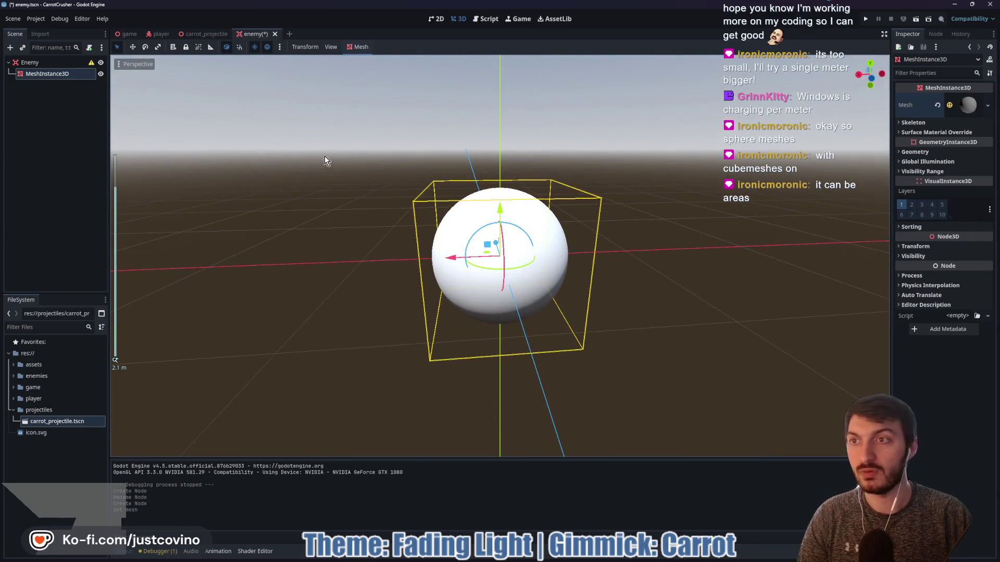
Add a child MeshInstance3D under the sphere with a BoxMesh
key("ctrl+a")
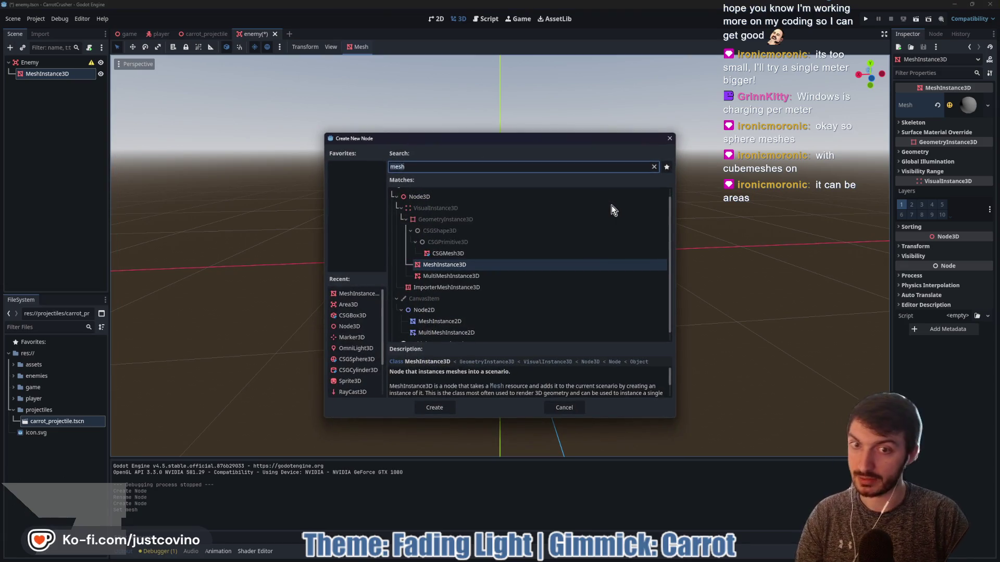
key("Return")
left_click(957, 99)
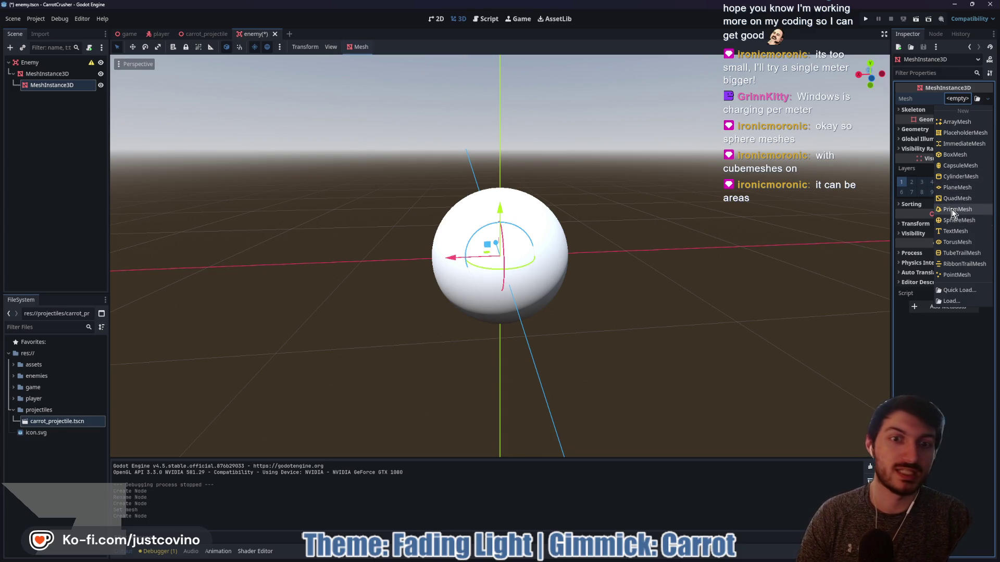
left_click(955, 155)
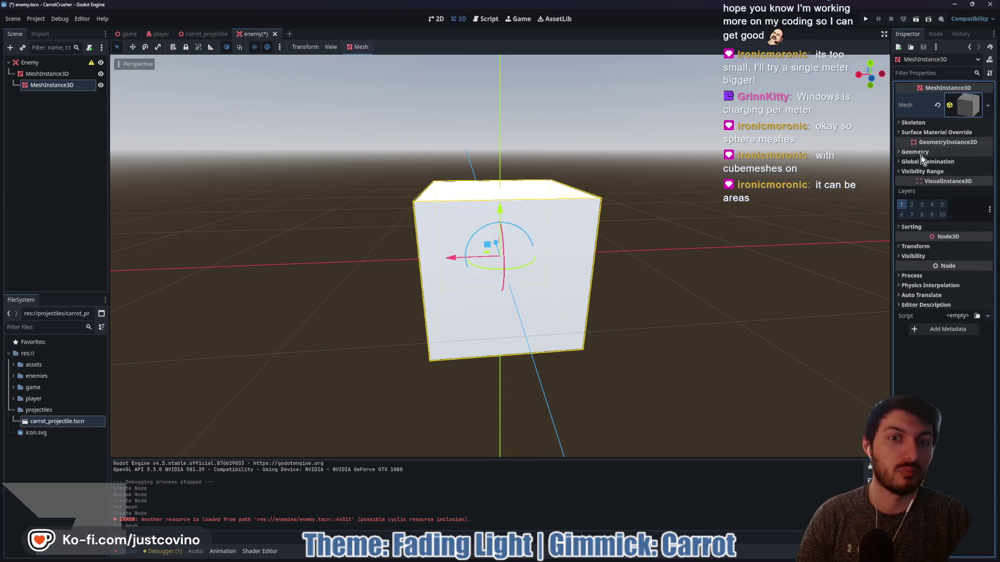
Set the box size to 0.25 × 0.25 × 0.25 and move it to the sphere's top
left_click(958, 115)
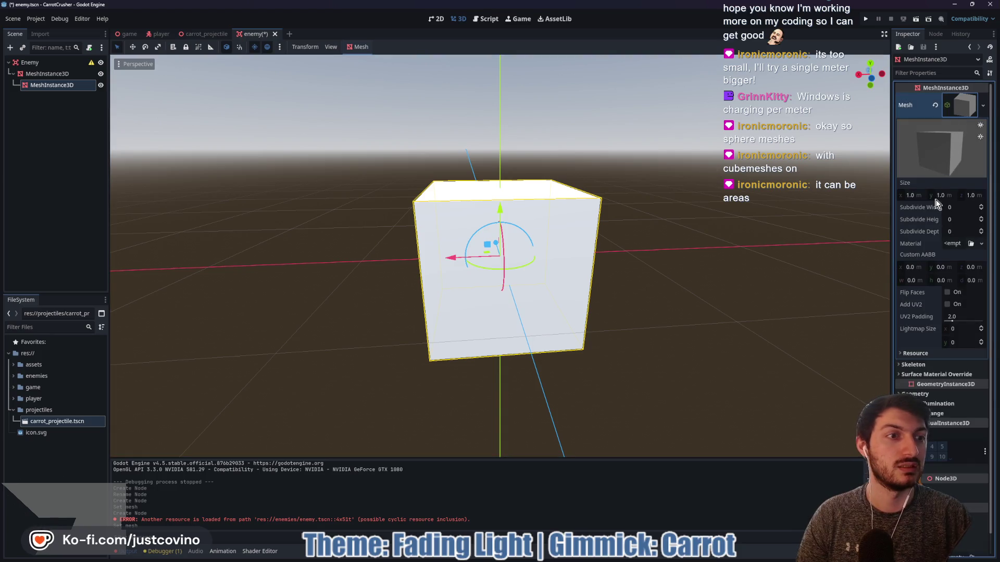
left_click(917, 195)
type("25")
key("Tab")
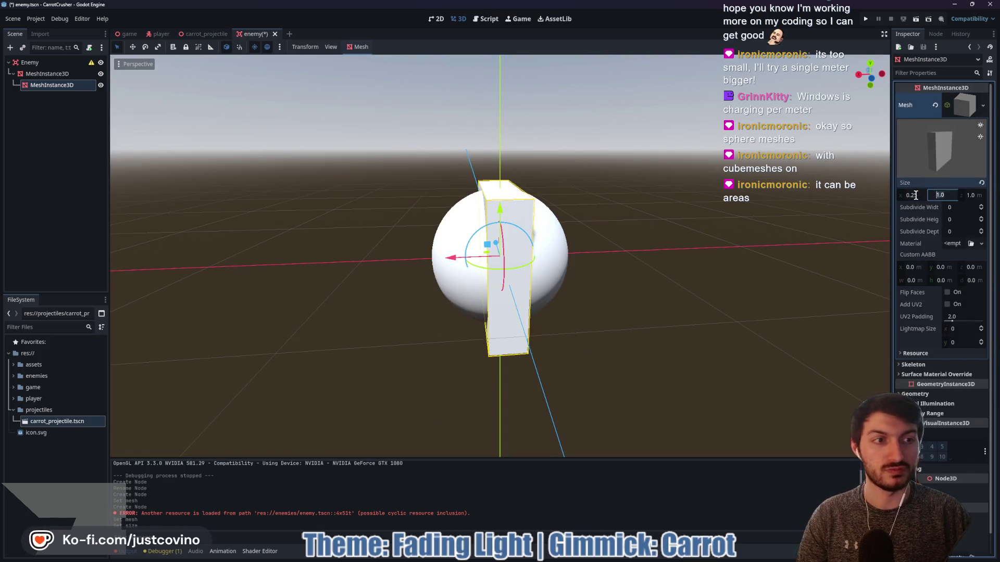
type("5")
key("Tab")
type("0.25")
key("Return")
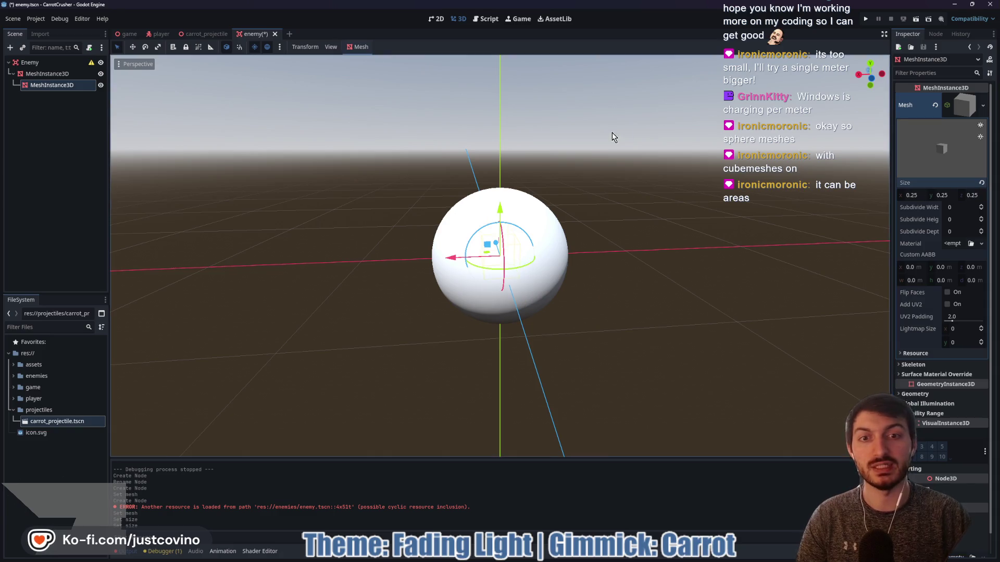
left_click_drag(499, 208, 498, 155)
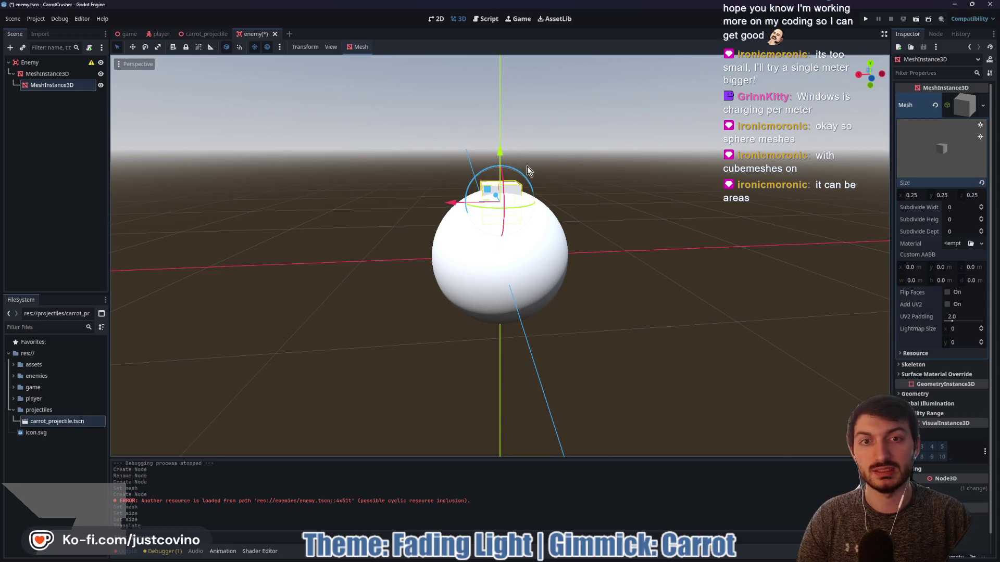
Tilt the top box spike and place a rotated copy at the sphere's bottom
left_click(532, 176)
left_click(63, 86)
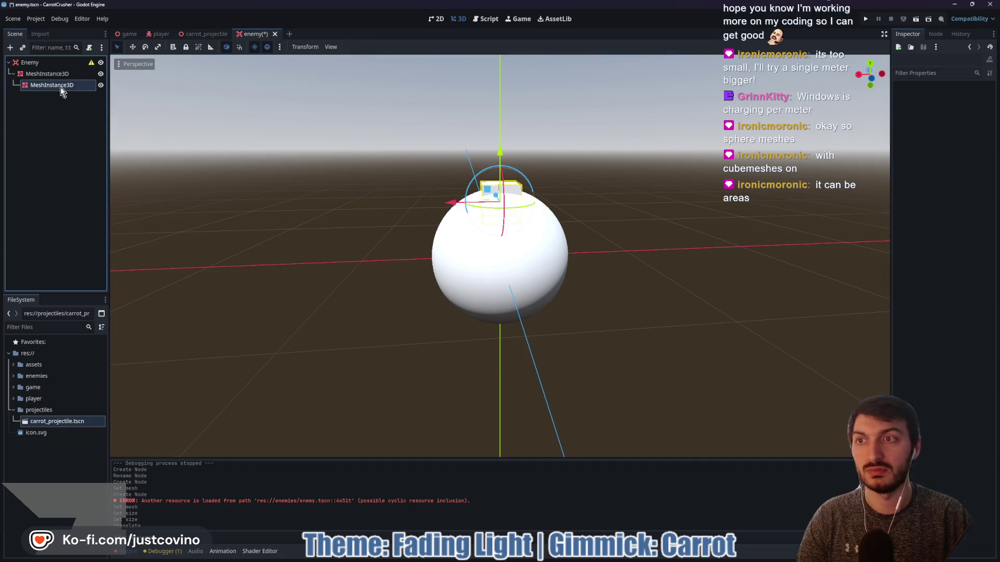
mouse_move(489, 171)
left_mouse_down()
mouse_move(439, 188)
mouse_move(514, 189)
mouse_move(495, 218)
mouse_move(521, 196)
left_mouse_up()
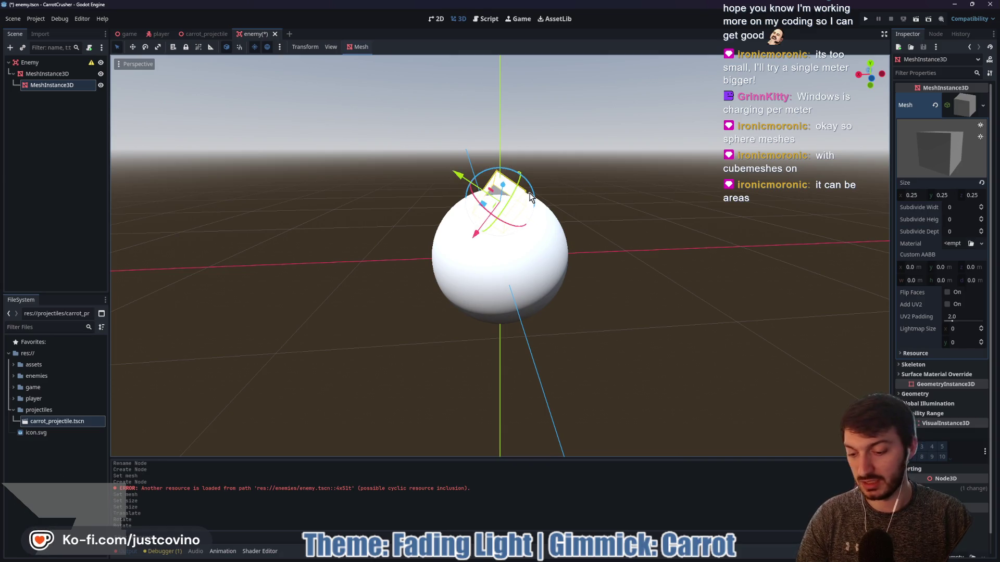
key("ctrl+d")
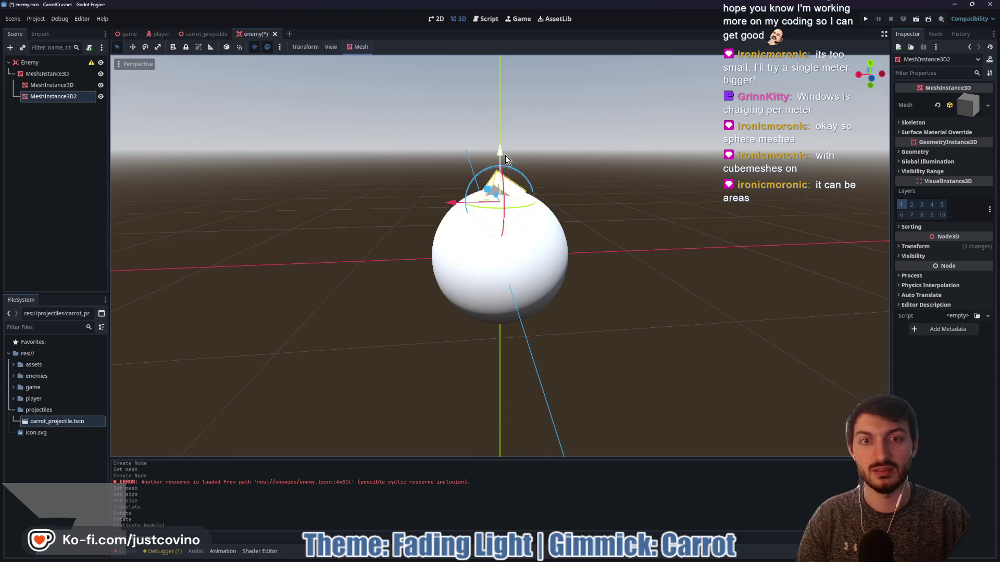
mouse_move(506, 166)
left_mouse_down()
mouse_move(508, 278)
mouse_move(407, 301)
mouse_move(449, 303)
left_mouse_up()
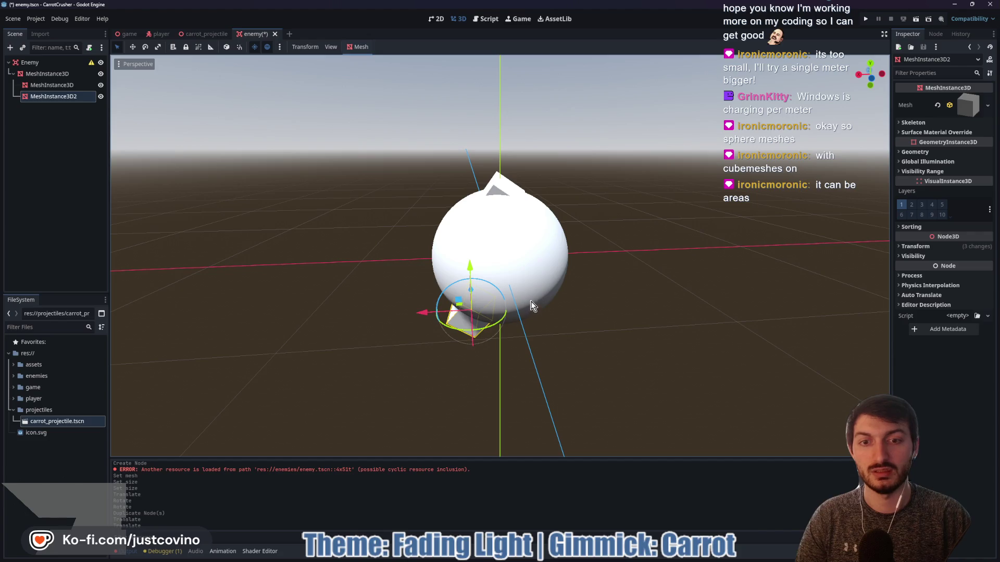
mouse_move(531, 304)
left_mouse_down()
mouse_move(632, 272)
mouse_move(611, 283)
left_mouse_up()
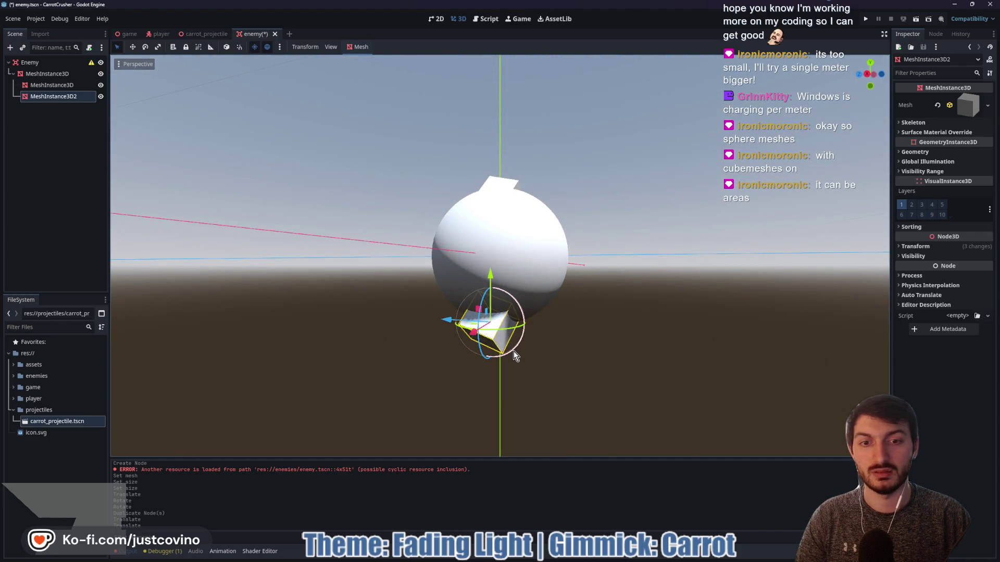
left_click_drag(514, 351, 502, 352)
left_click_drag(494, 285, 493, 297)
Duplicate the spike, place the copy beside the sphere and rotate it to a new angle
key("ctrl+d")
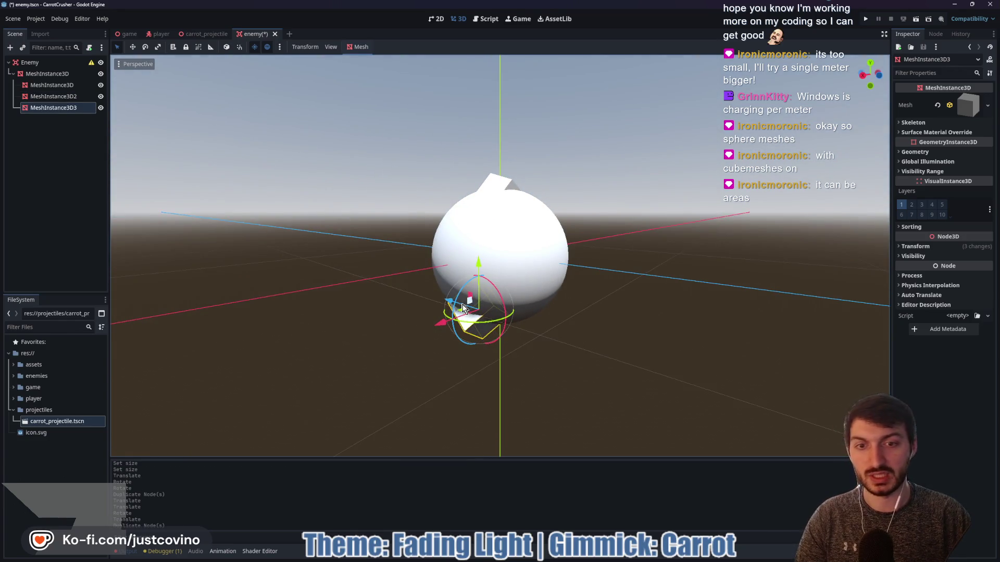
mouse_move(476, 268)
left_mouse_down()
mouse_move(463, 245)
mouse_move(417, 242)
mouse_move(444, 217)
left_mouse_up()
left_click_drag(436, 257, 455, 282)
mouse_move(479, 213)
left_mouse_down()
mouse_move(474, 223)
mouse_move(489, 229)
mouse_move(430, 239)
mouse_move(446, 223)
left_mouse_up()
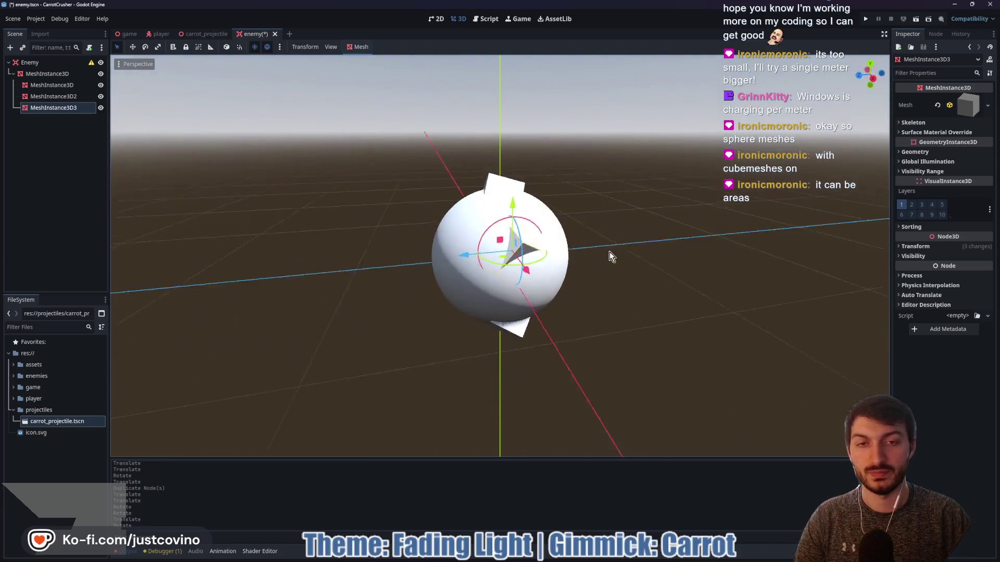
left_click_drag(610, 255, 499, 245)
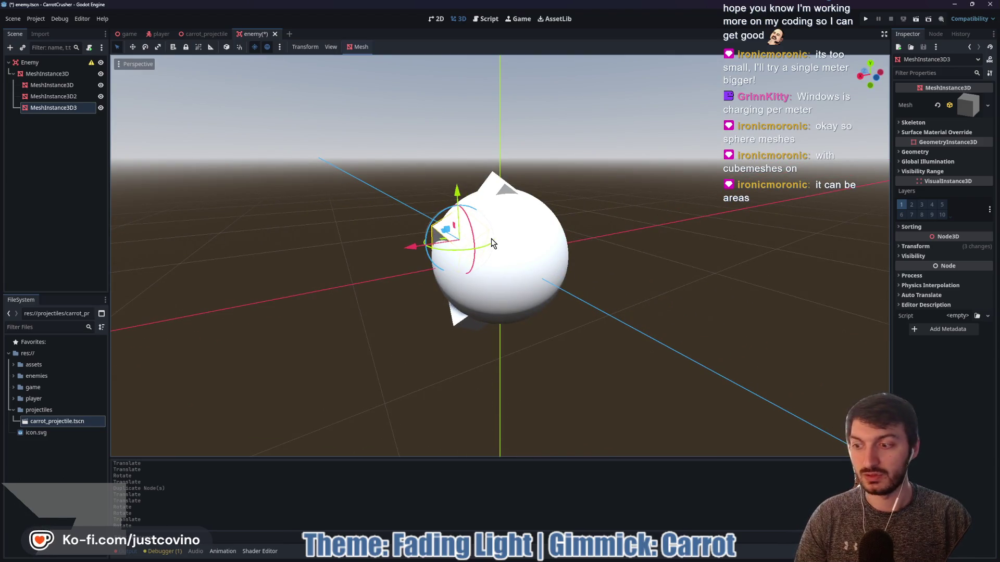
Duplicate the spike again and slide the copy past the sphere to the right
key("ctrl+d")
mouse_move(444, 232)
left_mouse_down()
mouse_move(505, 259)
mouse_move(651, 224)
left_mouse_up()
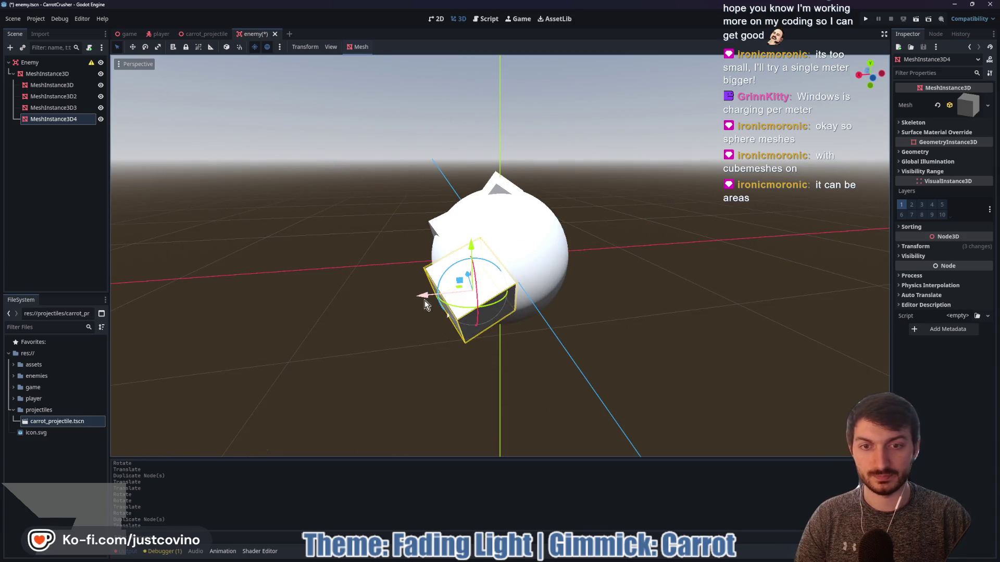
mouse_move(425, 304)
left_mouse_down()
mouse_move(568, 263)
mouse_move(515, 261)
mouse_move(517, 237)
mouse_move(526, 265)
left_mouse_up()
scroll(526, 266, "up", 3)
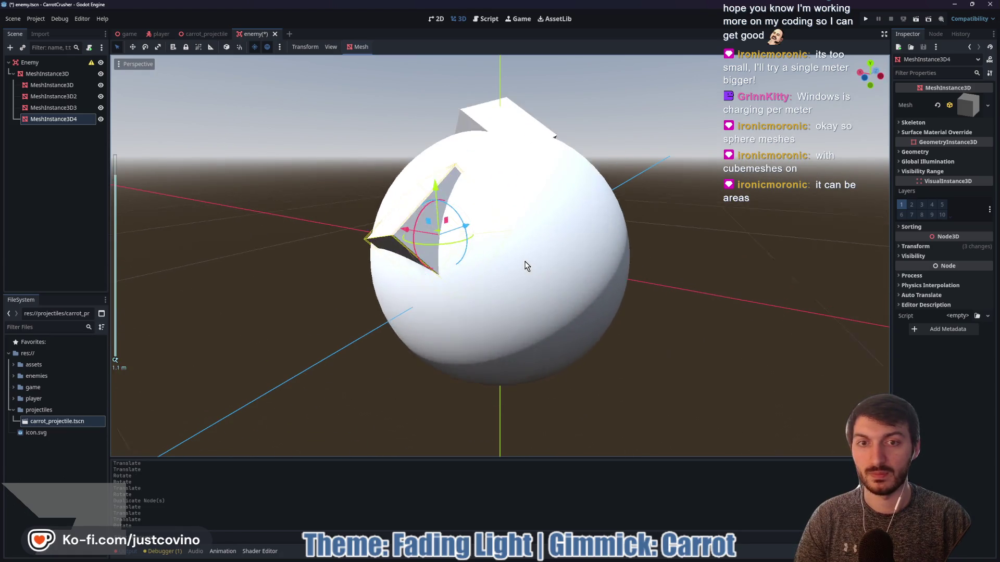
scroll(526, 265, "up", 1)
scroll(525, 265, "down", 4)
Add another spike copy, moved along X and placed on the sphere's right side
key("ctrl+d")
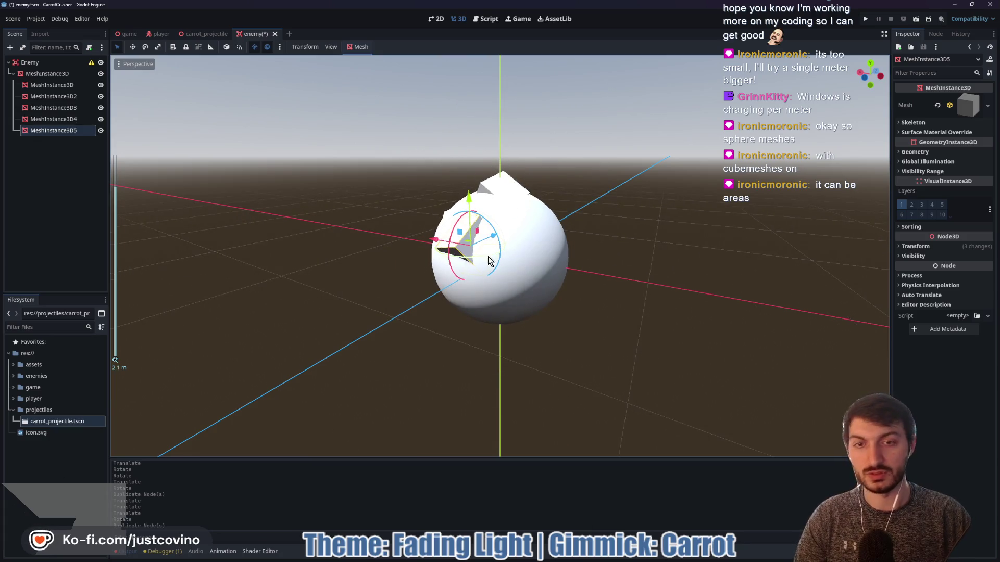
key("g")
key("x")
left_click(654, 260)
left_click_drag(654, 261, 502, 274)
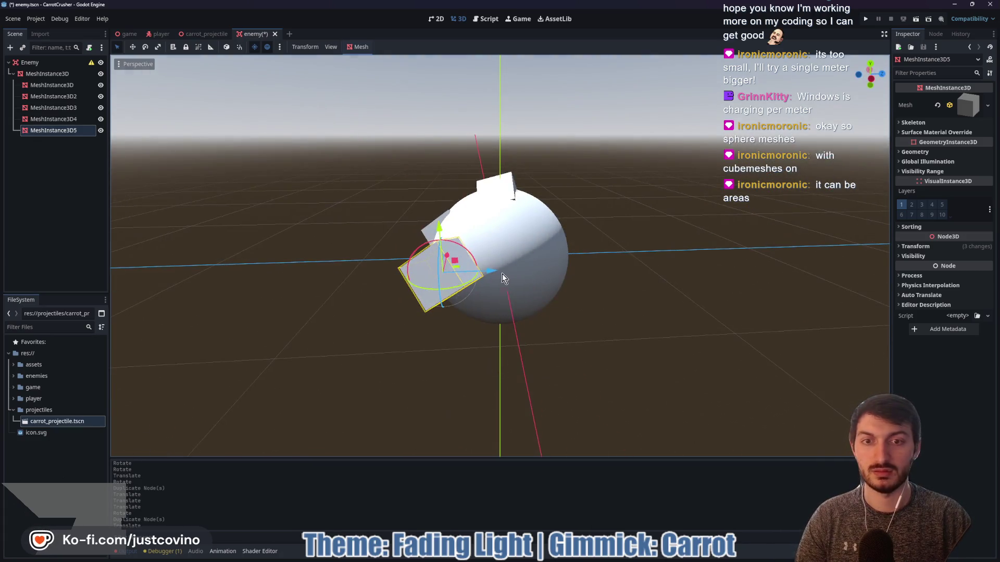
key("g")
left_click(582, 295)
left_click_drag(581, 296, 610, 270)
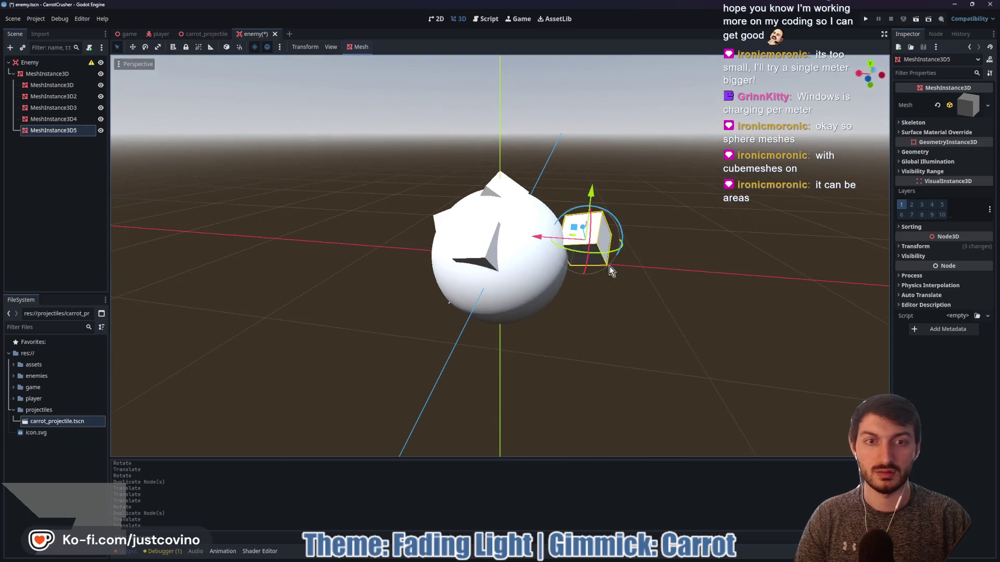
key("g")
left_click(530, 242)
mouse_move(595, 228)
left_mouse_down()
mouse_move(586, 244)
mouse_move(509, 276)
mouse_move(517, 264)
mouse_move(680, 287)
mouse_move(521, 300)
left_mouse_up()
key("g")
key("Escape")
Make one more spike copy, then select the sphere to edit its mesh settings
key("ctrl+d")
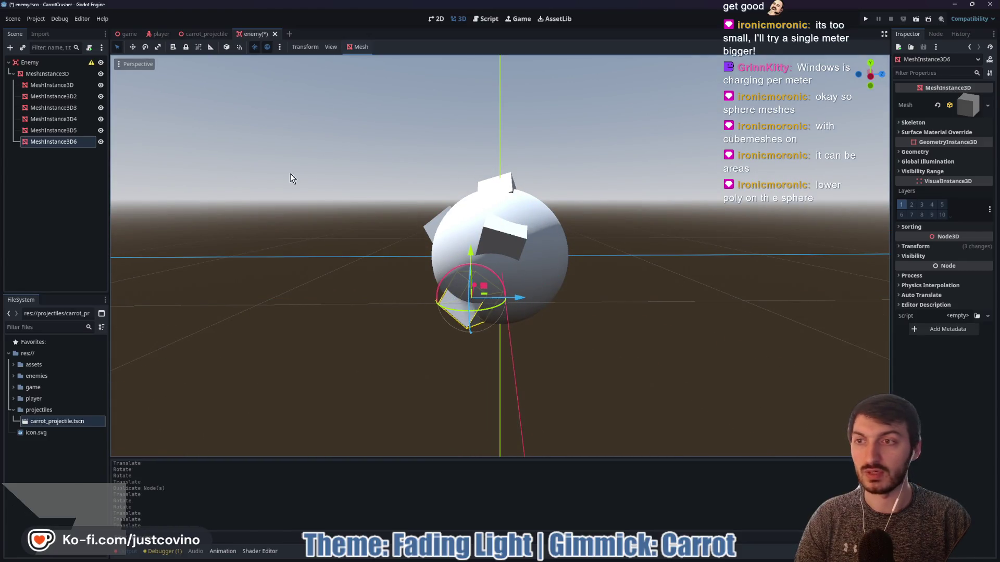
left_click(57, 74)
left_click(974, 104)
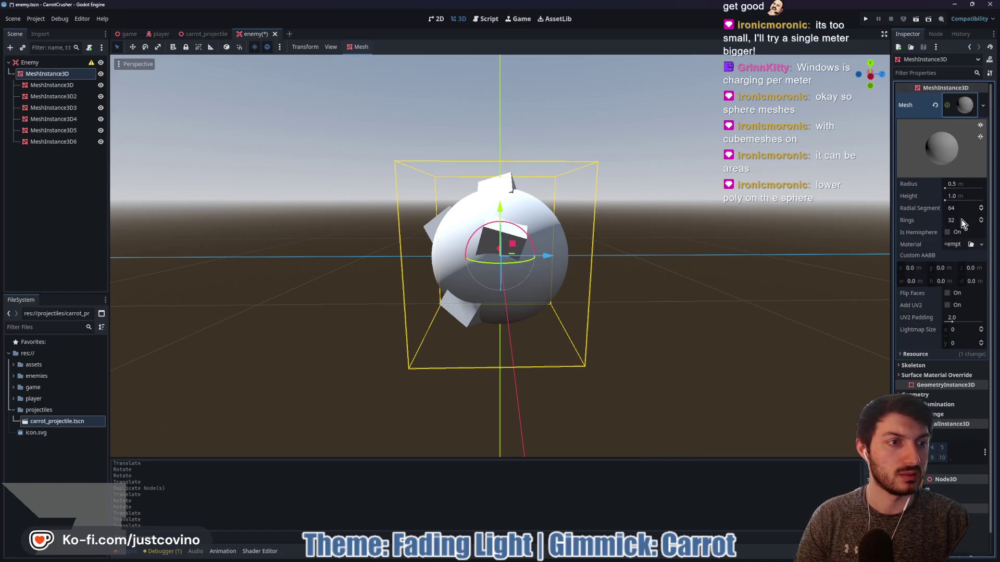
Reduce the sphere's radial segments from 32 to 16 to 8 and its rings to 4
left_click(961, 220)
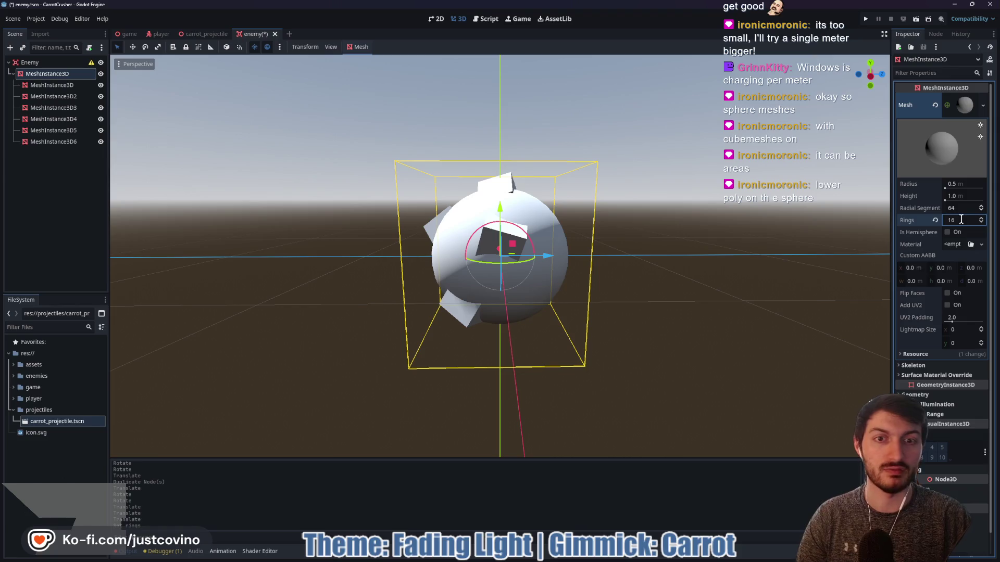
type("32")
key("Return")
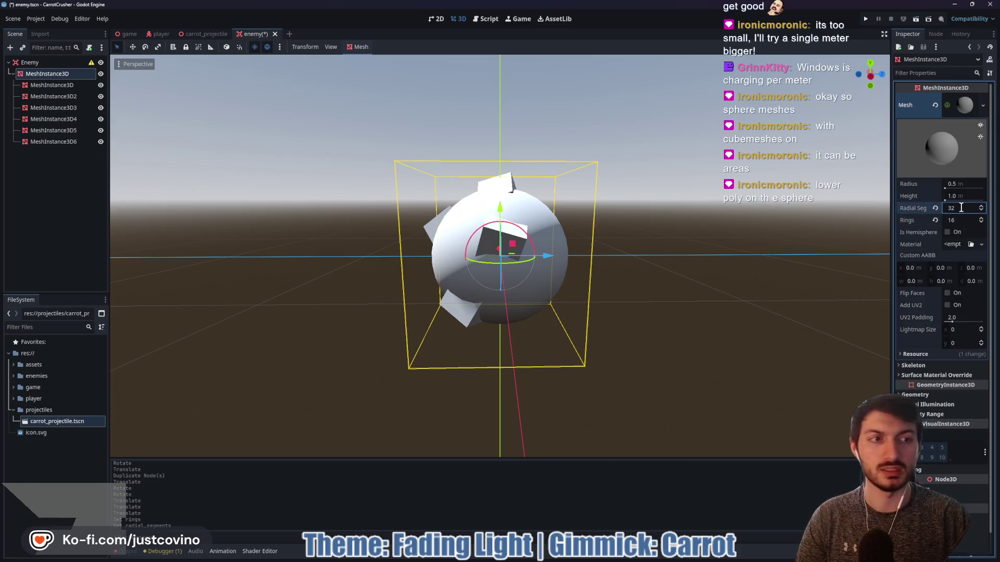
mouse_move(880, 261)
left_mouse_down()
mouse_move(760, 279)
mouse_move(852, 270)
left_mouse_up()
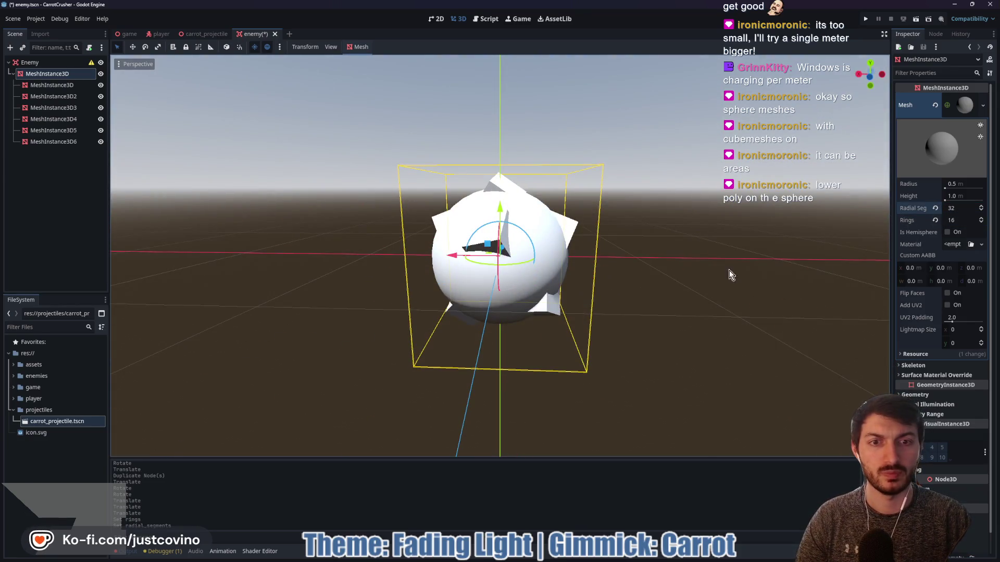
scroll(729, 270, "up", 5)
scroll(739, 264, "down", 3)
left_click(967, 209)
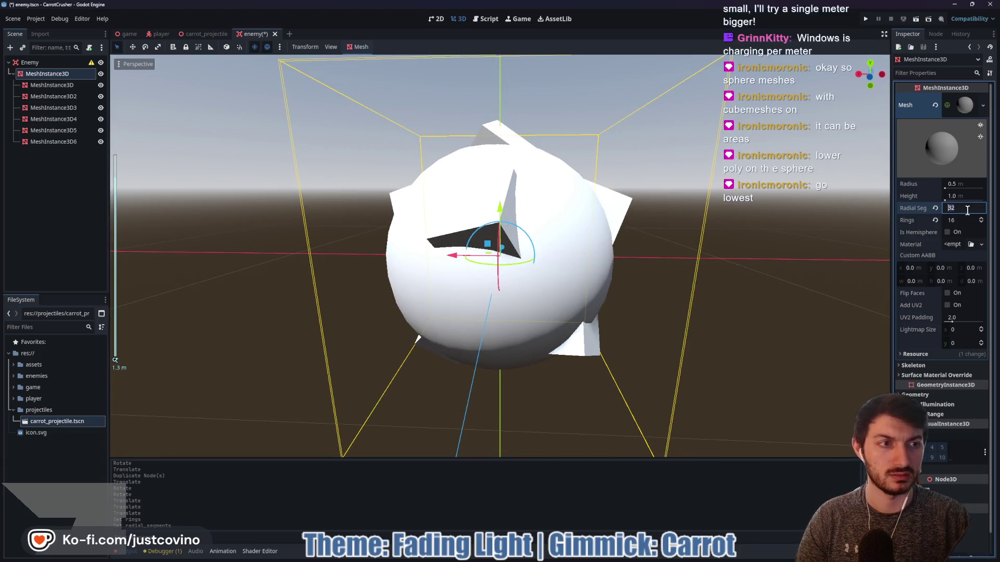
type("16")
key("Return")
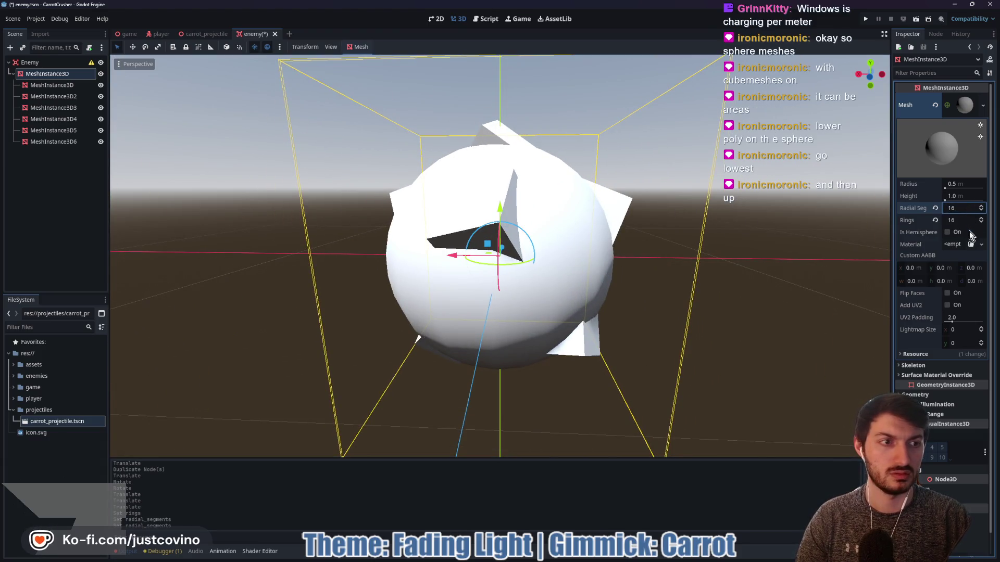
key("Return")
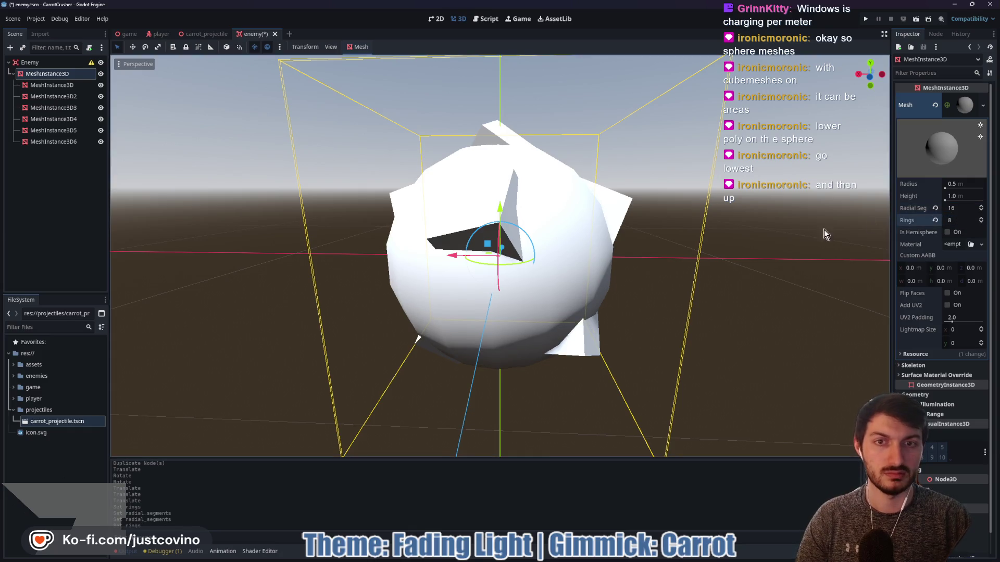
left_click_drag(823, 229, 692, 241)
left_click(960, 207)
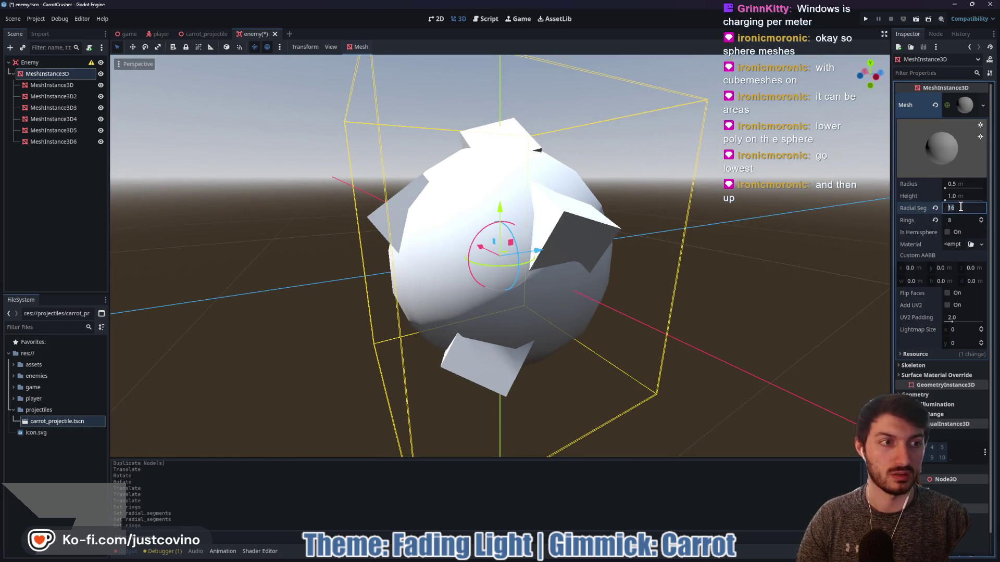
left_click(963, 219)
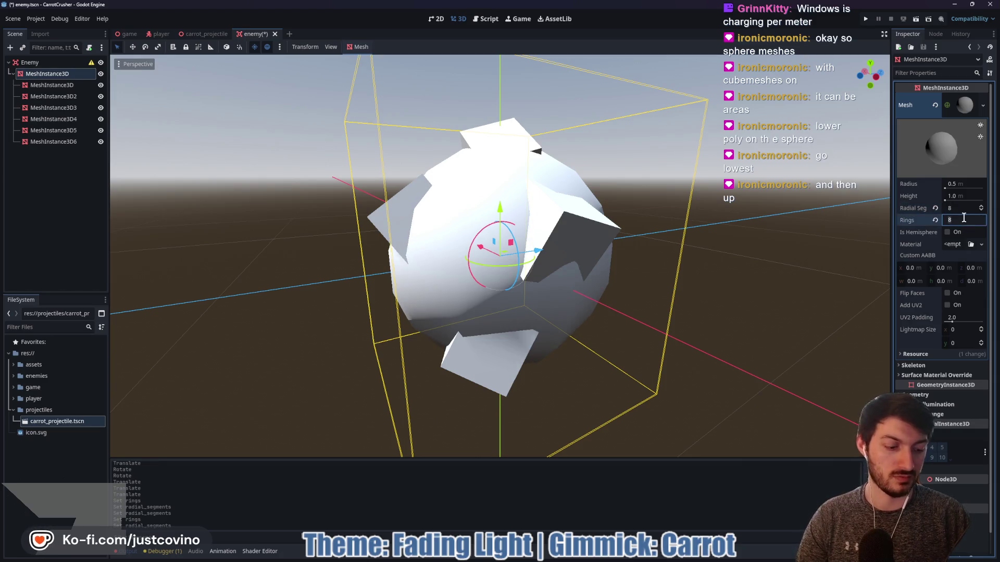
type("4")
key("Return")
mouse_move(724, 274)
left_mouse_down()
mouse_move(804, 254)
mouse_move(822, 224)
mouse_move(677, 243)
mouse_move(670, 264)
left_mouse_up()
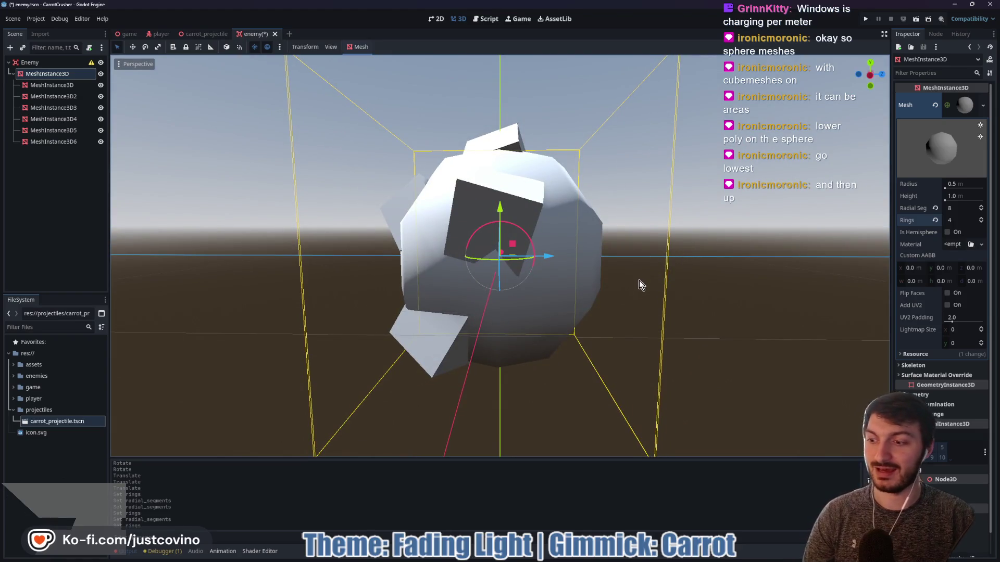
mouse_move(889, 227)
left_mouse_down()
mouse_move(743, 256)
mouse_move(865, 239)
mouse_move(778, 251)
mouse_move(770, 274)
left_mouse_up()
Try lower counts, then finalize the sphere at 6 radial segments and 4 rings
left_click(963, 209)
type("4")
key("Return")
left_click(963, 220)
type("1")
key("Return")
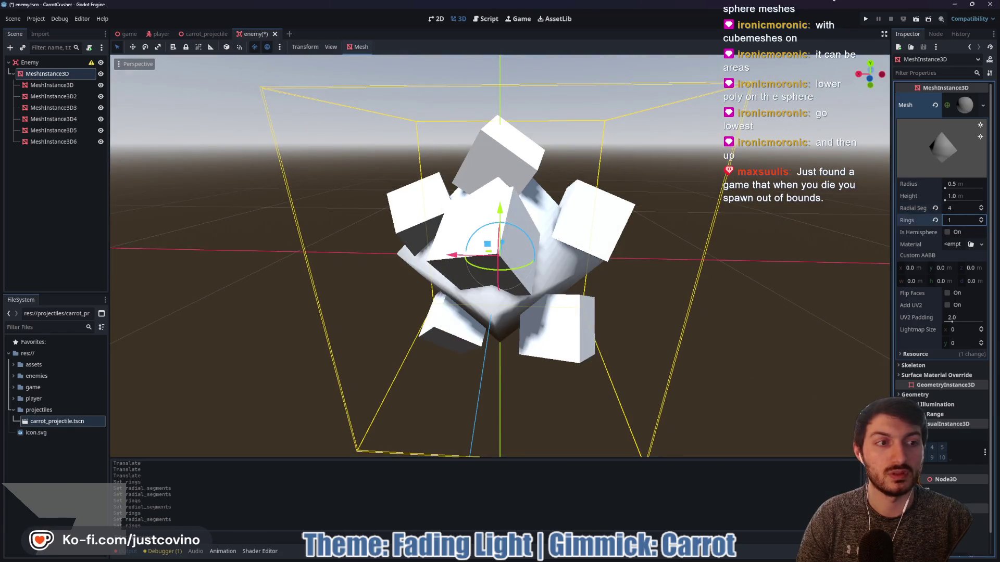
left_click(983, 219)
left_click(984, 218)
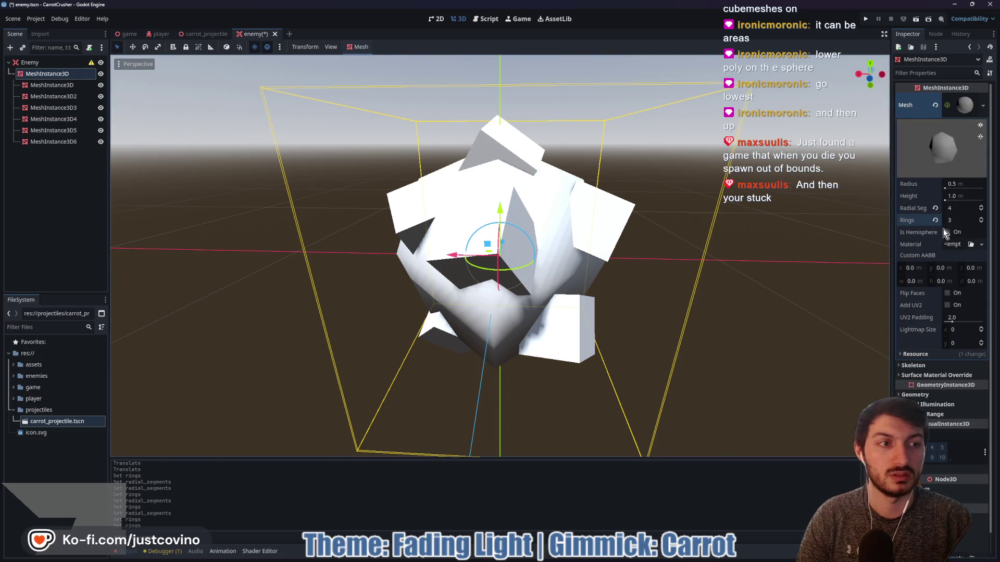
left_click(984, 219)
mouse_move(749, 264)
left_mouse_down()
mouse_move(698, 245)
mouse_move(631, 264)
mouse_move(656, 255)
left_mouse_up()
left_click(981, 207)
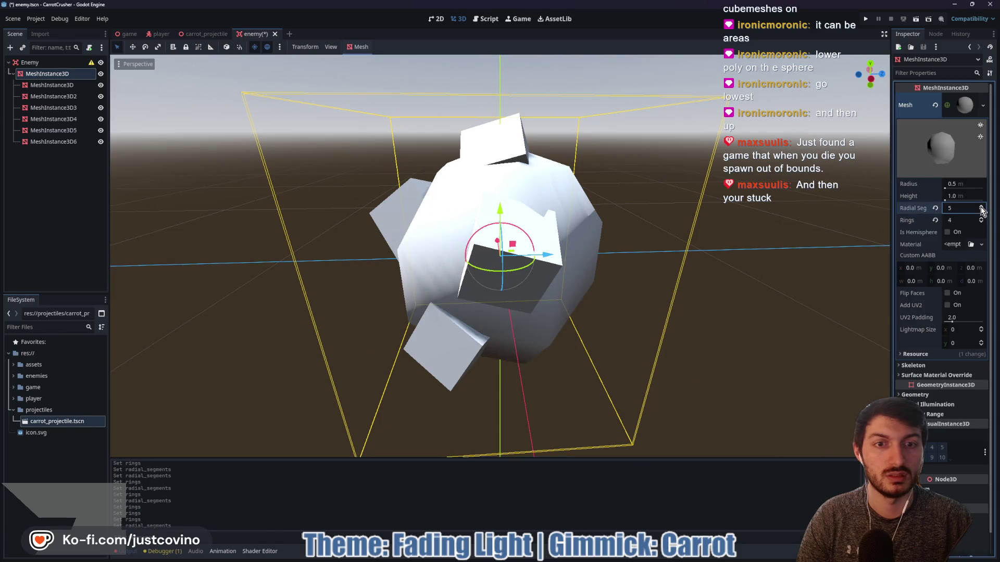
left_click(981, 209)
mouse_move(652, 290)
left_mouse_down()
mouse_move(790, 248)
mouse_move(118, 263)
mouse_move(880, 284)
mouse_move(708, 260)
left_mouse_up()
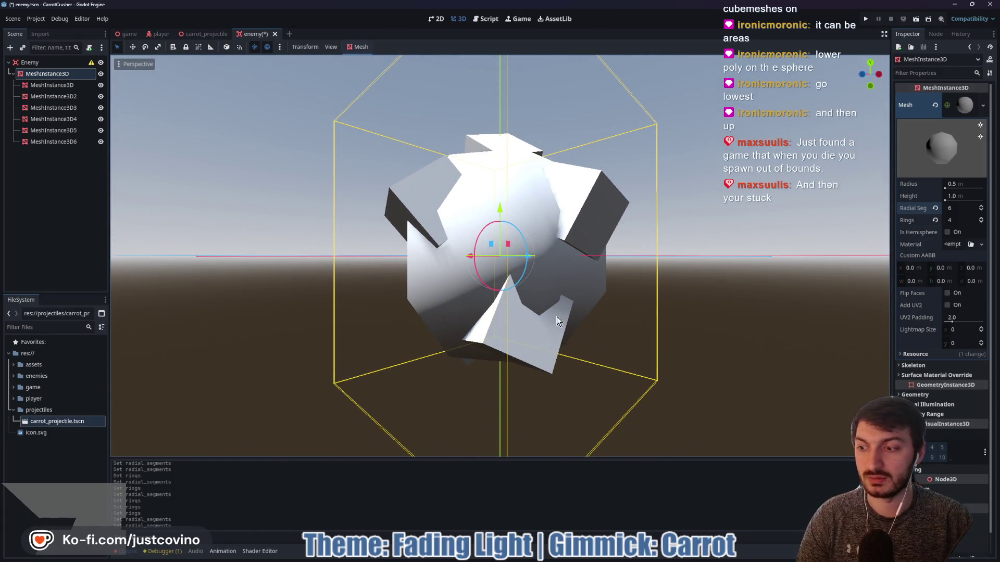
Raise and reposition the lower box spike on the sphere
left_click(520, 344)
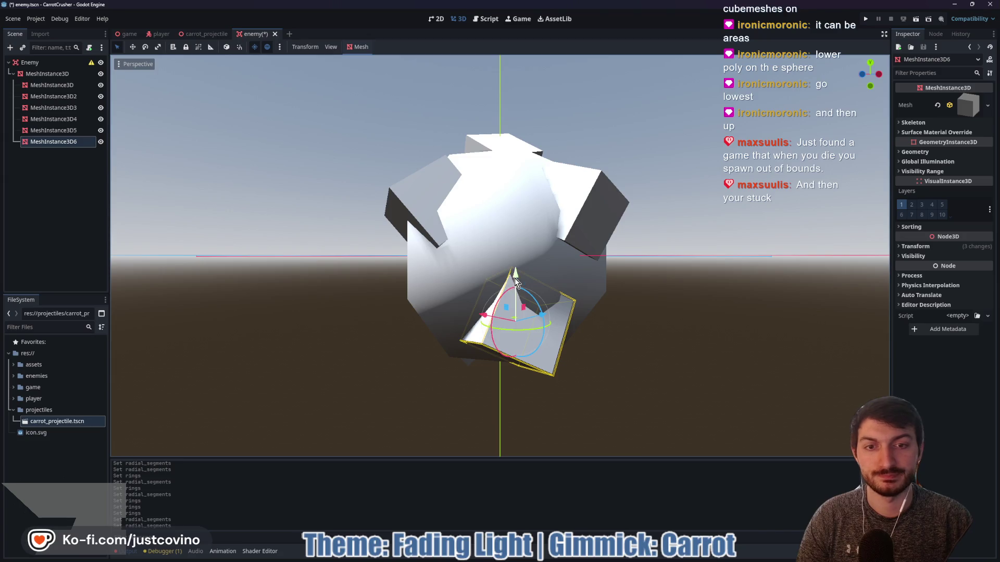
left_click_drag(514, 278, 516, 251)
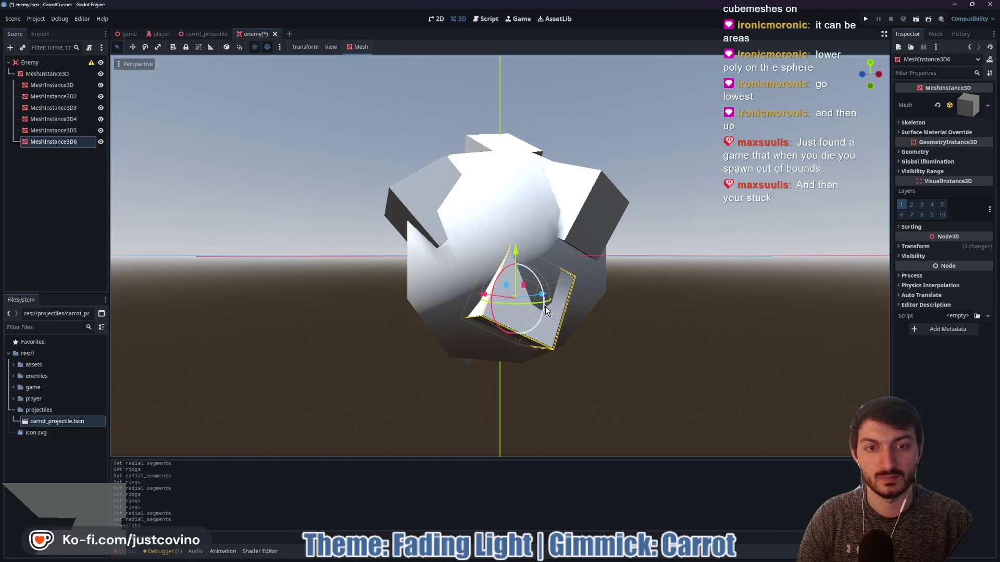
mouse_move(545, 306)
left_mouse_down()
mouse_move(649, 342)
mouse_move(517, 343)
mouse_move(584, 367)
mouse_move(751, 350)
left_mouse_up()
mouse_move(639, 318)
left_mouse_down()
mouse_move(665, 316)
mouse_move(597, 280)
mouse_move(460, 326)
mouse_move(500, 300)
mouse_move(628, 313)
left_mouse_up()
Duplicate the spike twice and move and rotate a copy onto the sphere's upper right
key("ctrl+d")
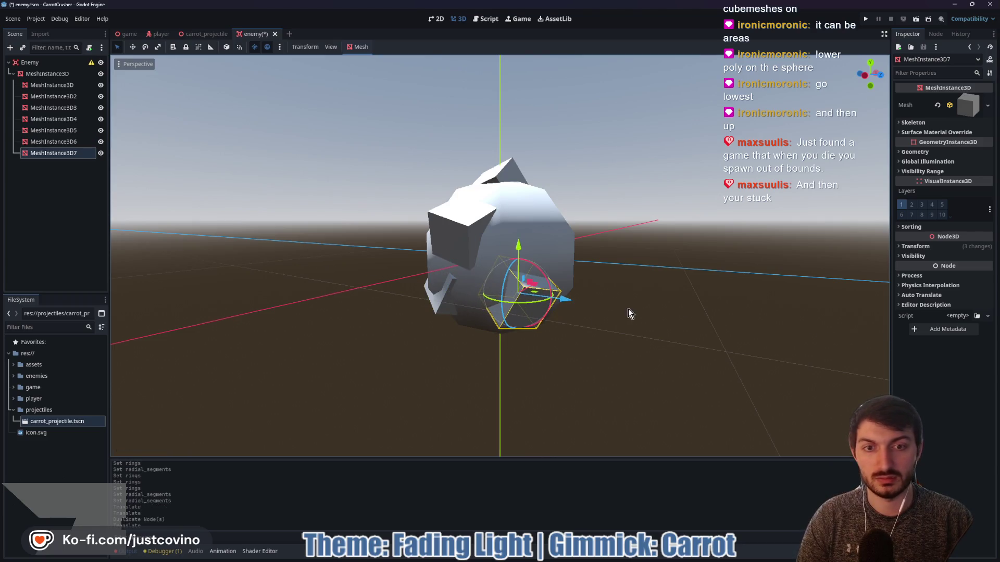
key("ctrl+d")
mouse_move(518, 248)
left_mouse_down()
mouse_move(533, 195)
mouse_move(661, 263)
mouse_move(468, 250)
mouse_move(497, 257)
mouse_move(503, 268)
mouse_move(471, 268)
mouse_move(481, 275)
mouse_move(536, 266)
mouse_move(565, 280)
mouse_move(495, 274)
left_mouse_up()
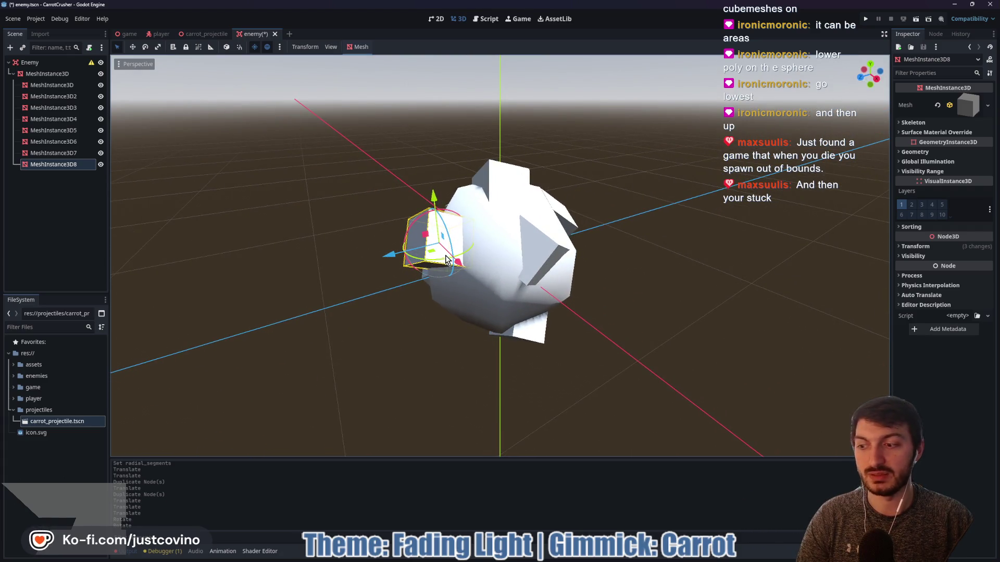
scroll(472, 247, "up", 3)
mouse_move(341, 253)
left_mouse_down()
mouse_move(474, 246)
mouse_move(473, 254)
mouse_move(627, 274)
mouse_move(565, 273)
left_mouse_up()
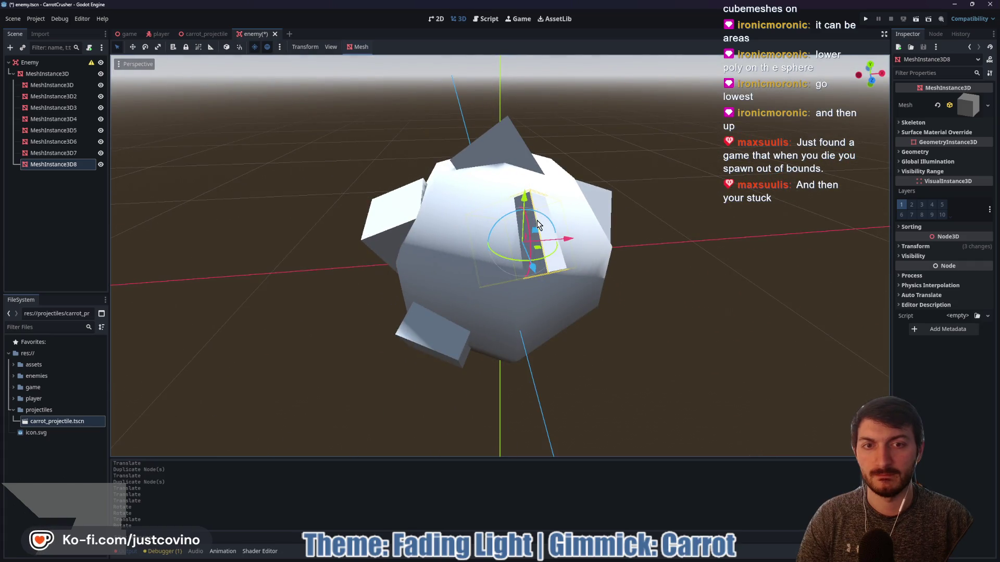
mouse_move(538, 225)
left_mouse_down()
mouse_move(655, 235)
mouse_move(593, 232)
left_mouse_up()
mouse_move(498, 261)
left_mouse_down()
mouse_move(480, 280)
mouse_move(484, 255)
mouse_move(514, 273)
mouse_move(517, 261)
mouse_move(663, 264)
mouse_move(637, 233)
mouse_move(670, 248)
mouse_move(615, 246)
left_mouse_up()
scroll(637, 233, "down", 1)
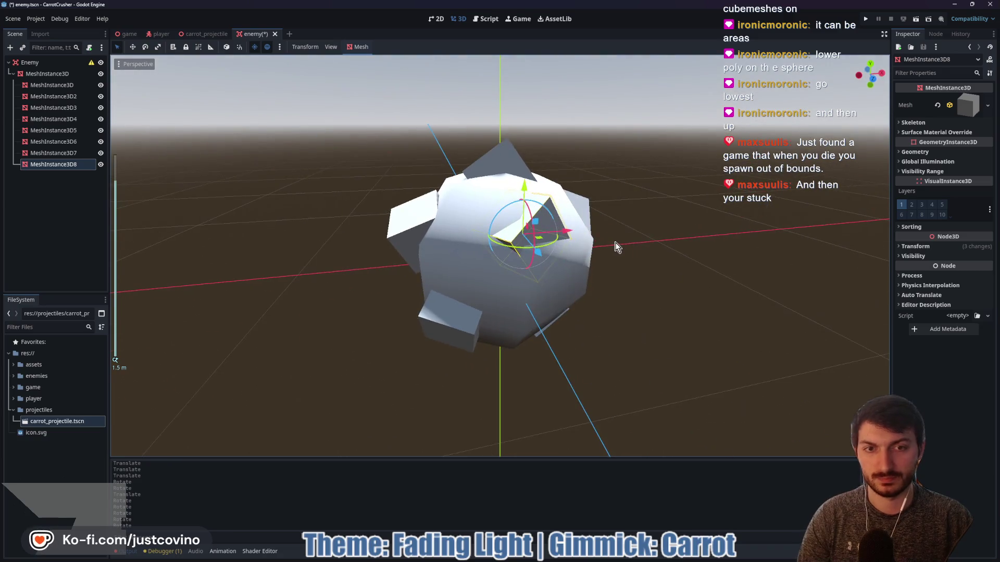
Add two more spike copies, one down the far side and one tilted into the lower middle
key("ctrl+d")
mouse_move(524, 194)
left_mouse_down()
mouse_move(527, 250)
mouse_move(603, 255)
mouse_move(497, 289)
mouse_move(478, 276)
mouse_move(475, 291)
mouse_move(404, 291)
mouse_move(614, 308)
mouse_move(684, 289)
mouse_move(693, 246)
left_mouse_up()
left_click_drag(592, 305, 636, 289)
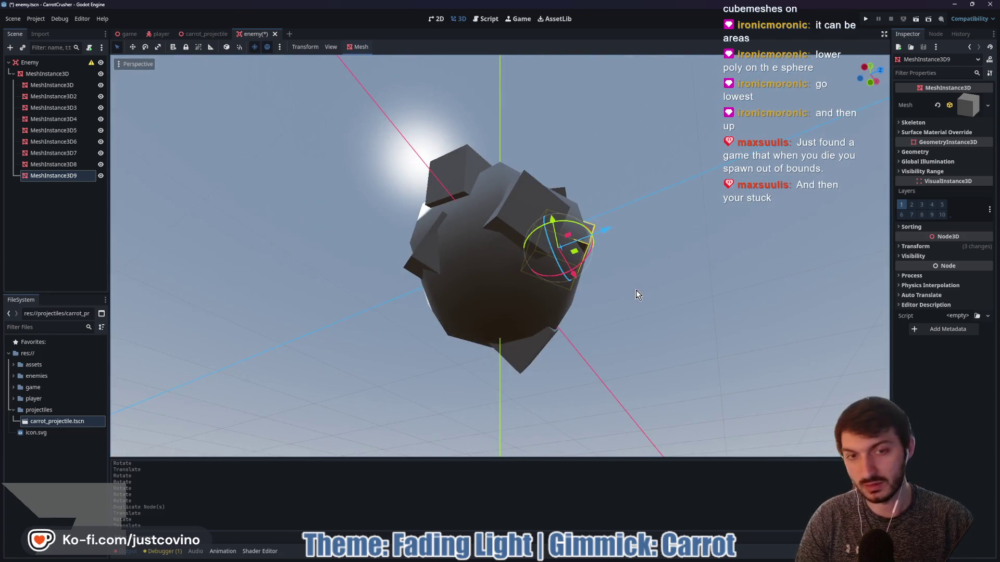
key("ctrl+d")
mouse_move(553, 223)
left_mouse_down()
mouse_move(545, 255)
mouse_move(624, 275)
mouse_move(546, 333)
mouse_move(548, 323)
mouse_move(394, 339)
mouse_move(340, 333)
left_mouse_up()
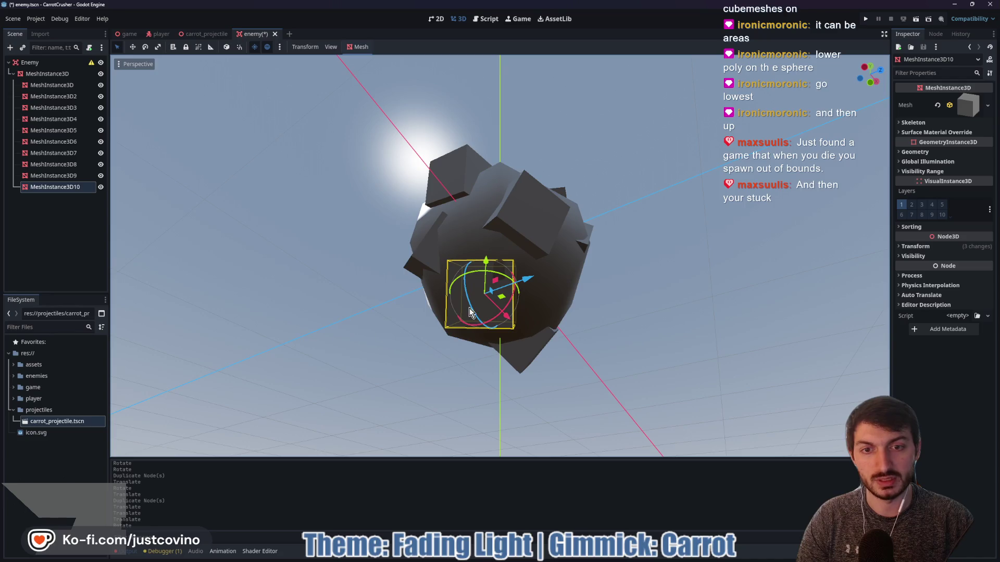
mouse_move(484, 334)
left_mouse_down()
mouse_move(515, 361)
mouse_move(625, 343)
left_mouse_up()
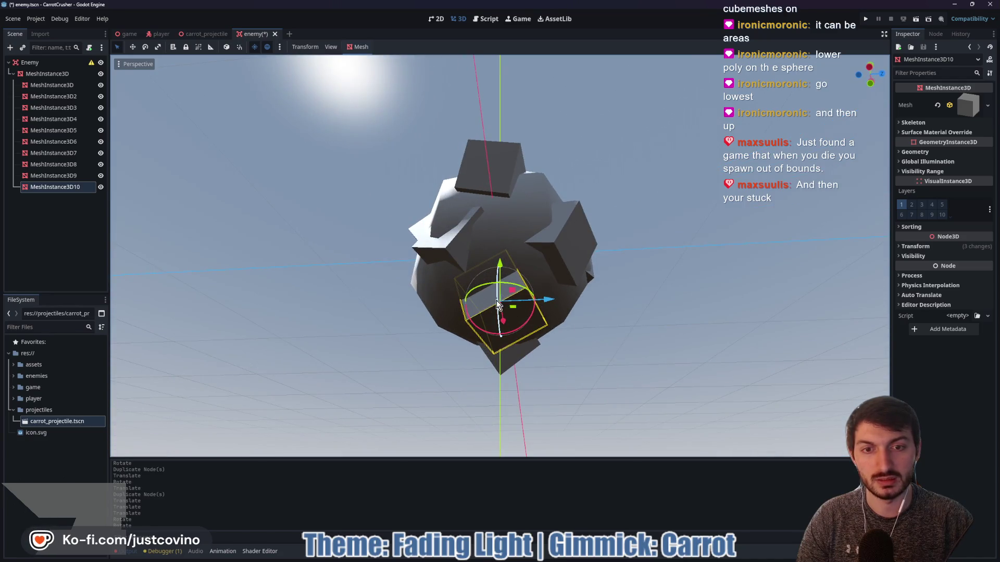
mouse_move(497, 305)
left_mouse_down()
mouse_move(495, 321)
mouse_move(654, 352)
mouse_move(570, 326)
mouse_move(548, 337)
left_mouse_up()
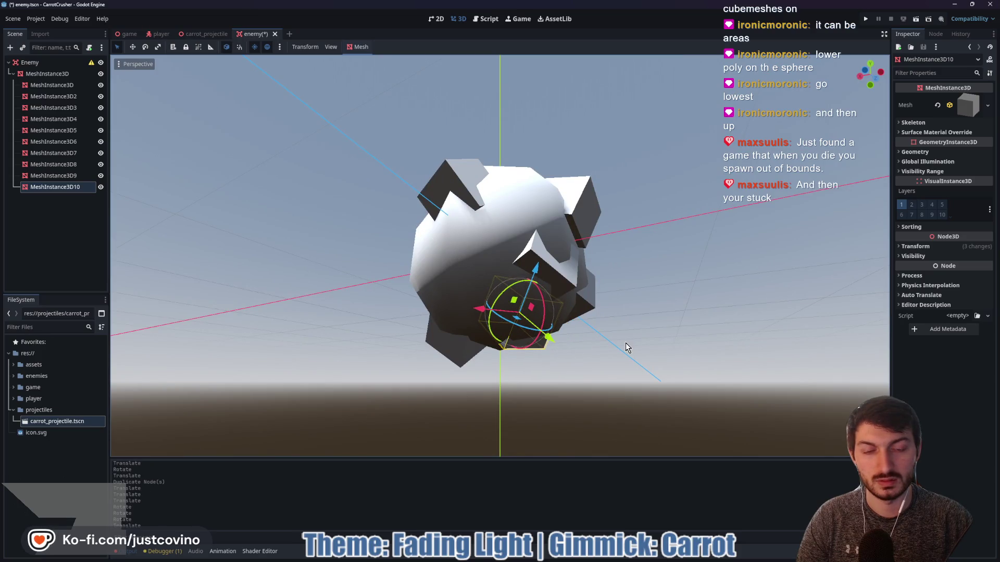
mouse_move(626, 342)
left_mouse_down()
mouse_move(620, 350)
mouse_move(720, 367)
mouse_move(728, 335)
mouse_move(537, 341)
mouse_move(618, 282)
left_mouse_up()
scroll(623, 341, "down", 3)
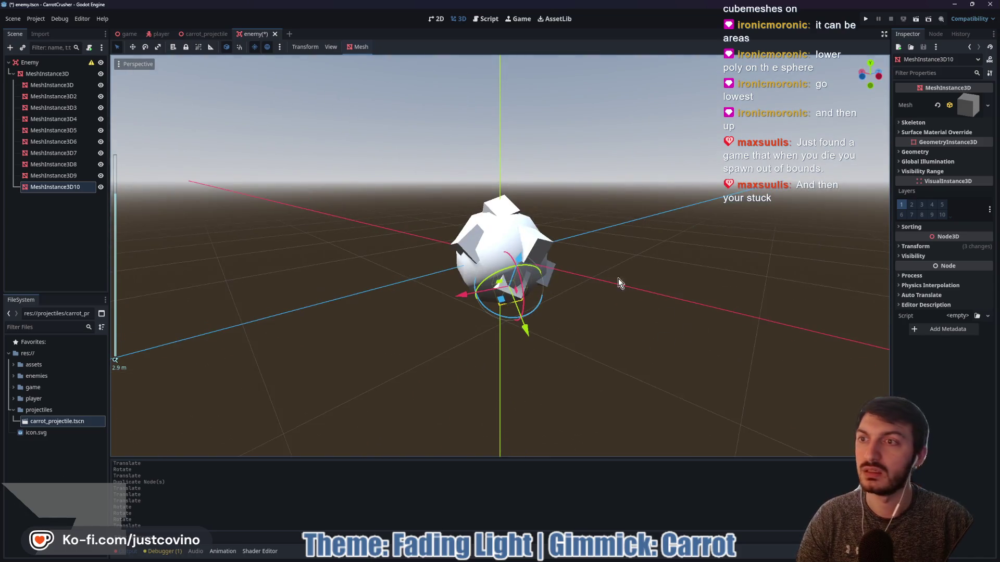
Give the sphere mesh a new StandardMaterial3D with a dark brown albedo colour
left_click(47, 74)
left_click(954, 246)
left_click(948, 267)
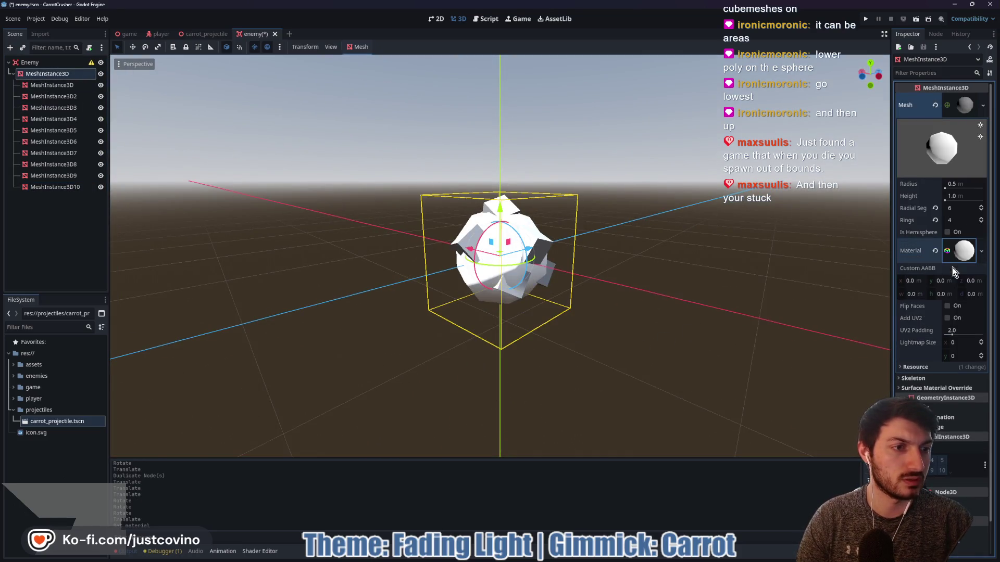
left_click(964, 250)
left_click(922, 382)
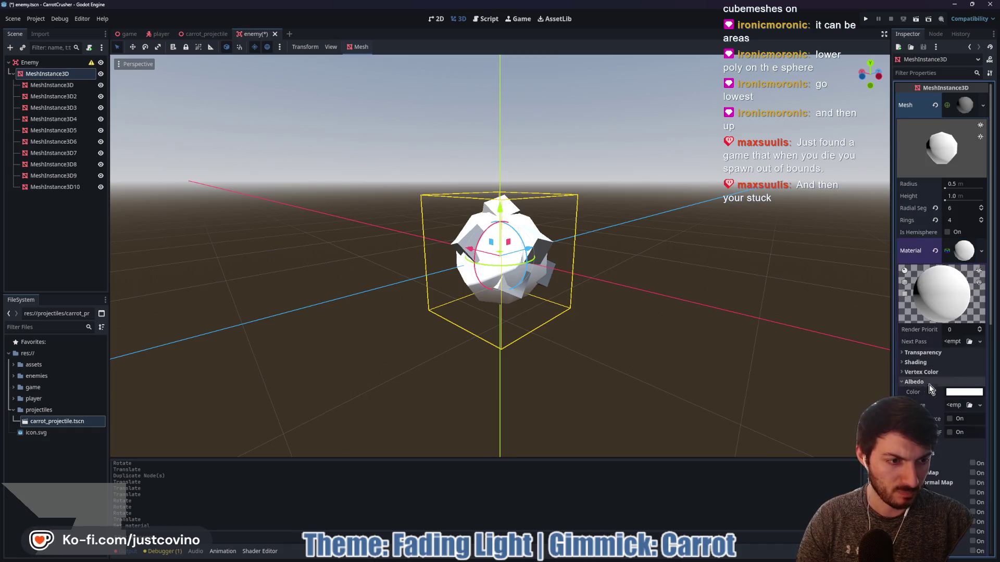
left_click(963, 392)
left_click(989, 164)
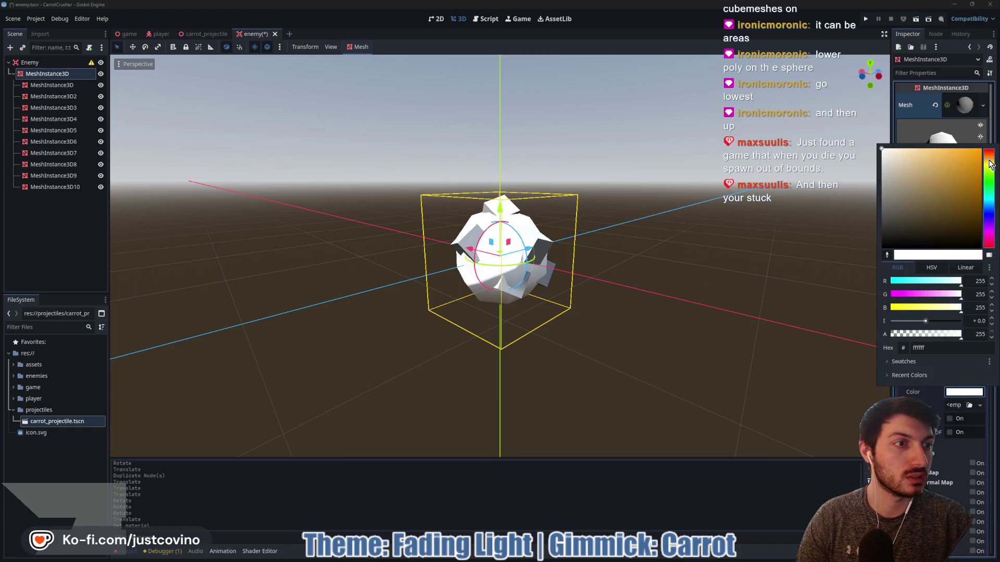
left_click_drag(979, 166, 980, 229)
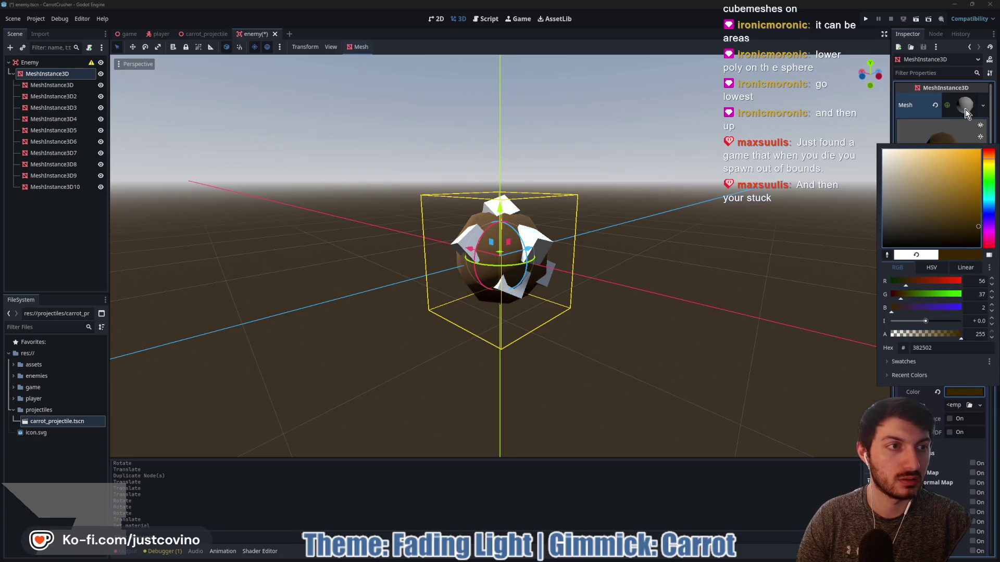
left_click(965, 112)
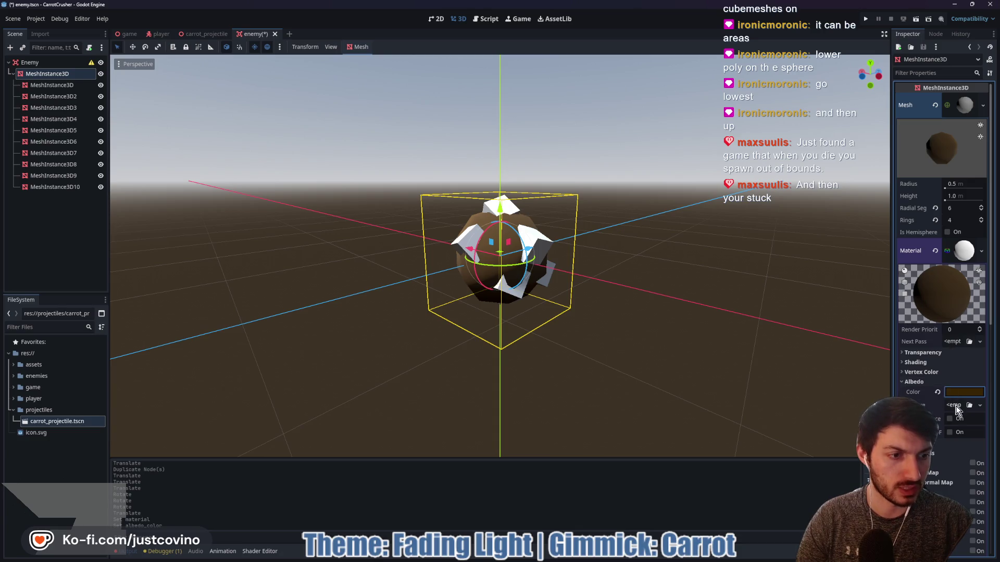
Enable the normal map using a NoiseTexture2D with FastNoiseLite at frequency 0.0177
scroll(937, 384, "down", 3)
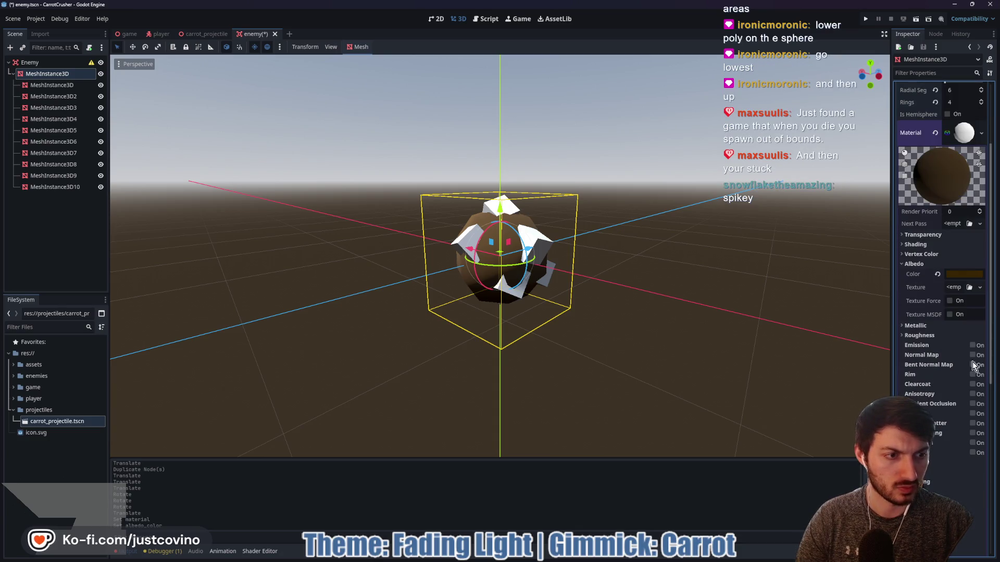
left_click(972, 359)
left_click(956, 378)
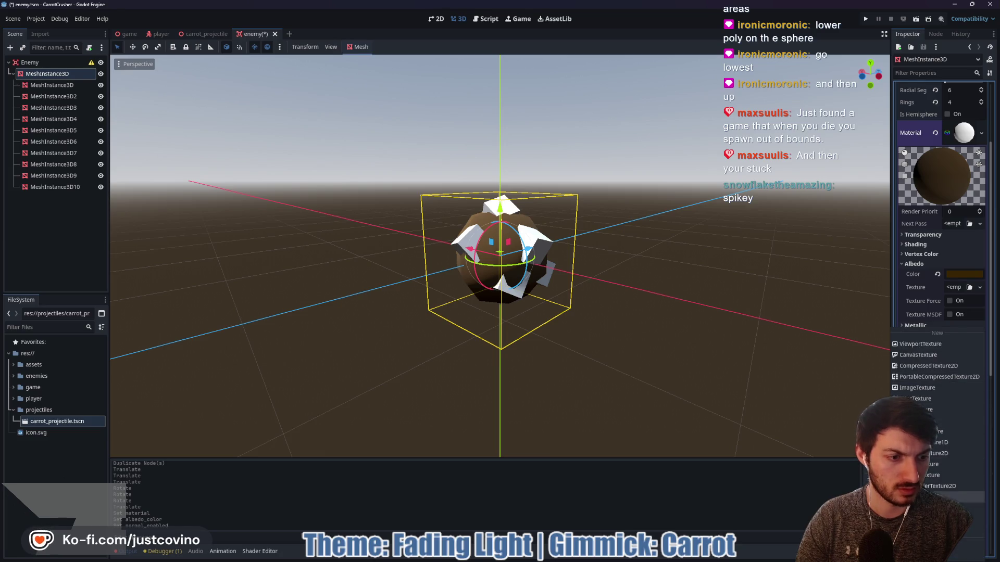
left_click(938, 497)
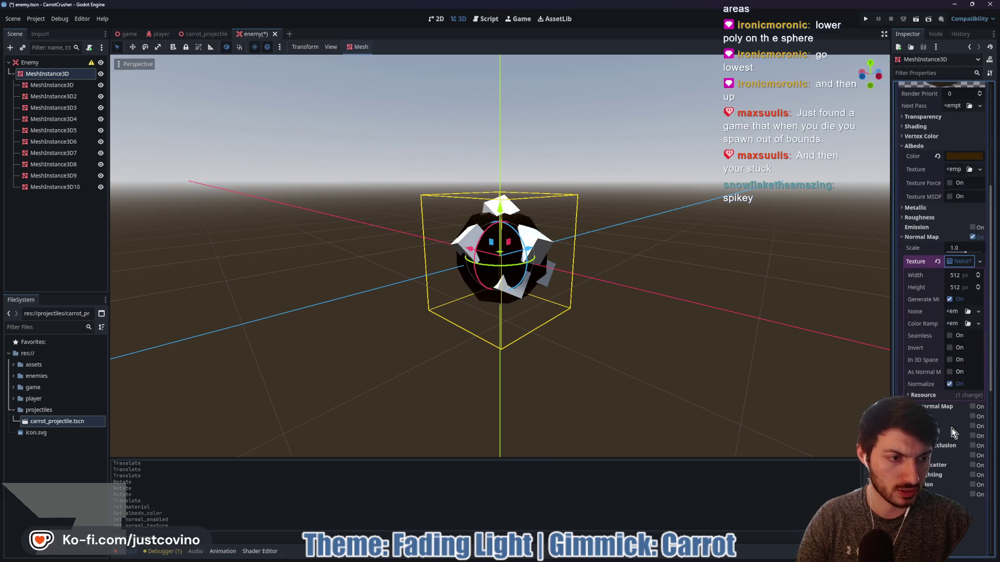
left_click(951, 313)
left_click(957, 335)
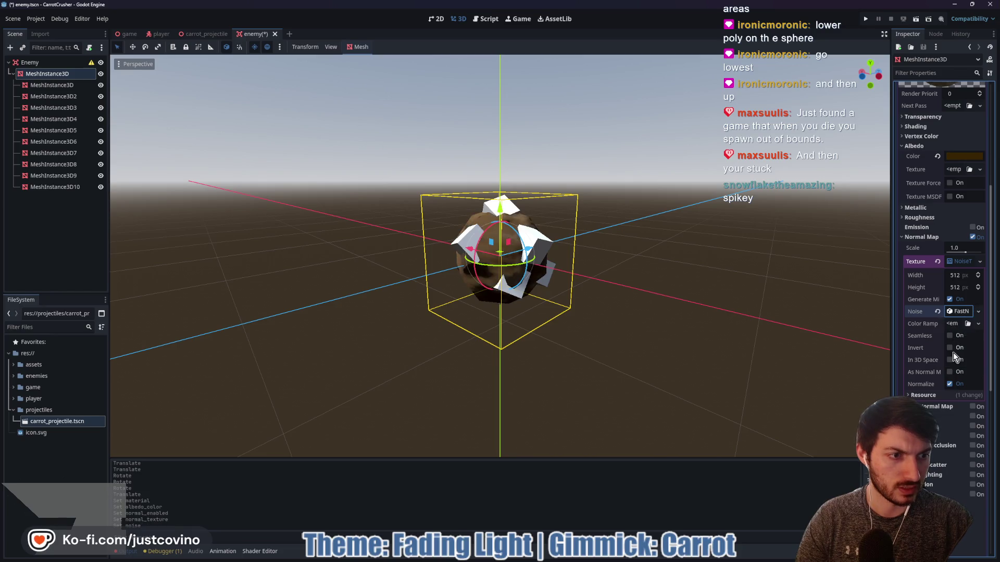
left_click(957, 313)
scroll(944, 354, "down", 3)
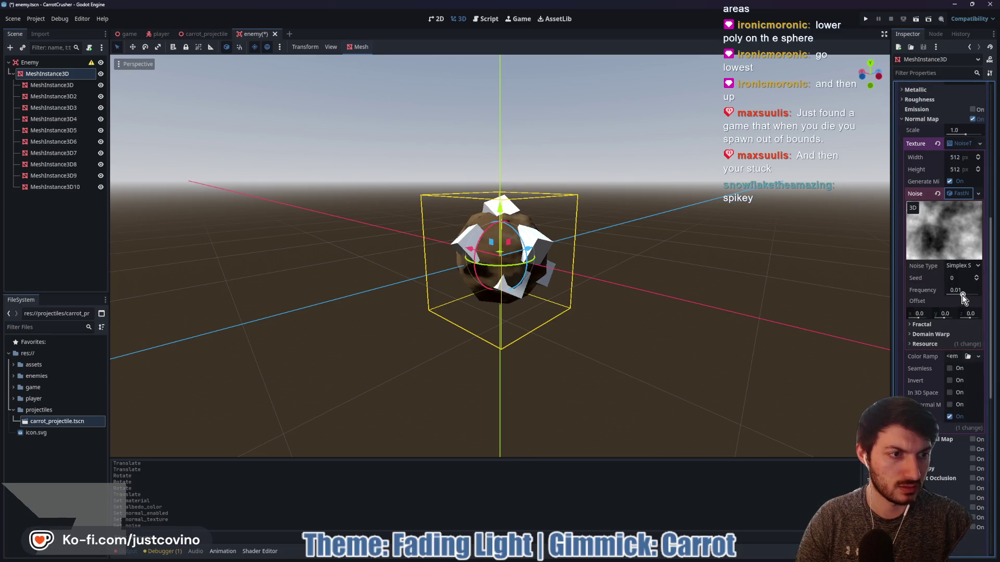
left_click_drag(962, 296, 965, 297)
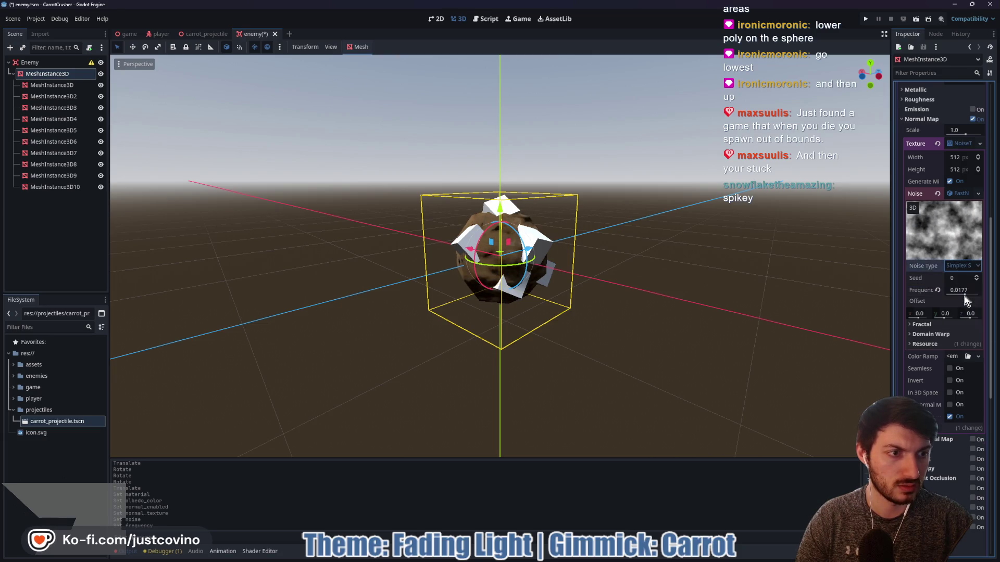
Switch the noise to Value Cubic at frequency 0.0392, enabling As Normal Map and In 3D Space
key("Down")
left_click(963, 267)
left_click(961, 311)
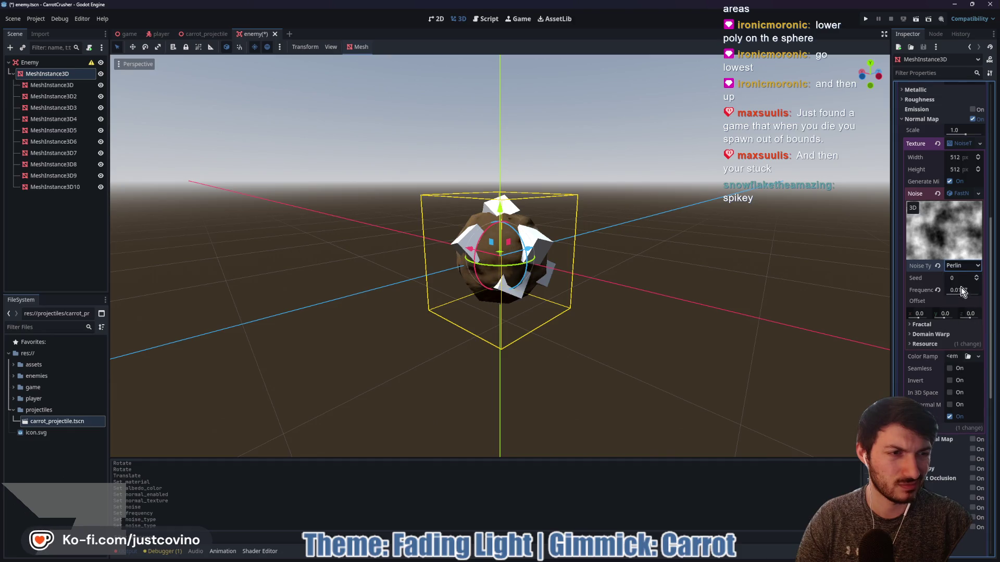
left_click(963, 267)
left_click(961, 322)
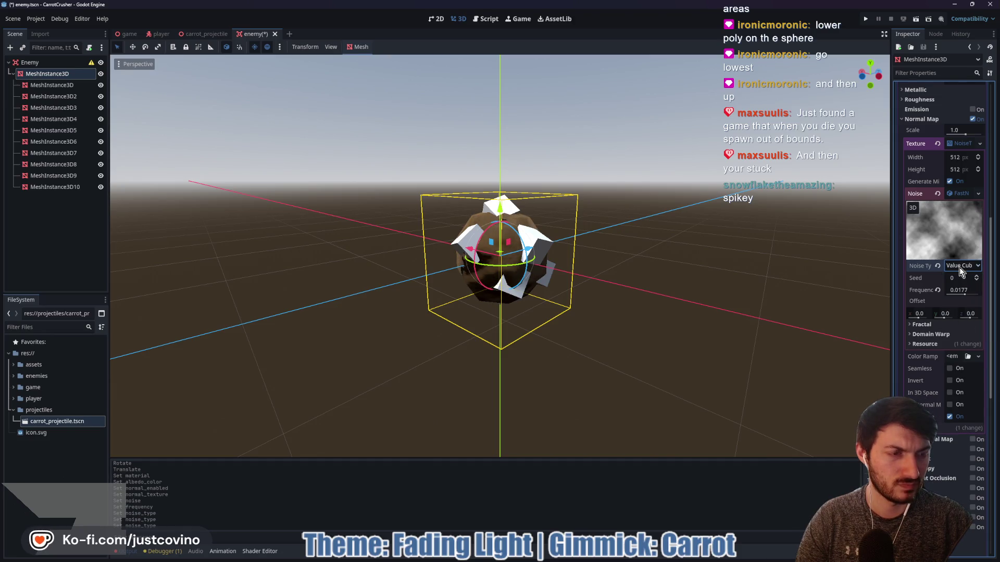
left_click_drag(965, 293, 967, 293)
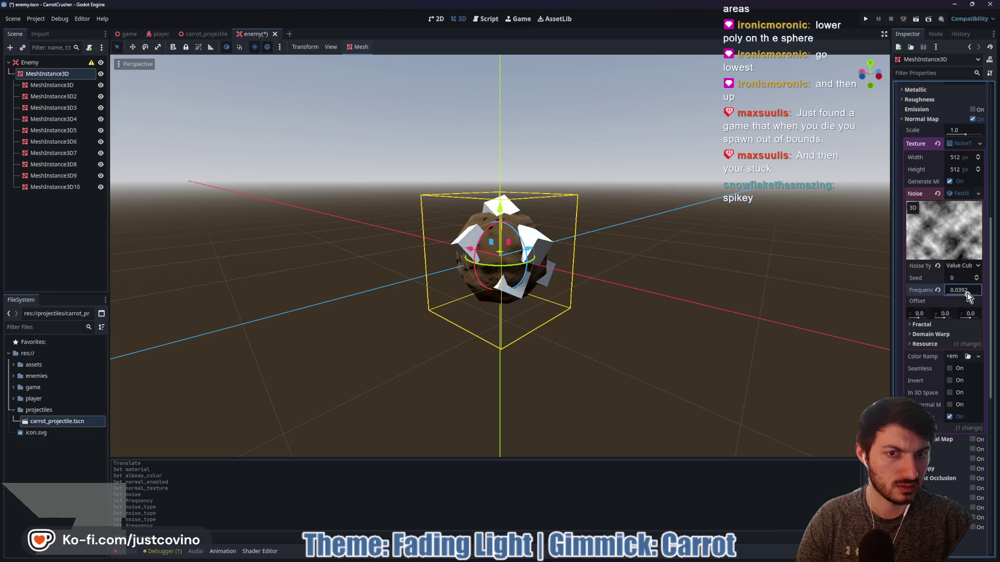
left_click(950, 404)
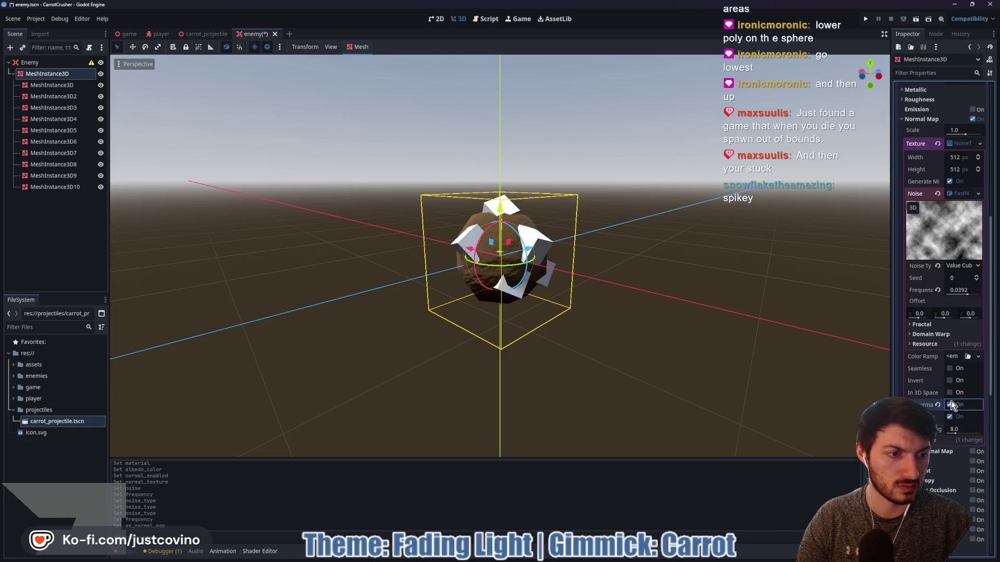
left_click(950, 394)
Orbit around the rocky sphere to inspect it, then select the first box spike
mouse_move(627, 380)
left_mouse_down()
mouse_move(752, 379)
mouse_move(573, 357)
left_mouse_up()
scroll(703, 363, "up", 5)
scroll(682, 354, "down", 3)
left_click(880, 75)
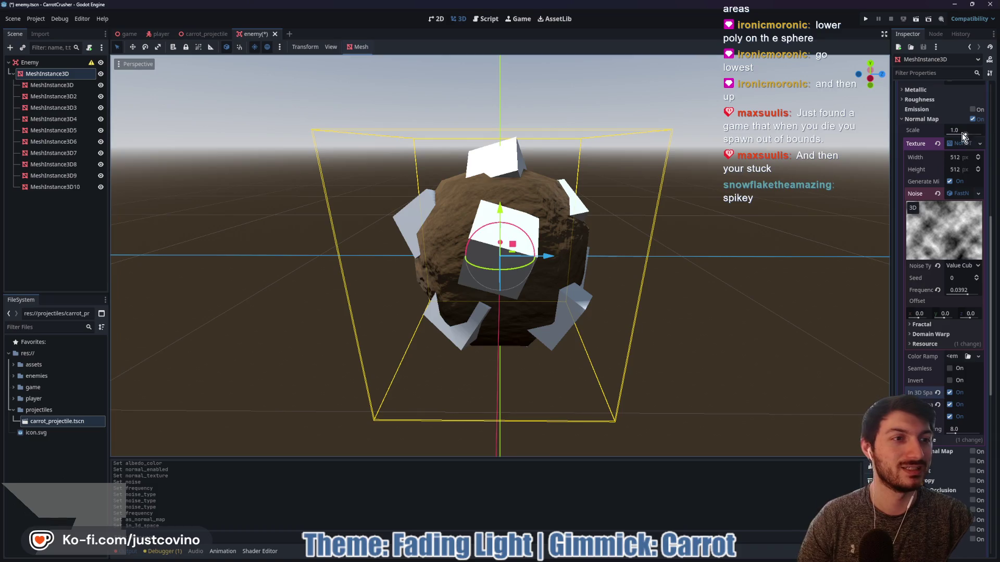
left_click(922, 120)
left_click_drag(852, 169, 853, 141)
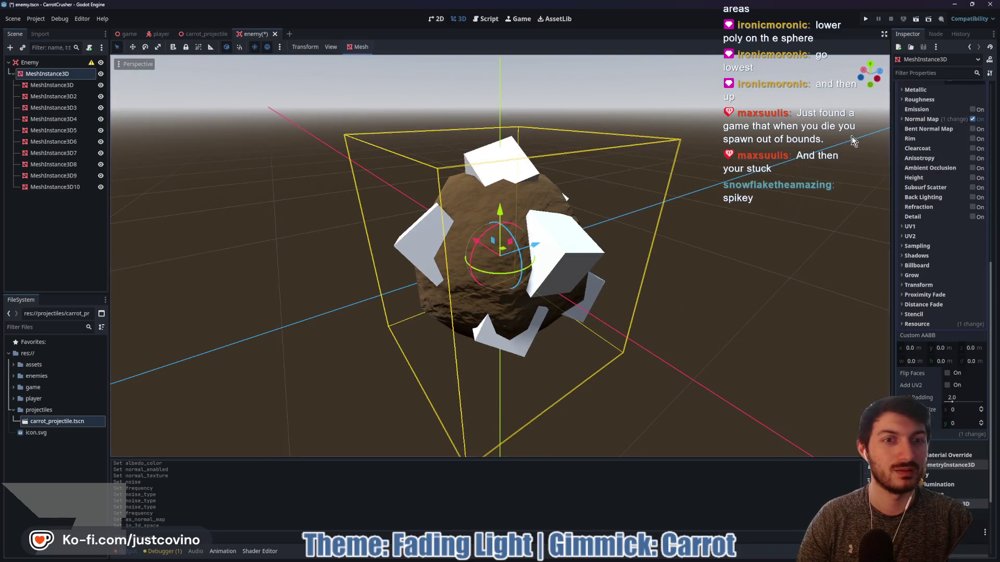
left_click_drag(755, 172, 677, 202)
left_click(57, 85)
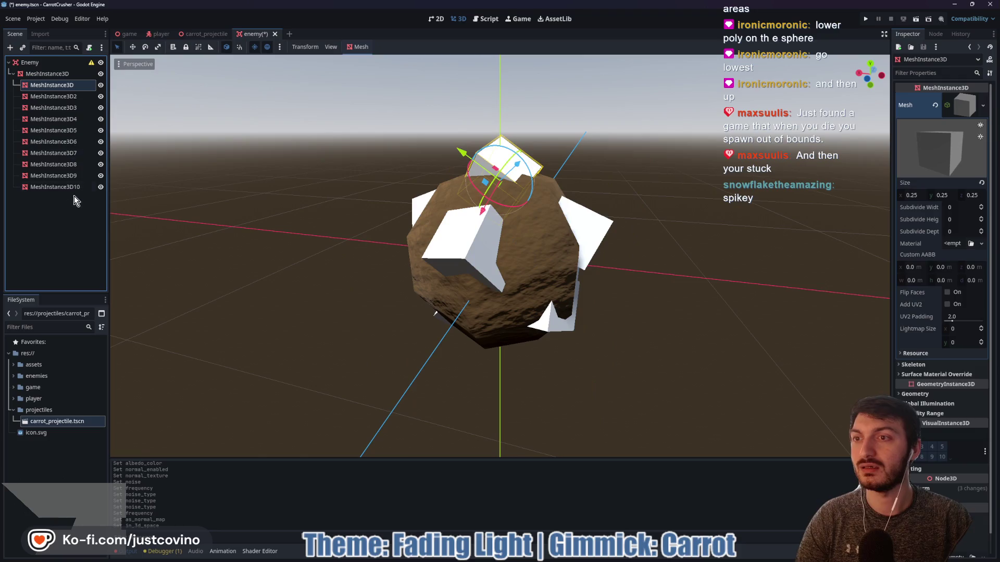
Give all ten box spikes a new StandardMaterial3D with roughness 0.76
left_click(63, 187, "shift")
left_click(966, 105)
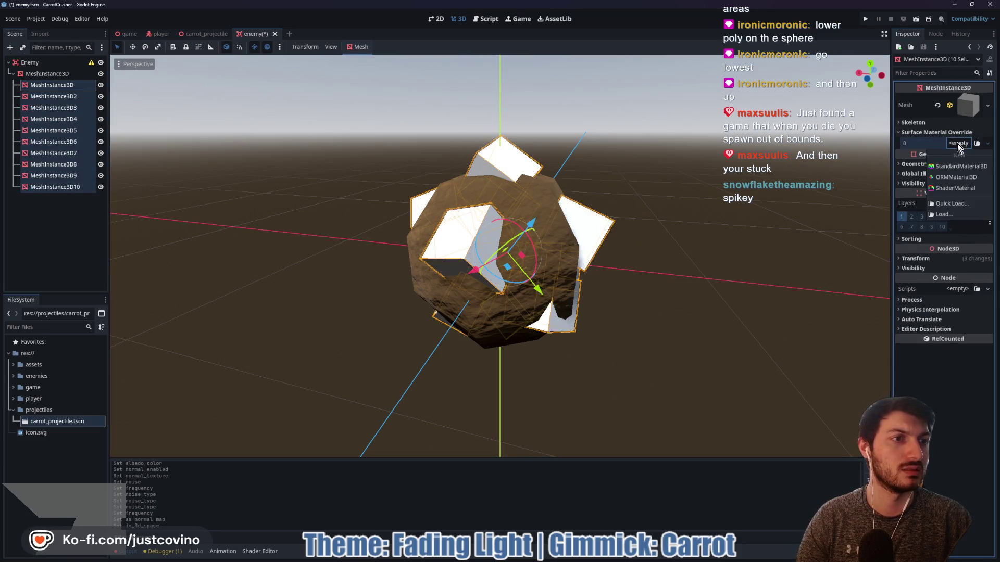
left_click(948, 243)
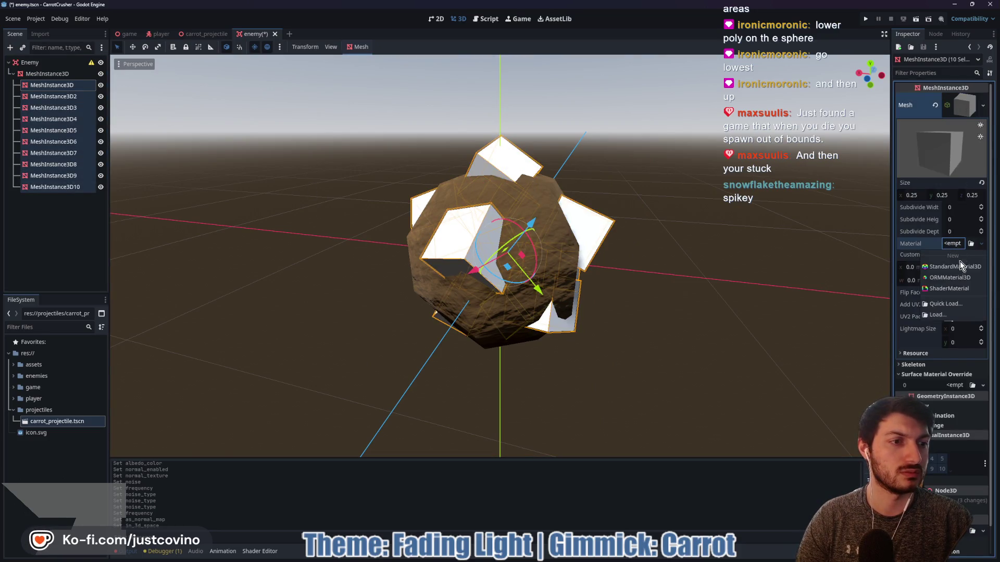
left_click(960, 261)
left_click(964, 244)
scroll(954, 306, "down", 2)
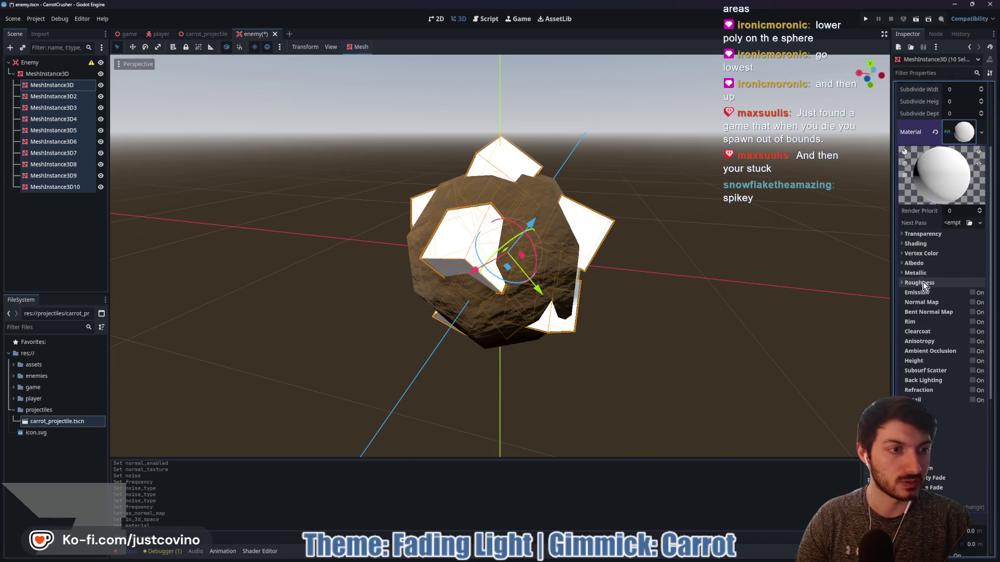
left_click(917, 281)
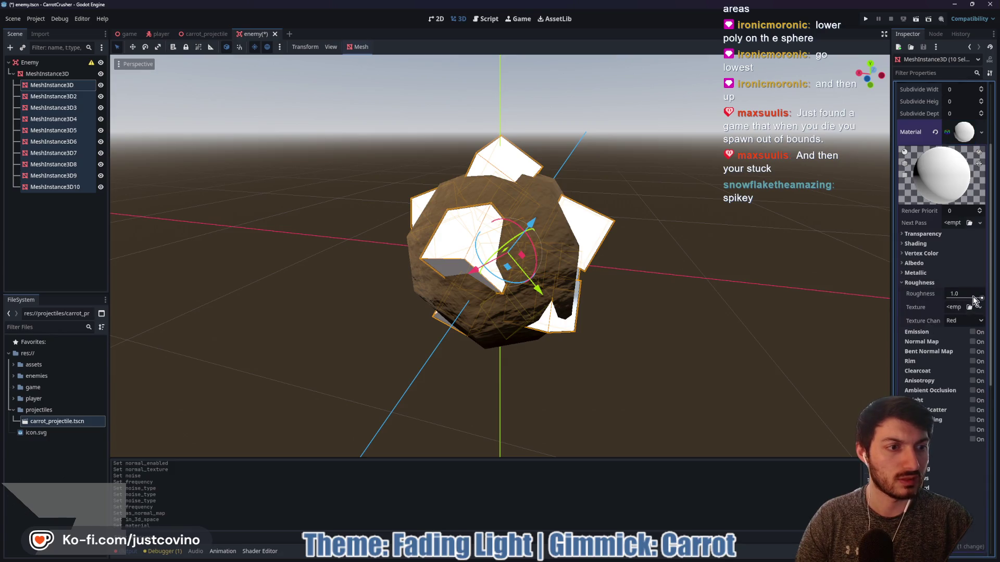
left_click_drag(981, 300, 962, 300)
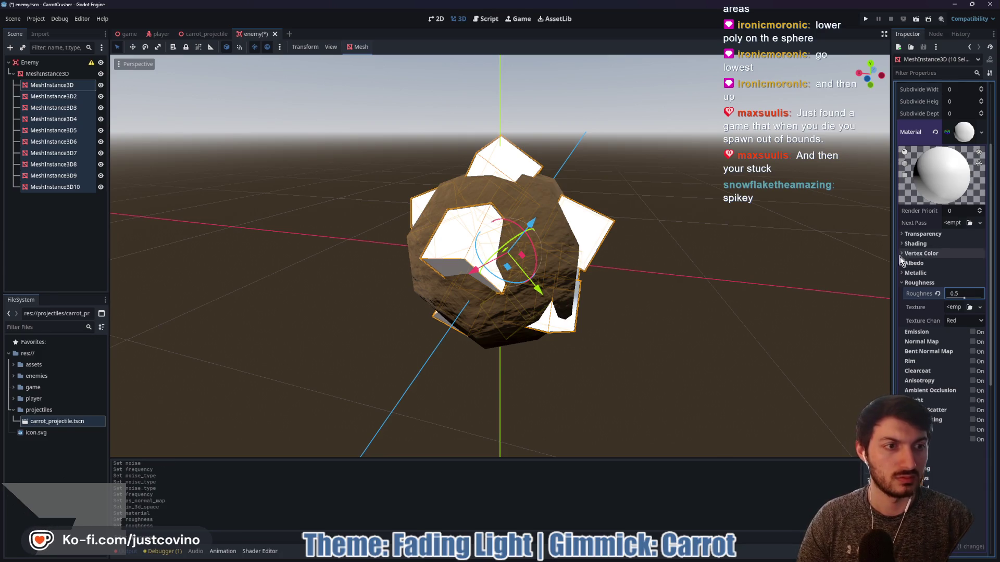
Set the spike material's albedo colour to a near-black dark grey (171717)
left_click(906, 263)
left_click(965, 273)
left_click(881, 384)
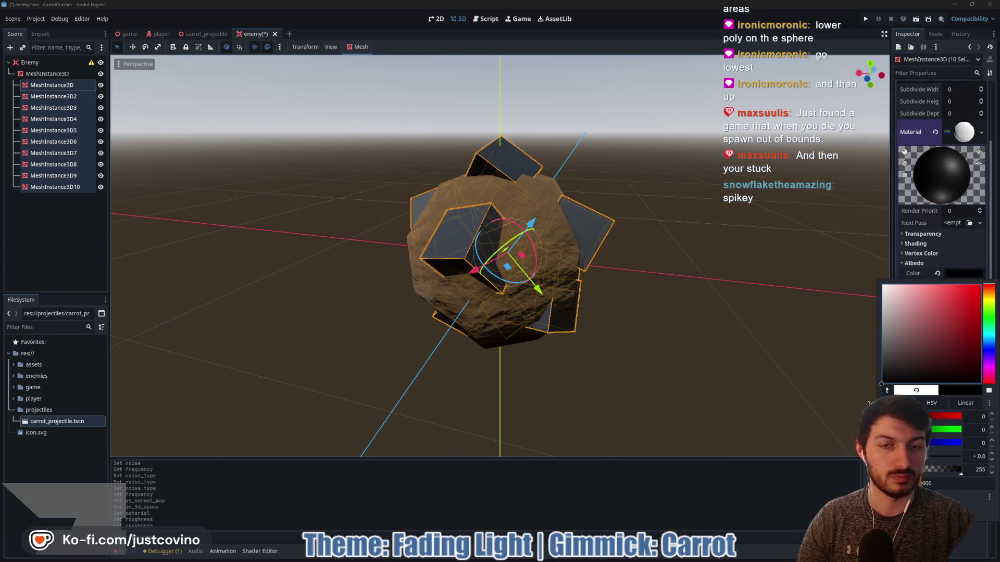
left_click(886, 375)
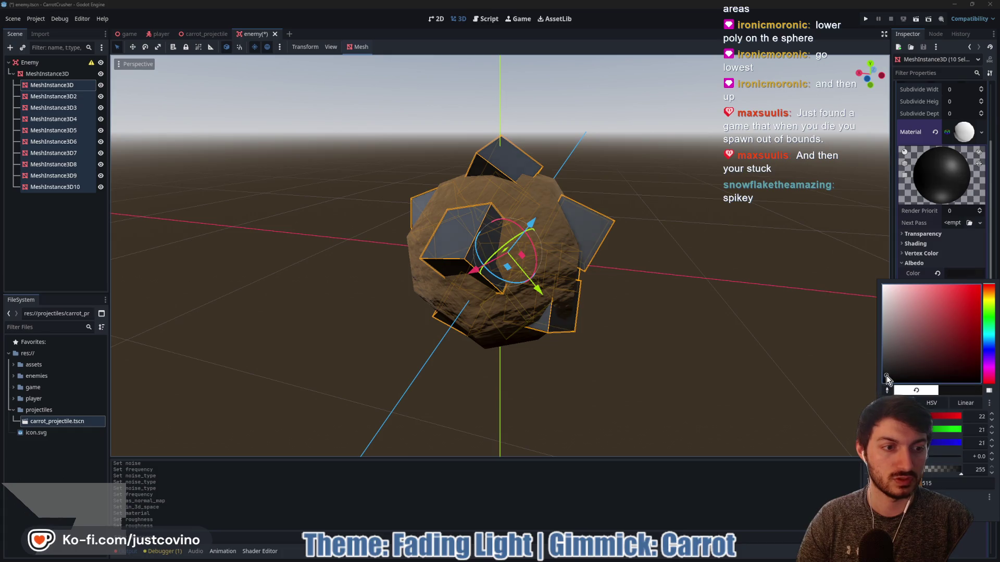
left_click(952, 273)
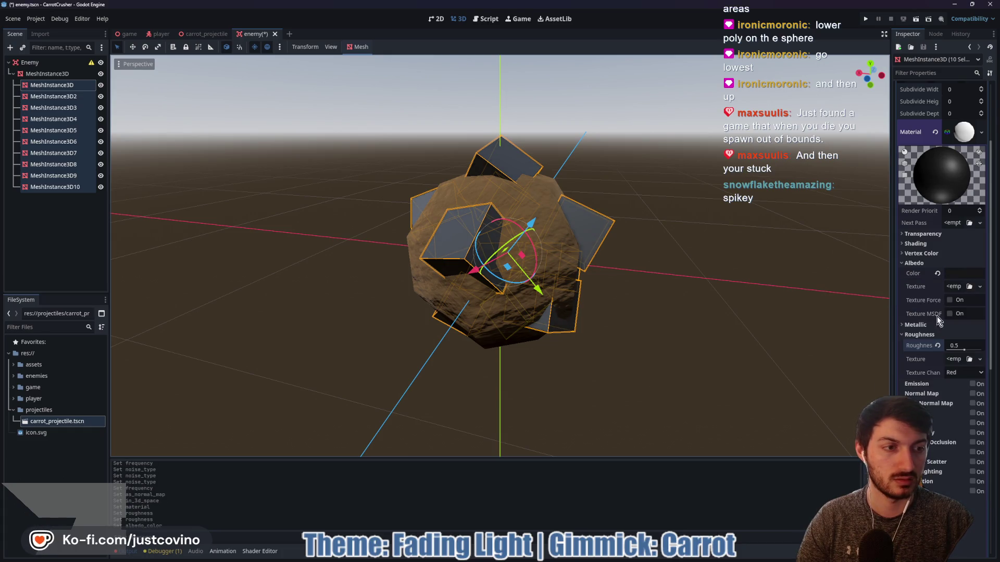
left_click(953, 290)
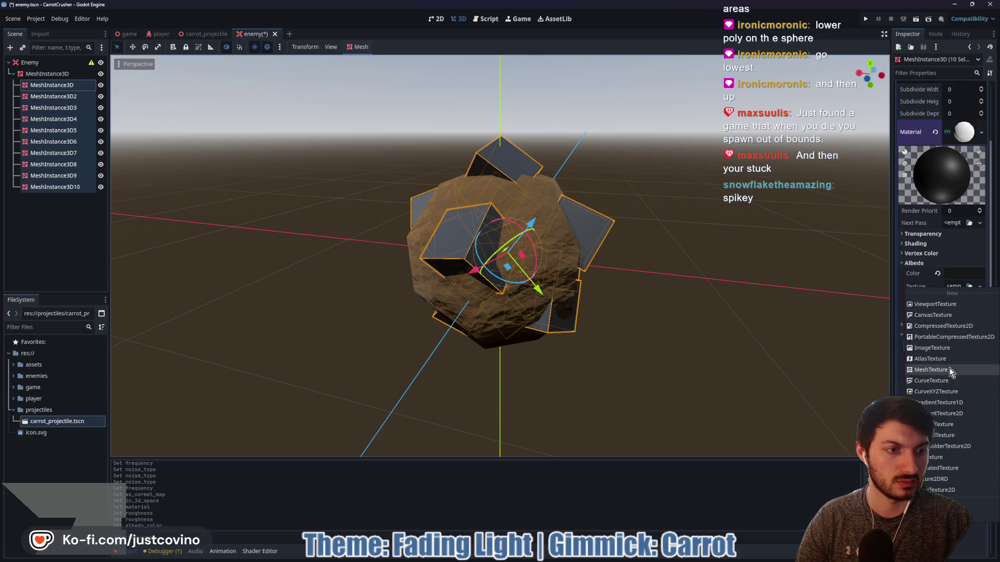
left_click(968, 275)
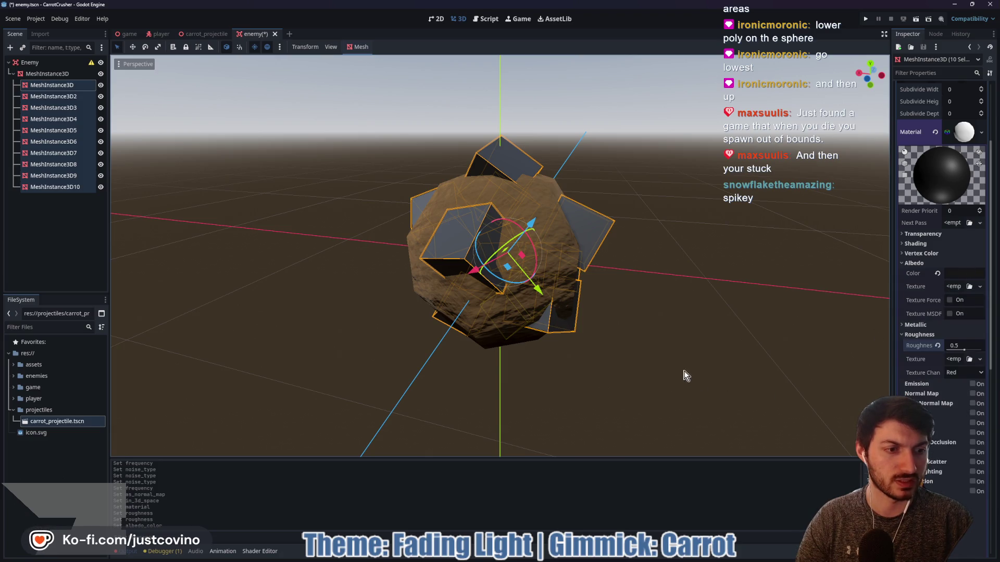
Raise the spike roughness to fully matte 1.0 and check the result from below
left_click_drag(966, 346, 982, 345)
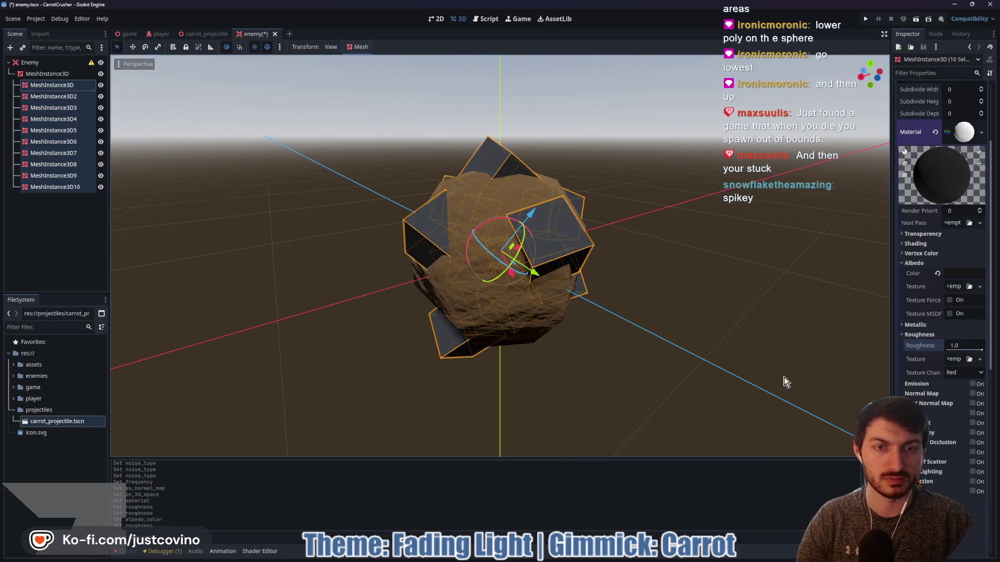
left_click(786, 383)
mouse_move(804, 370)
left_mouse_down()
mouse_move(717, 342)
mouse_move(758, 290)
mouse_move(614, 257)
mouse_move(604, 323)
mouse_move(489, 386)
mouse_move(554, 368)
mouse_move(674, 364)
left_mouse_up()
left_click(589, 261)
Move the MeshInstance3D5 spike to a new position on the rock
key("g")
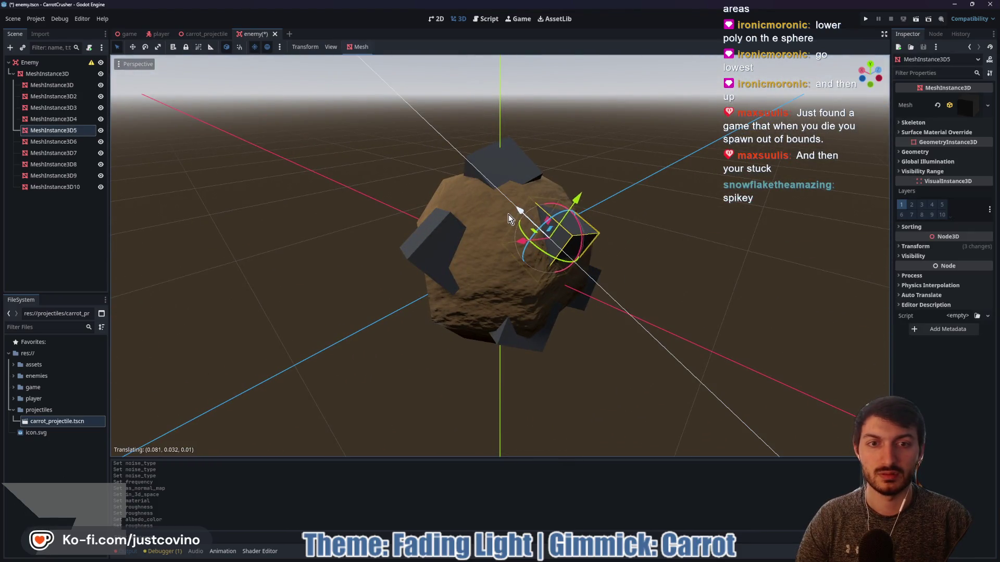
left_click(509, 215)
left_click(614, 360)
mouse_move(613, 351)
left_mouse_down()
mouse_move(677, 311)
mouse_move(671, 260)
left_mouse_up()
Duplicate the MeshInstance3D6 spike, place the copy at the rock's lower centre and rotate it
left_click(564, 267)
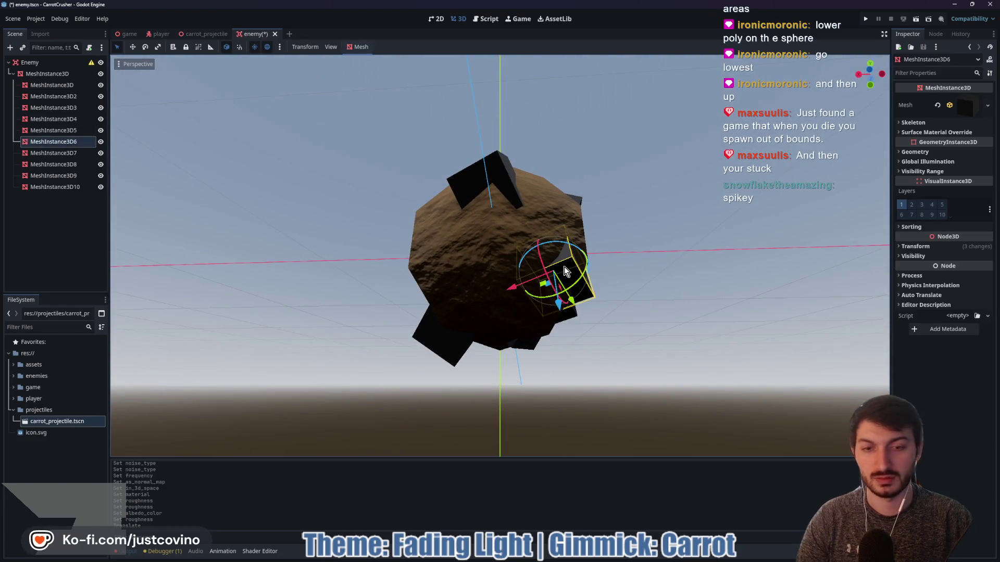
key("ctrl+d")
key("g")
left_click(499, 334)
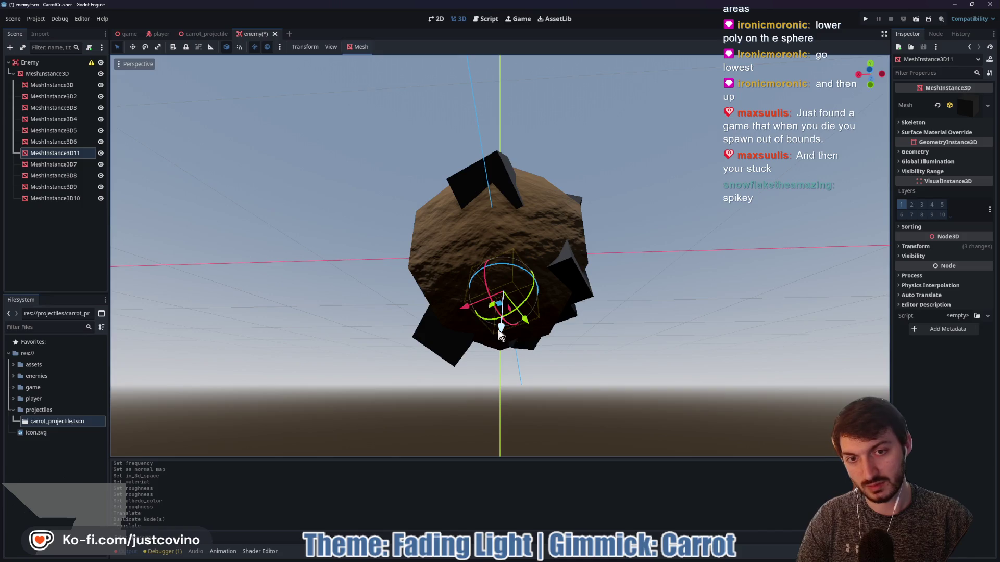
key("r")
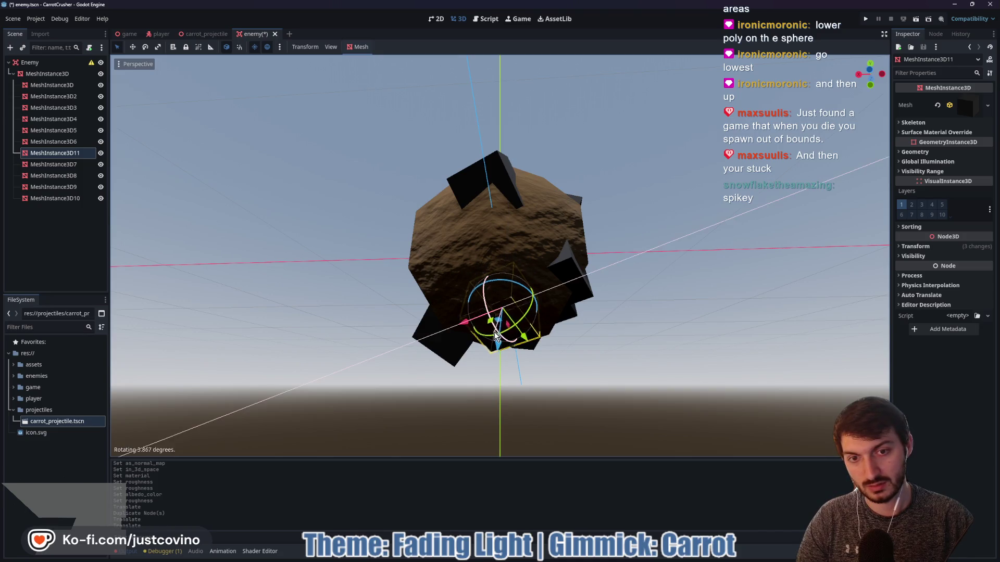
left_click(515, 338)
key("r")
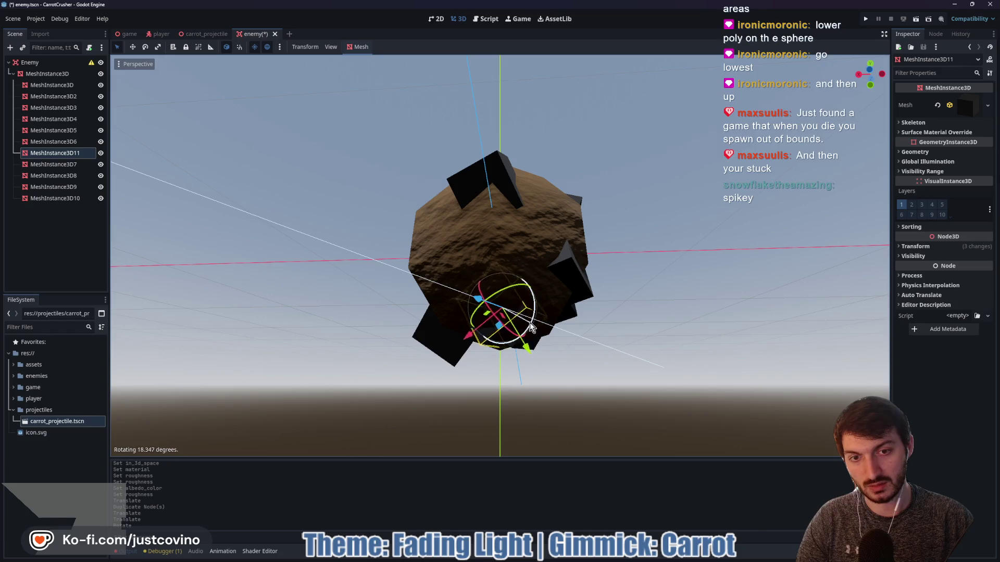
left_click(586, 344)
Shift the new spike into the gap under the rock and view the whole enemy
mouse_move(601, 340)
left_mouse_down()
mouse_move(646, 374)
mouse_move(730, 340)
mouse_move(714, 292)
mouse_move(632, 270)
mouse_move(545, 324)
mouse_move(531, 359)
left_mouse_up()
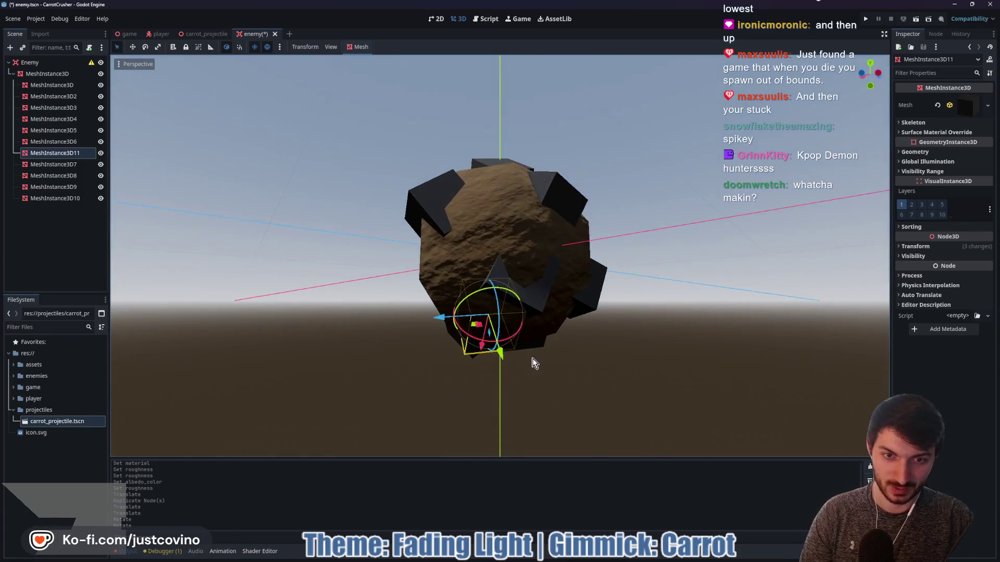
key("g")
left_click(420, 319)
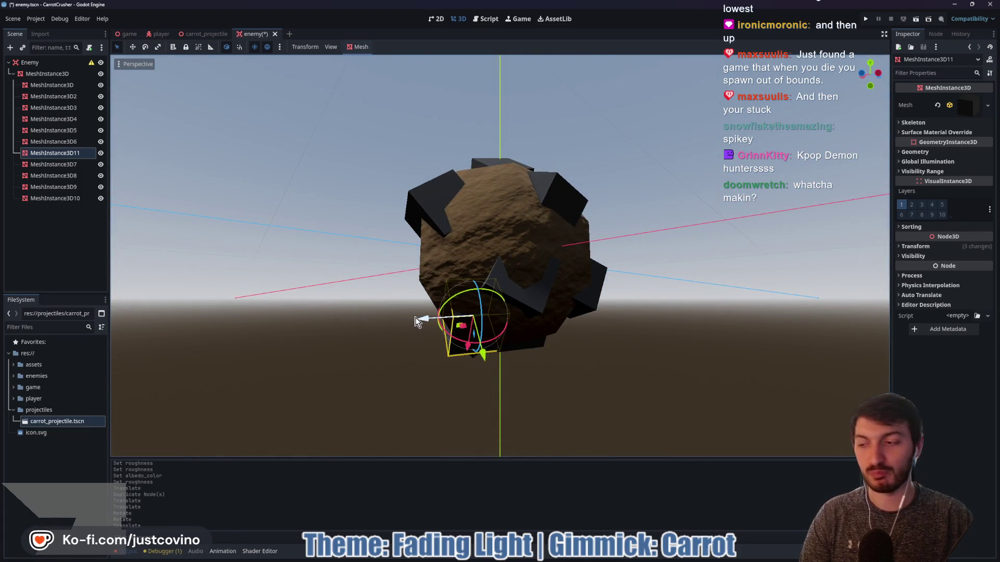
mouse_move(420, 319)
left_mouse_down()
mouse_move(570, 339)
mouse_move(558, 335)
left_mouse_up()
key("g")
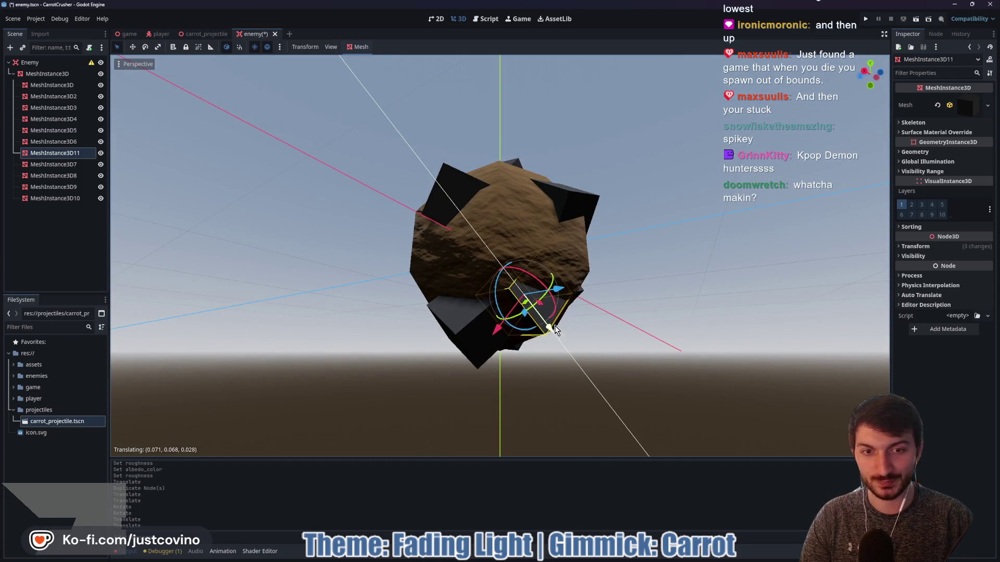
left_click(520, 333)
mouse_move(520, 333)
left_mouse_down()
mouse_move(672, 312)
mouse_move(636, 345)
mouse_move(493, 386)
mouse_move(390, 382)
left_mouse_up()
left_click(682, 319)
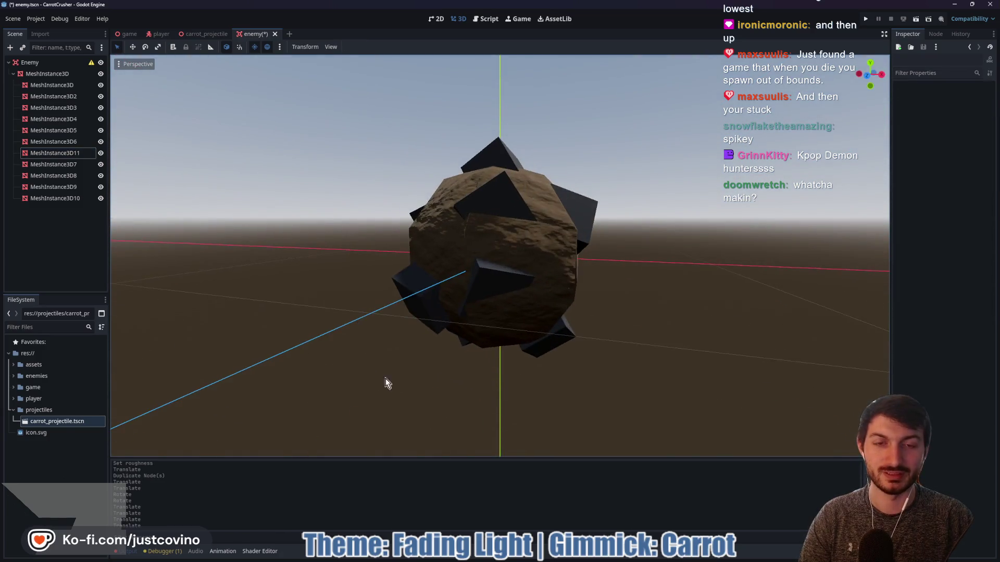
scroll(638, 310, "down", 2)
mouse_move(638, 310)
left_mouse_down()
mouse_move(568, 323)
mouse_move(364, 319)
left_mouse_up()
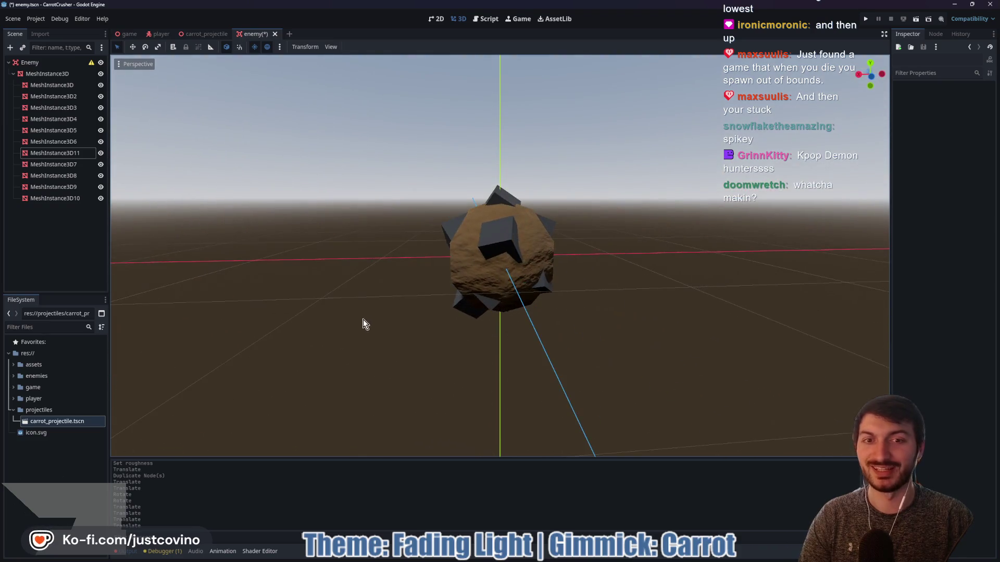
left_click(25, 62)
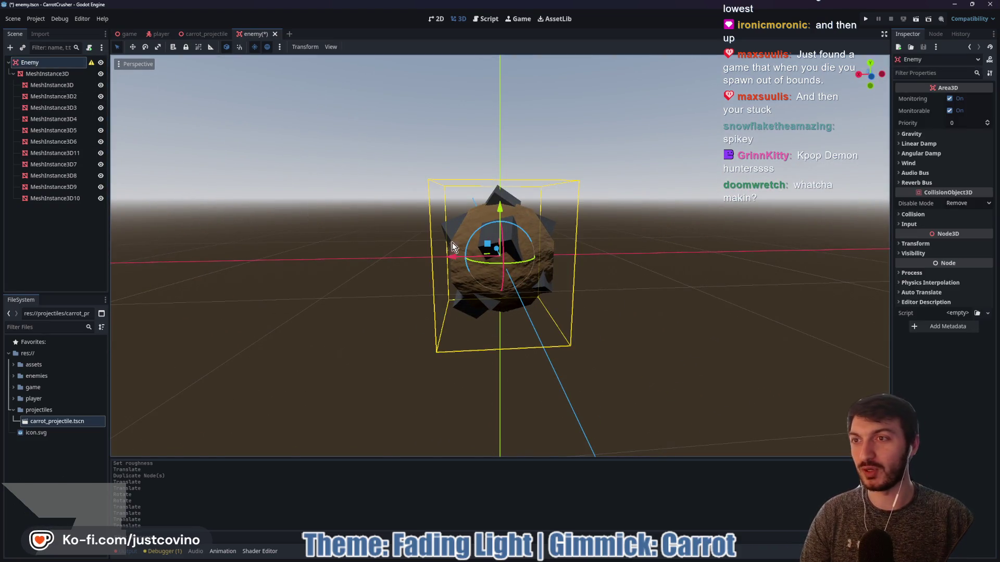
Add a CollisionShape3D under Enemy with a SphereShape3D enlarged to about 0.54 radius
left_click(13, 73)
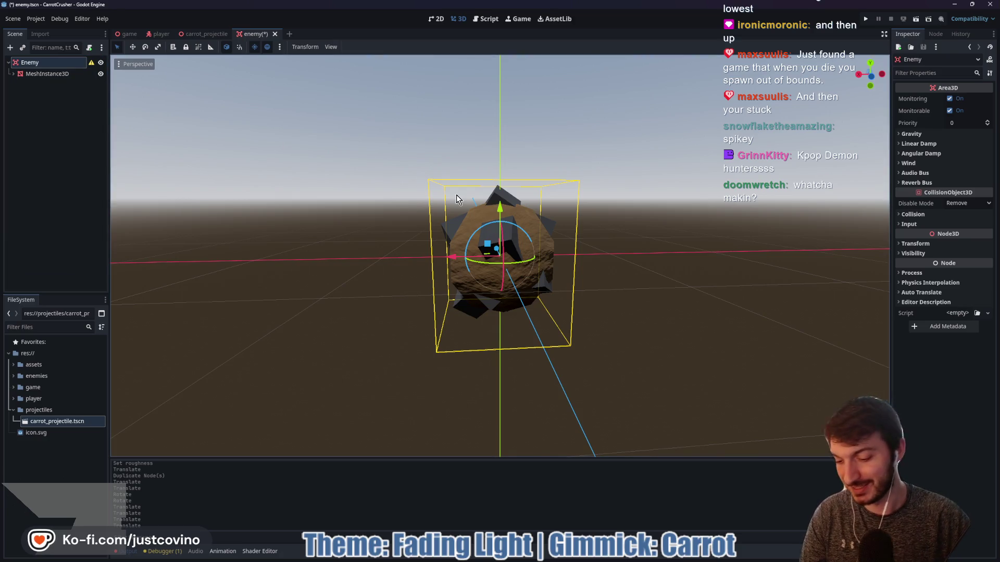
key("ctrl+a")
type("collision")
key("Return")
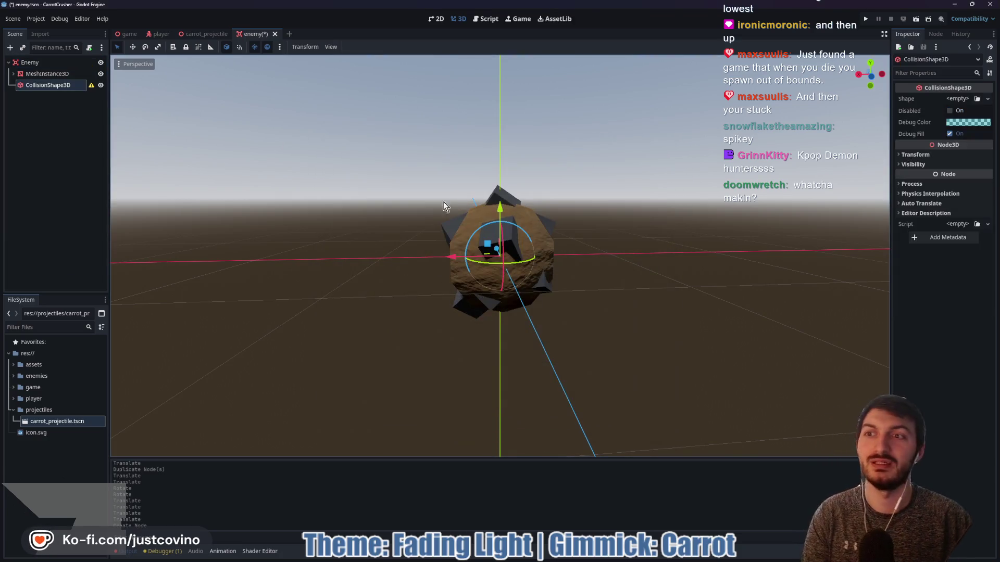
left_click(957, 98)
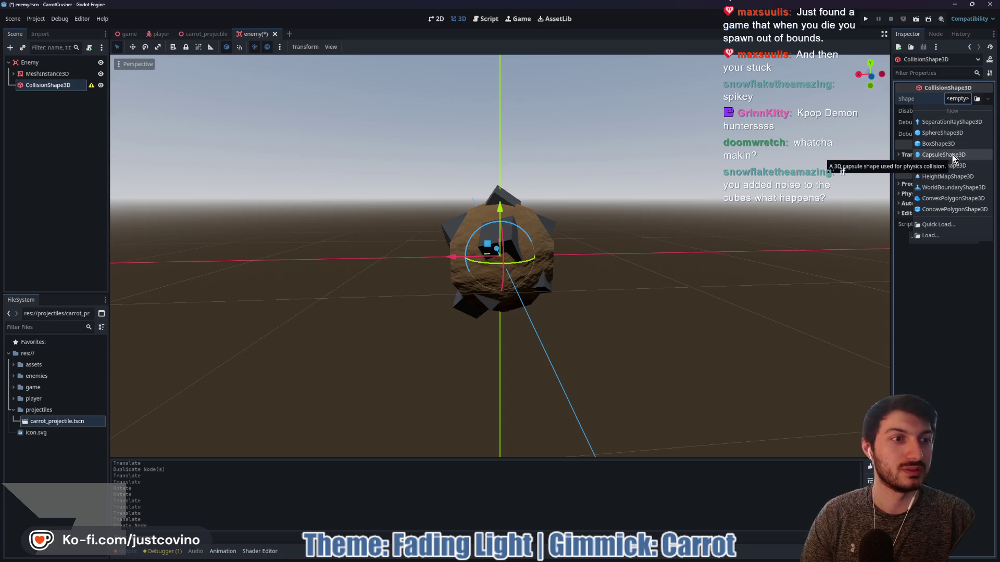
left_click(942, 132)
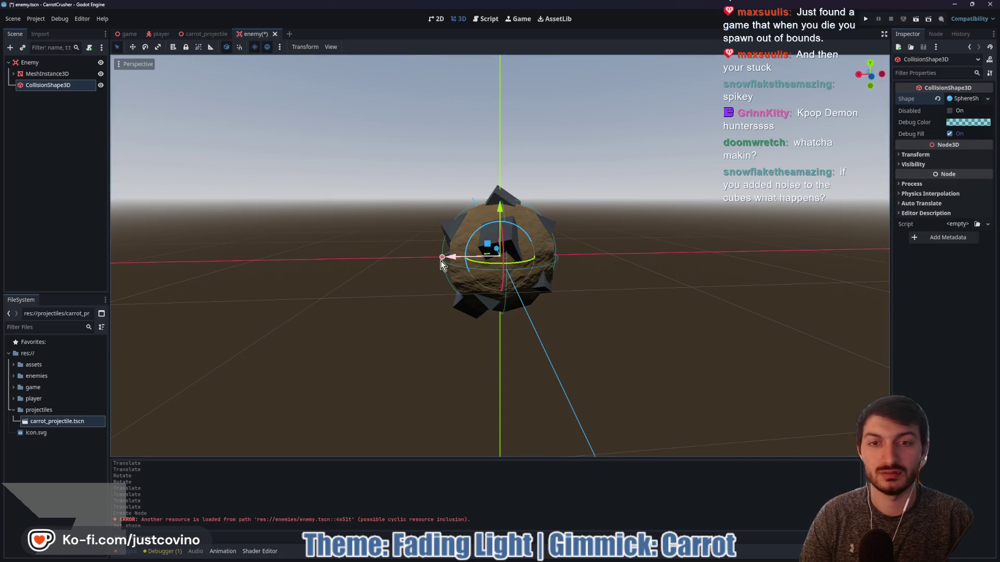
left_click_drag(441, 261, 438, 257)
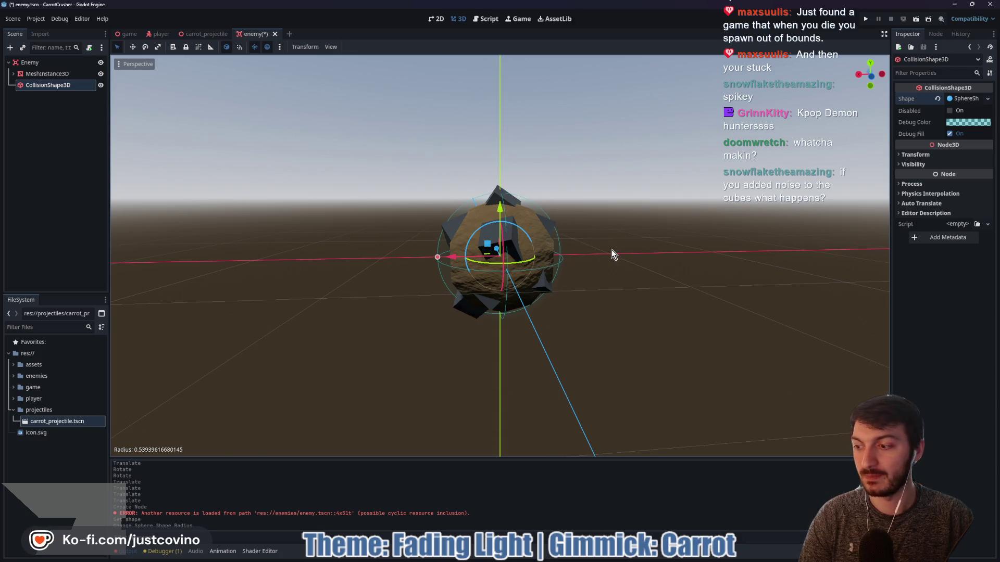
mouse_move(632, 260)
left_mouse_down()
mouse_move(587, 268)
mouse_move(631, 280)
left_mouse_up()
Select the ten spikes MeshInstance3D through MeshInstance3D10 and expand their material settings
left_click(31, 73)
left_click(13, 73)
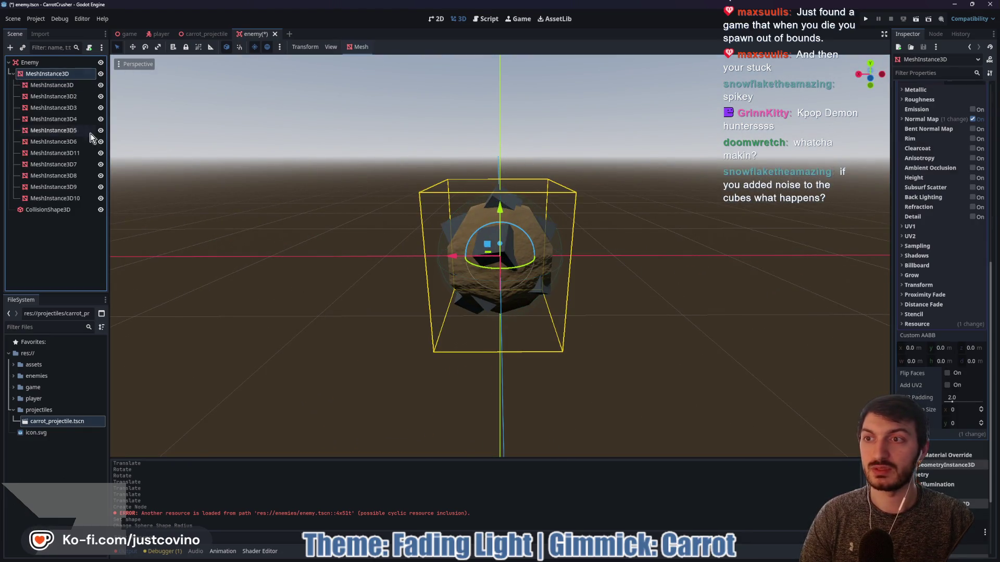
left_click(46, 86)
left_click(65, 199, "shift")
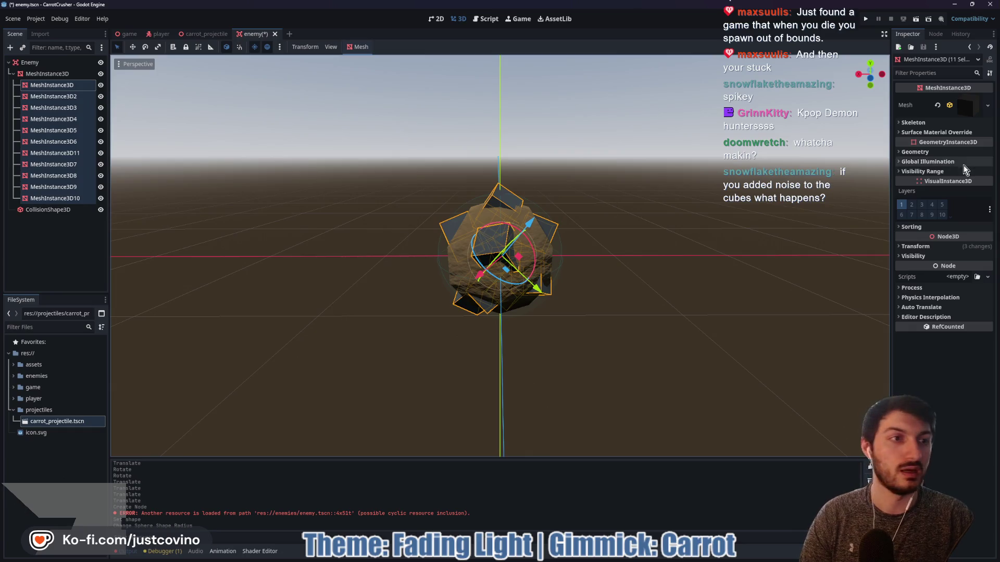
left_click(964, 106)
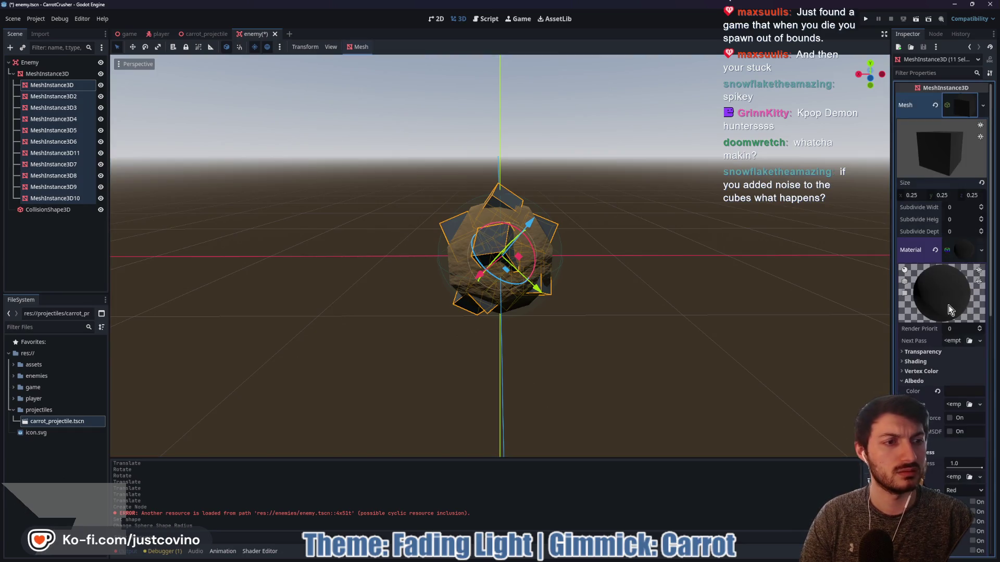
left_click(949, 305)
scroll(951, 252, "down", 5)
scroll(944, 204, "up", 2)
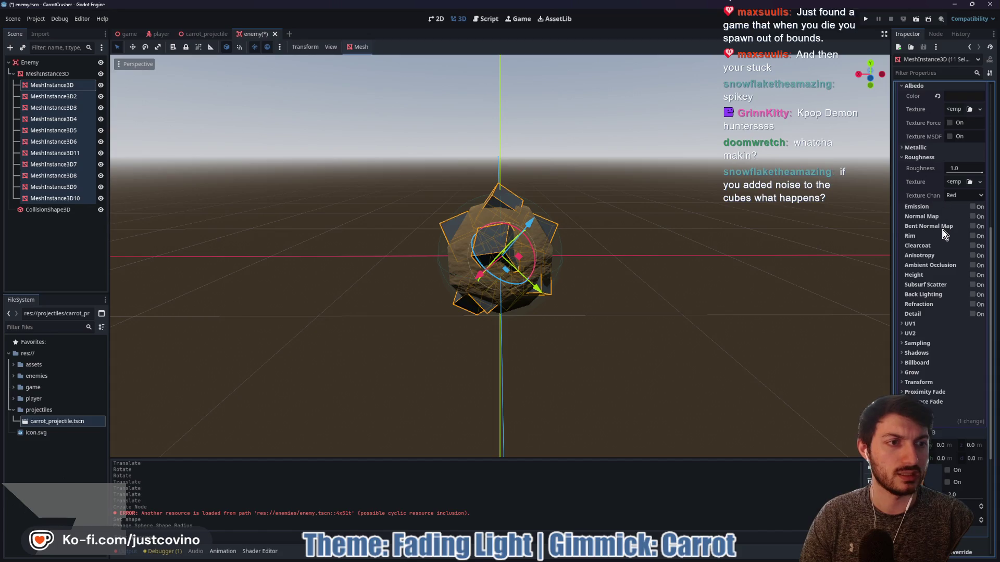